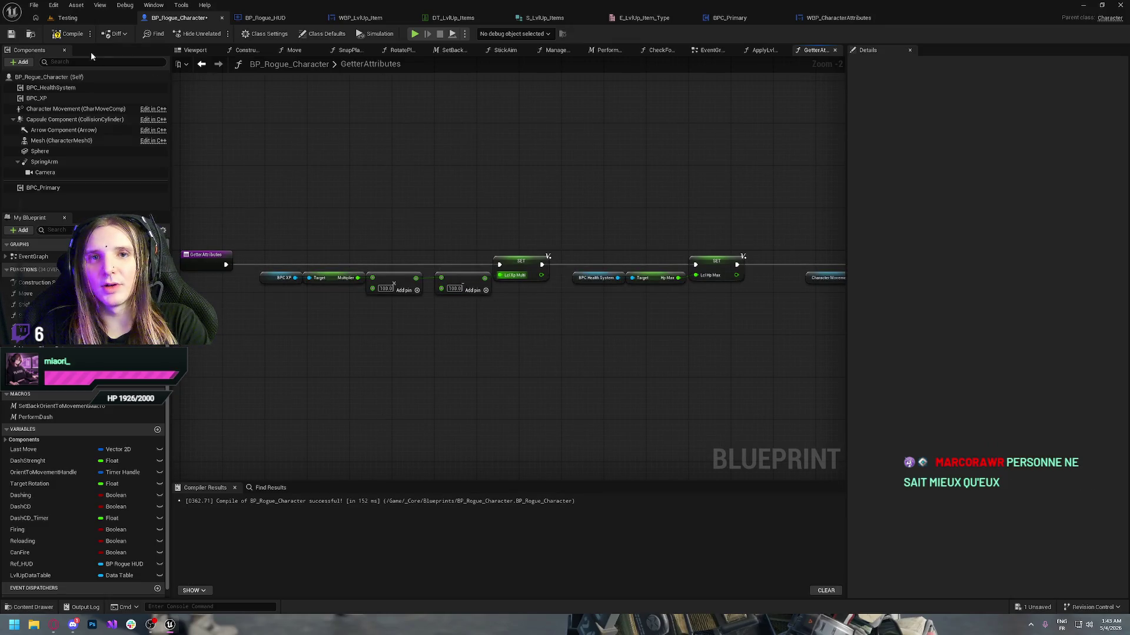
- Compile BP_Rogue_Character twice, then launch it as a Standalone Game preview
left_click(68, 34)
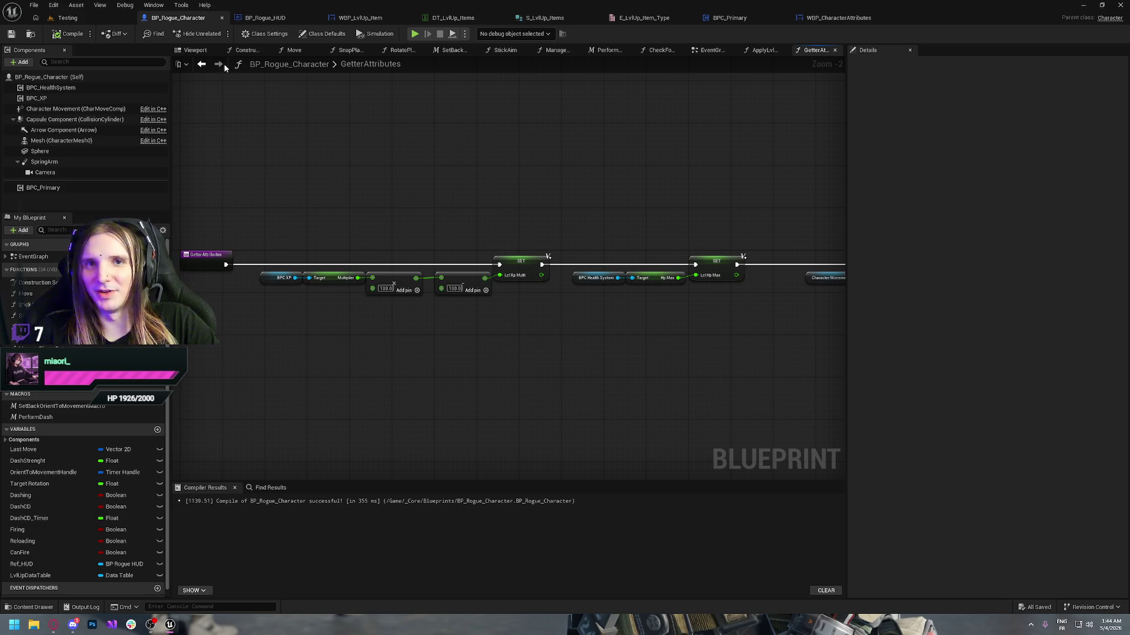
left_click(69, 34)
left_click_drag(385, 122, 459, 162)
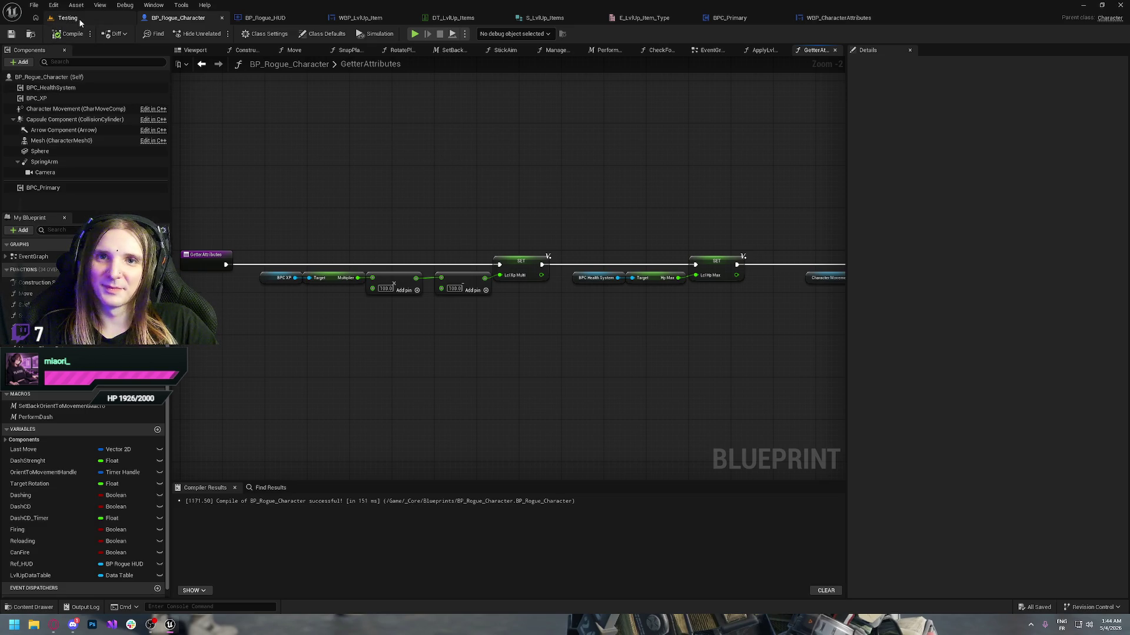
left_click(414, 34)
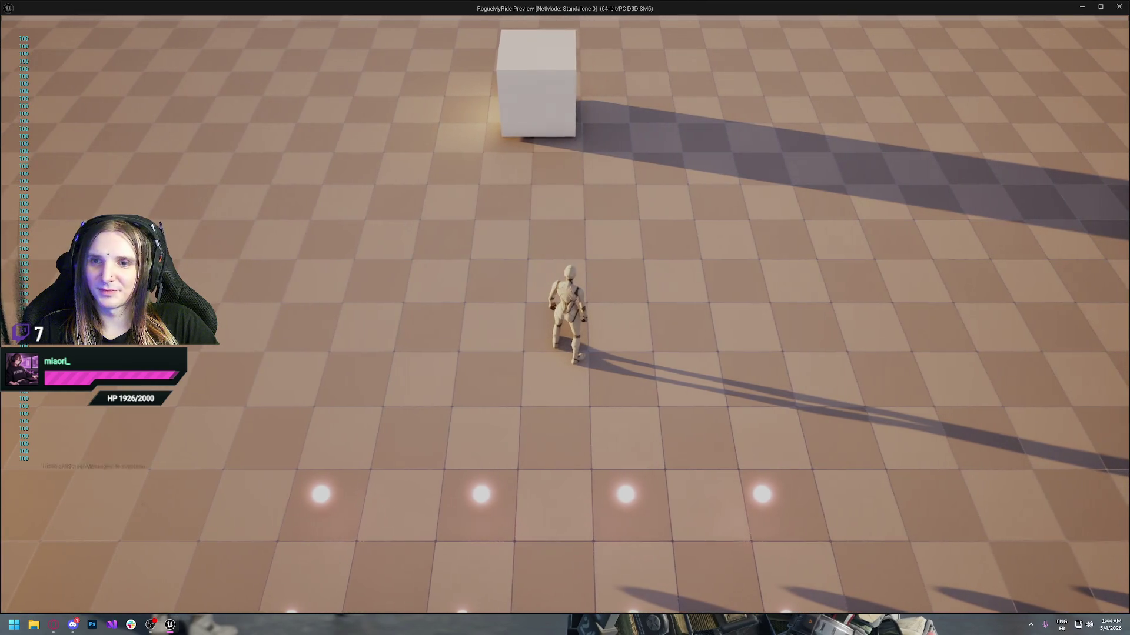
- Collect XP orbs, pick a level-up card, and check the stats panel for the upgrade
left_click(558, 165)
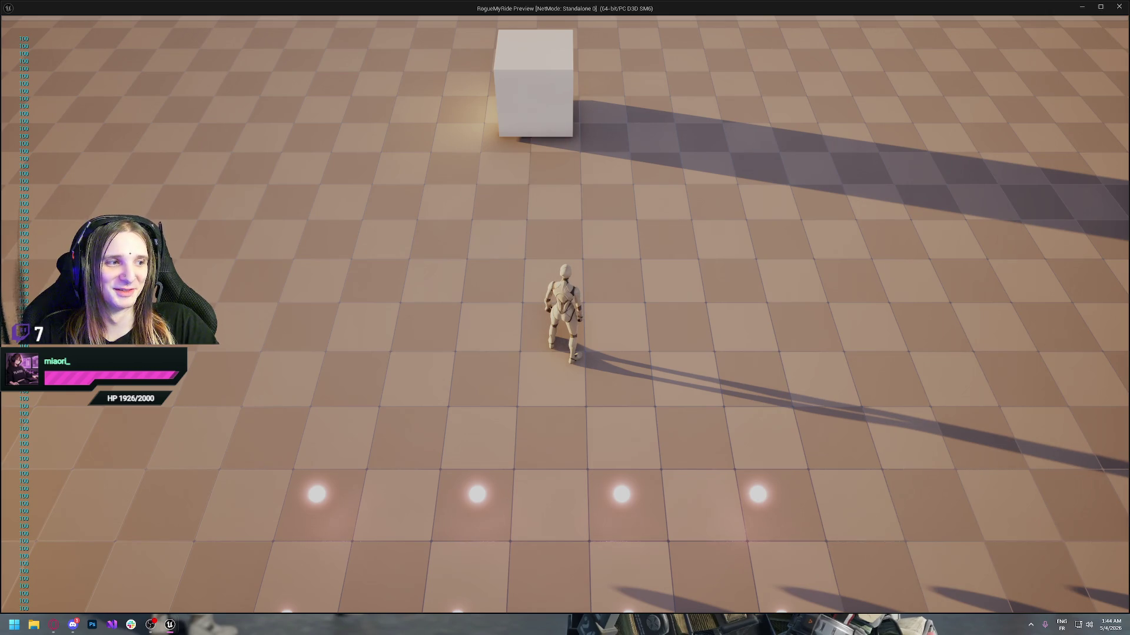
key("Tab")
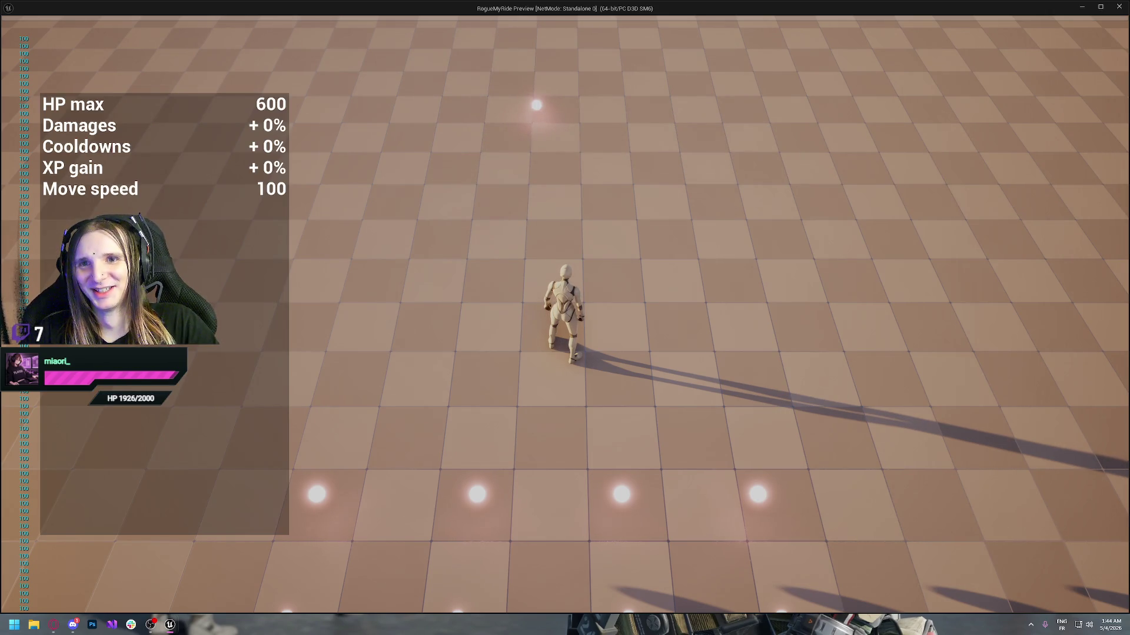
key("d")
key("Tab")
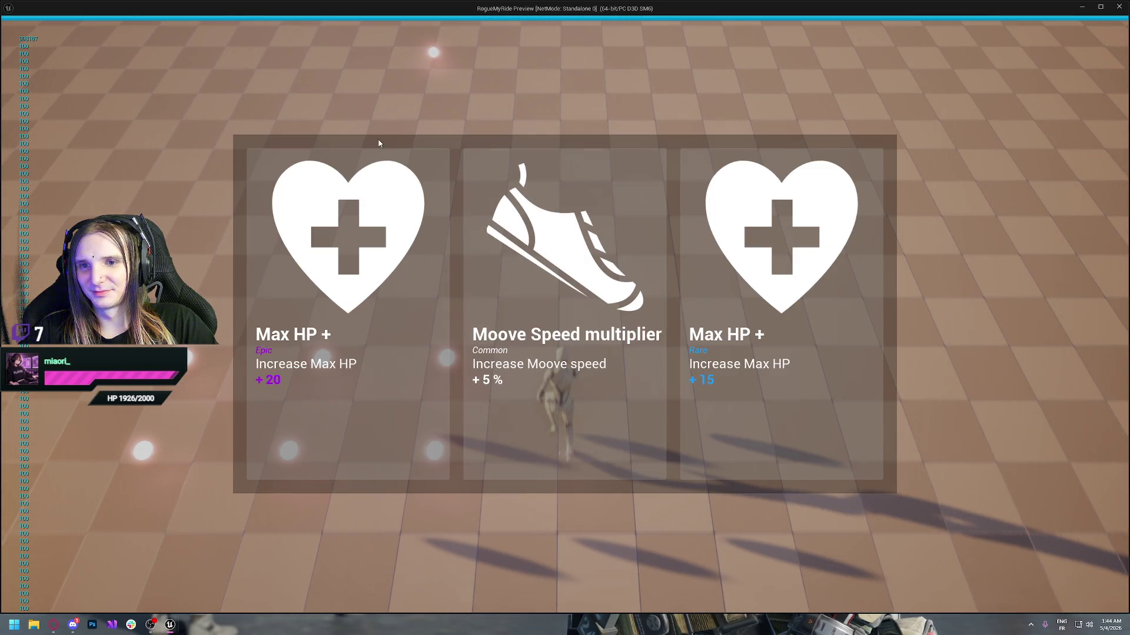
left_click(379, 144)
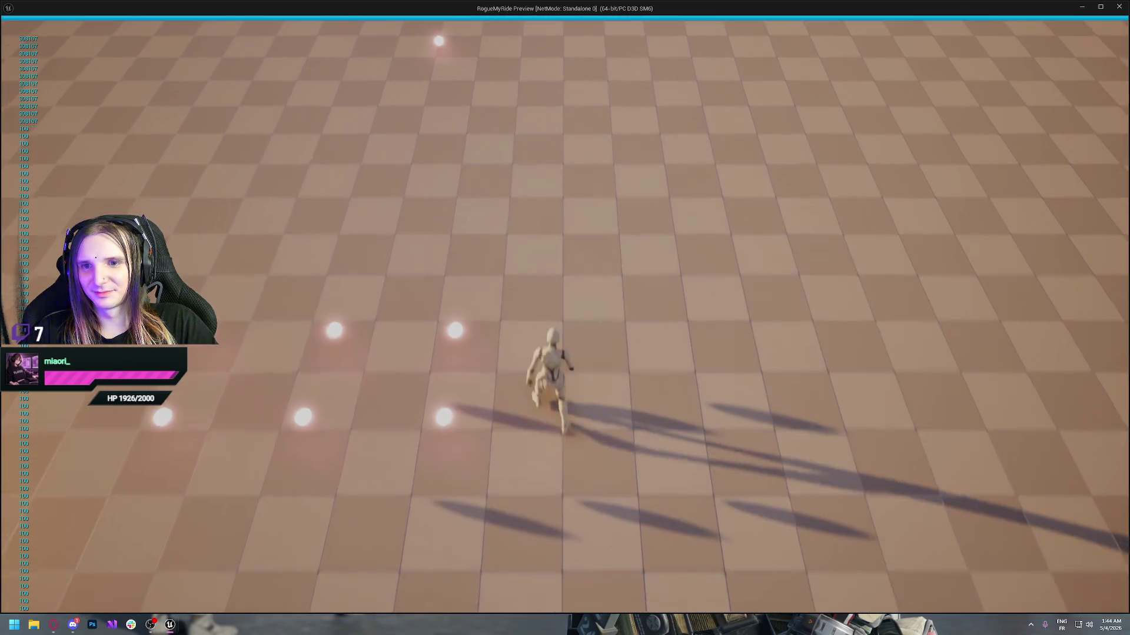
key("Tab")
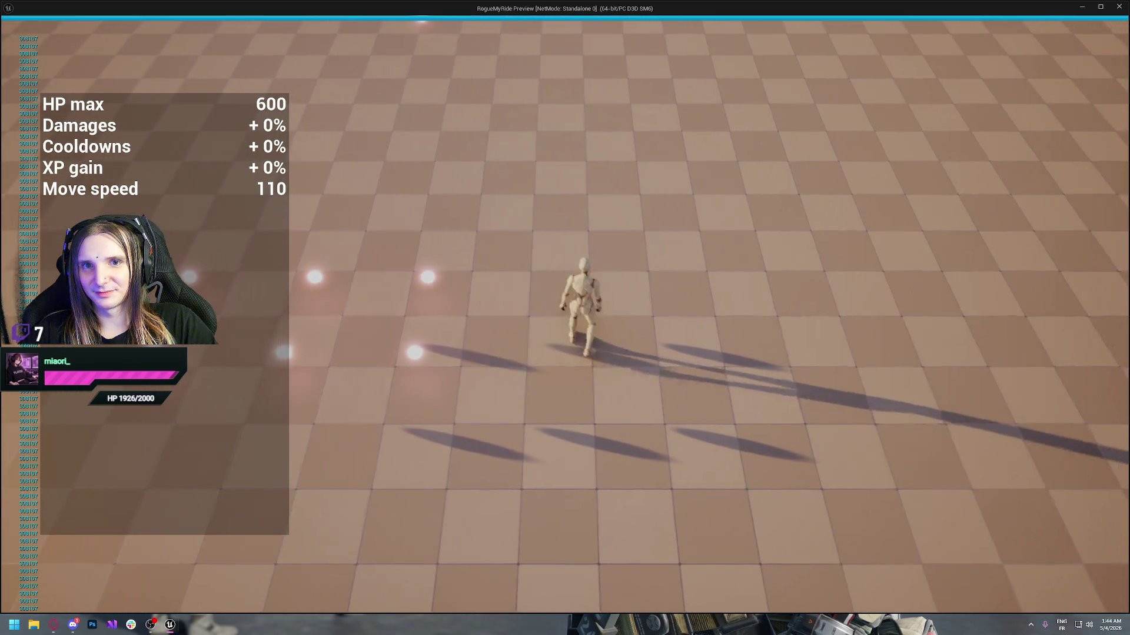
- Run the character around collecting more orbs, then close the standalone preview
key("s")
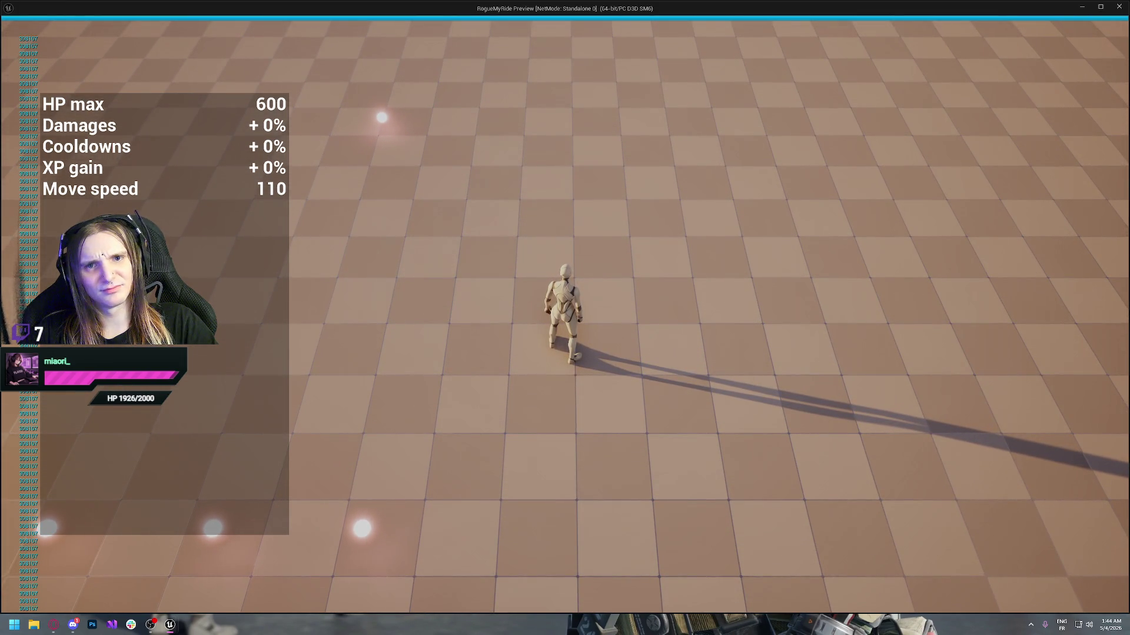
key("Tab")
key("s")
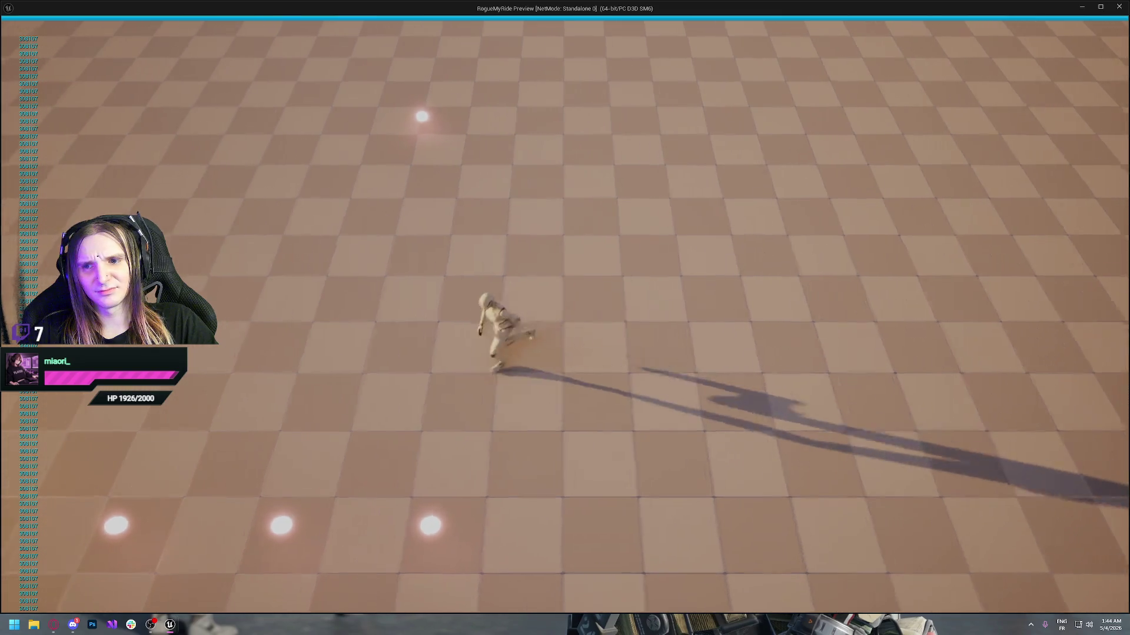
key("w")
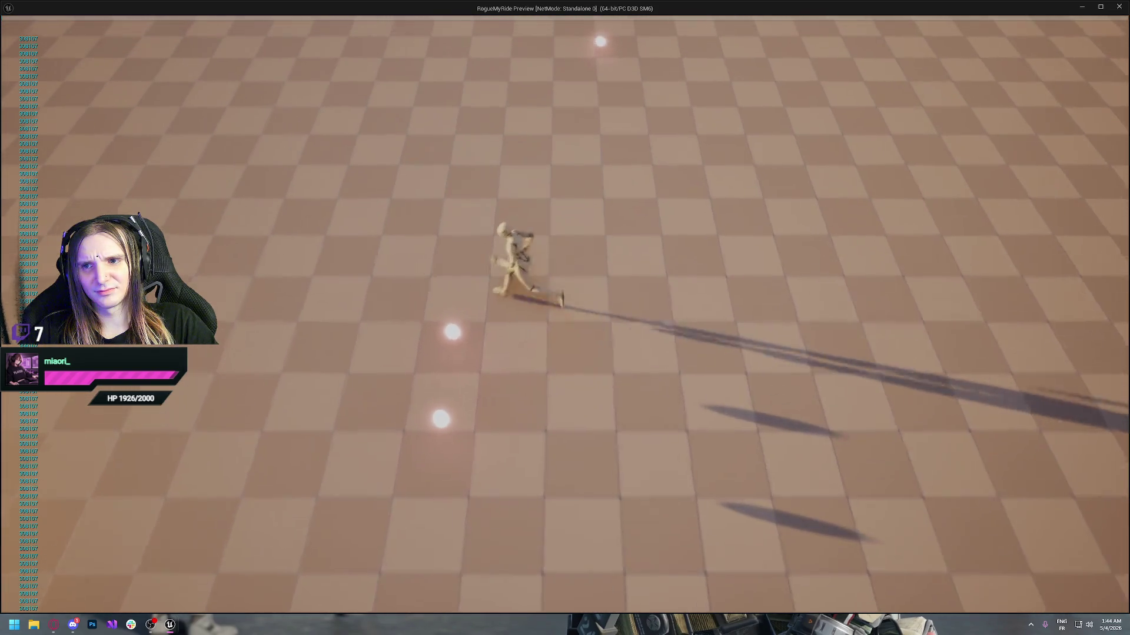
key("w")
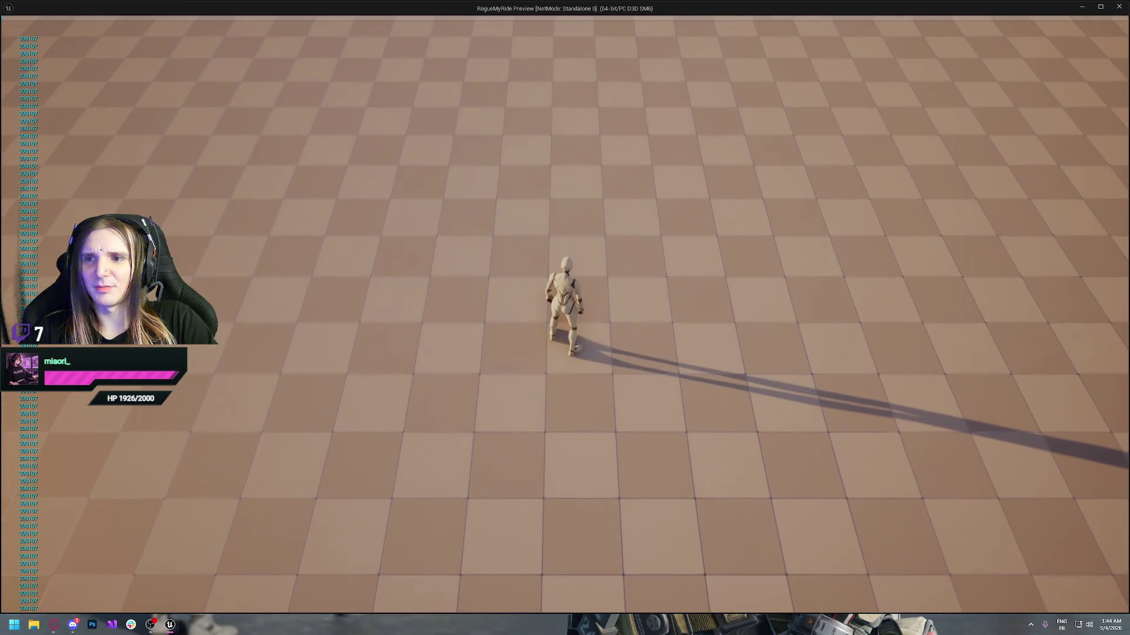
key("Escape")
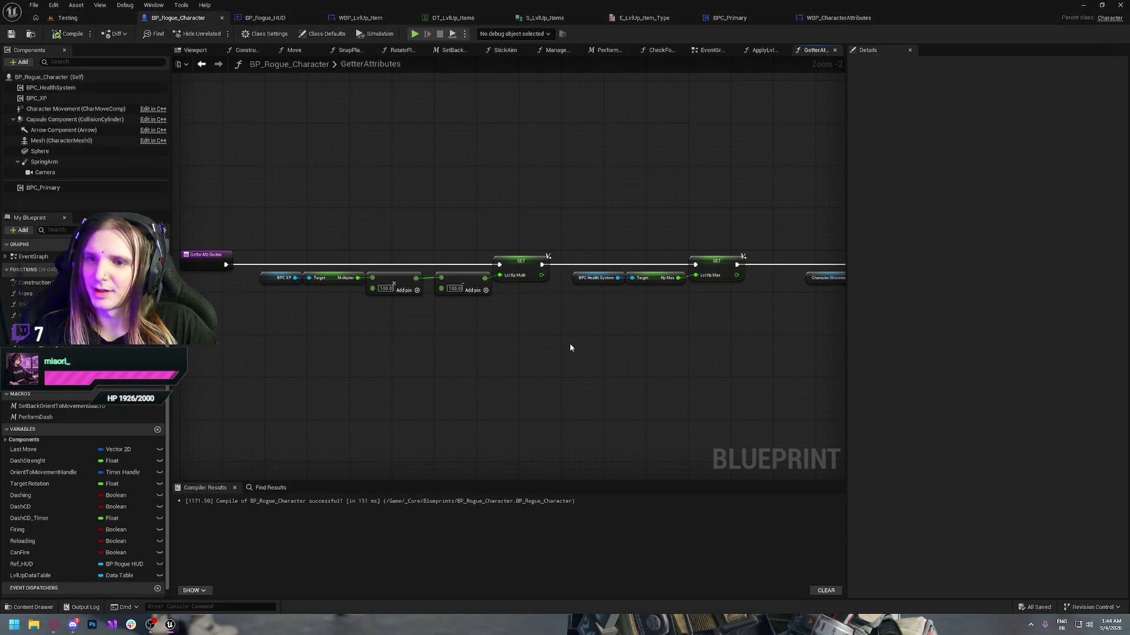
- In the Testing level, Alt-drag BP_XP through BP_XP8 to create offset copies BP_XP9–BP_XP16
left_click(67, 17)
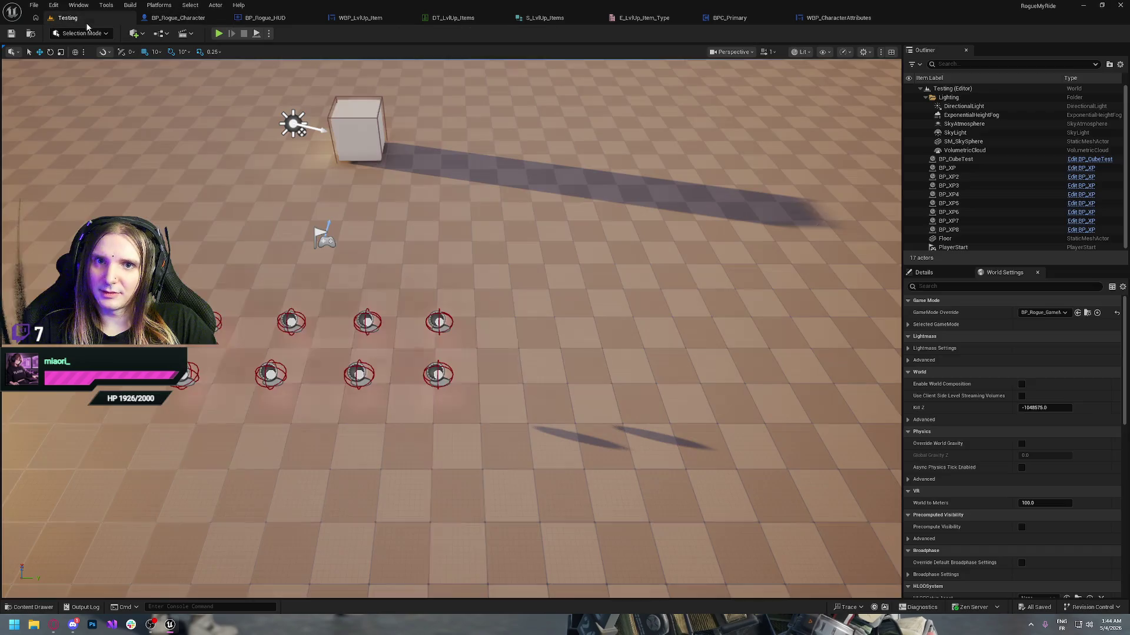
left_click(948, 168)
left_click(946, 230, "shift")
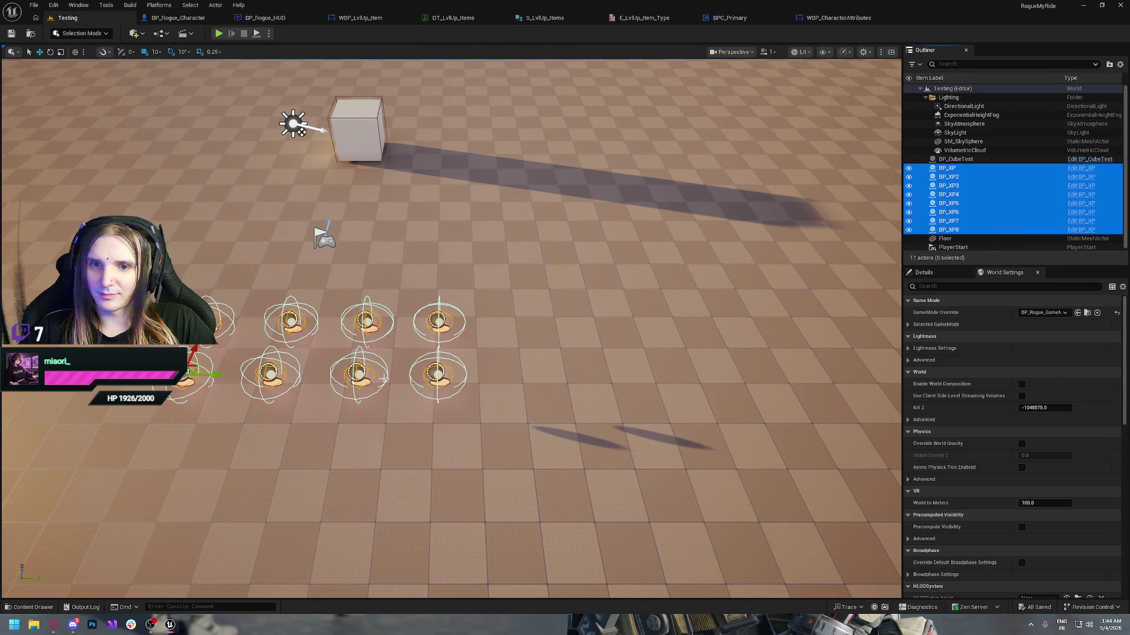
mouse_move(197, 349)
left_mouse_down()
mouse_move(121, 465)
mouse_move(210, 378)
left_mouse_up()
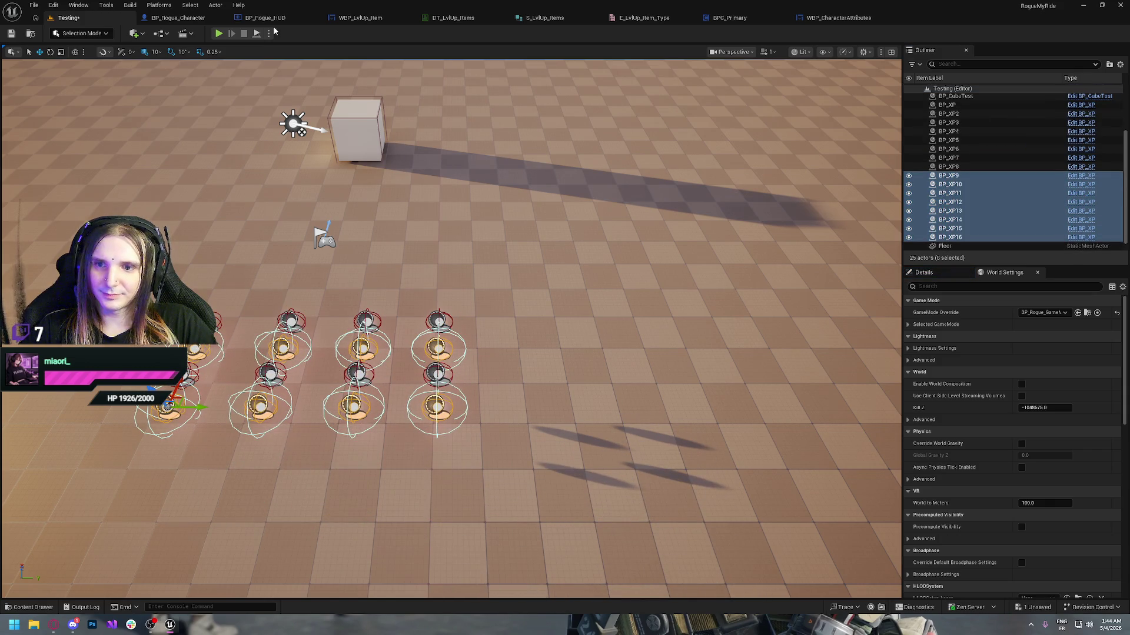
left_click(218, 33)
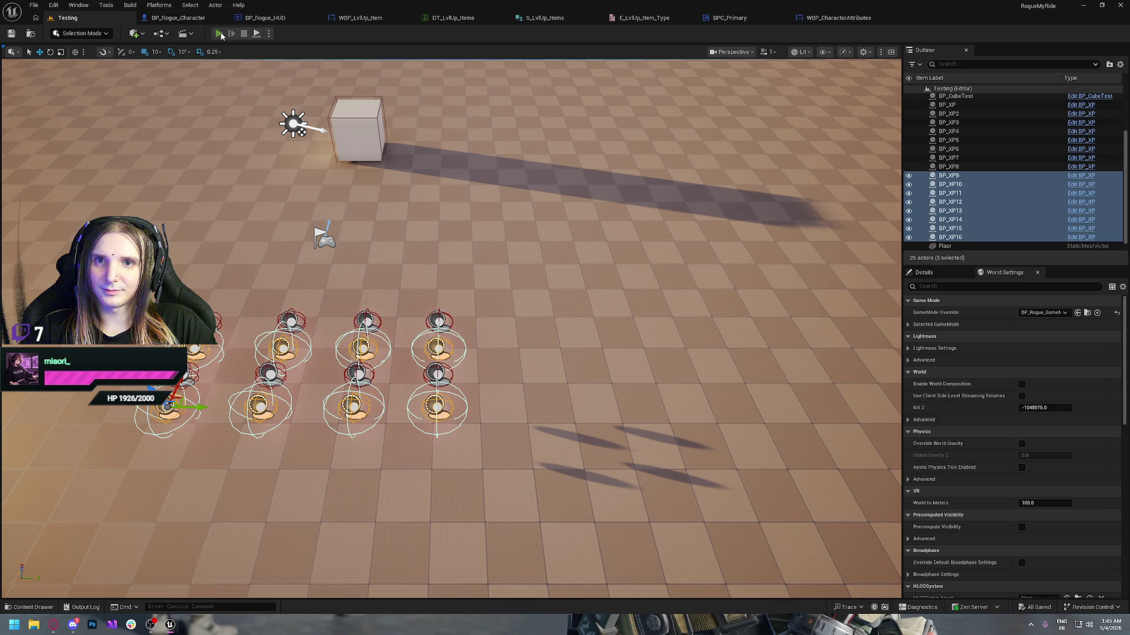
- Collect orbs, choose the XP multiplier card for +10% XP gain, check stats, and stop PIE
key("d")
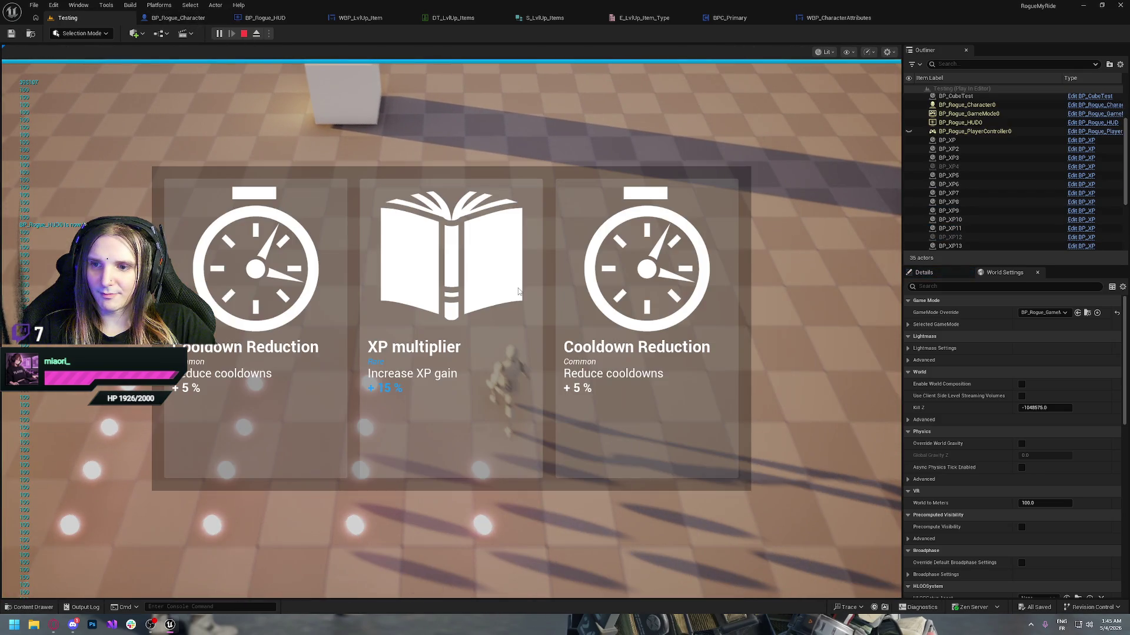
left_click(427, 317)
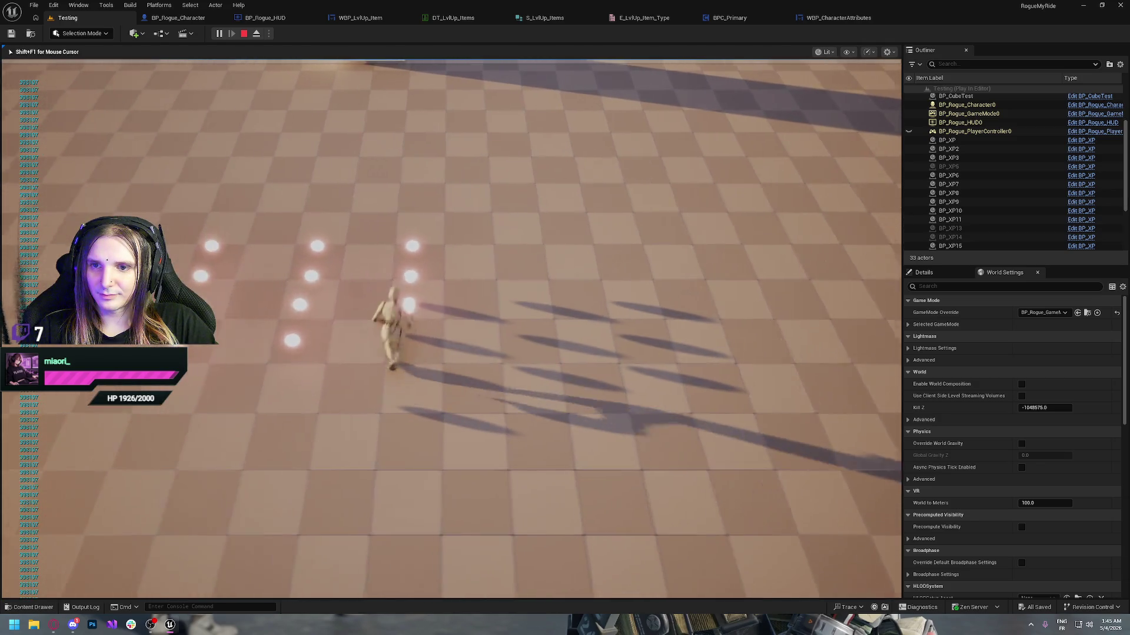
key("Tab")
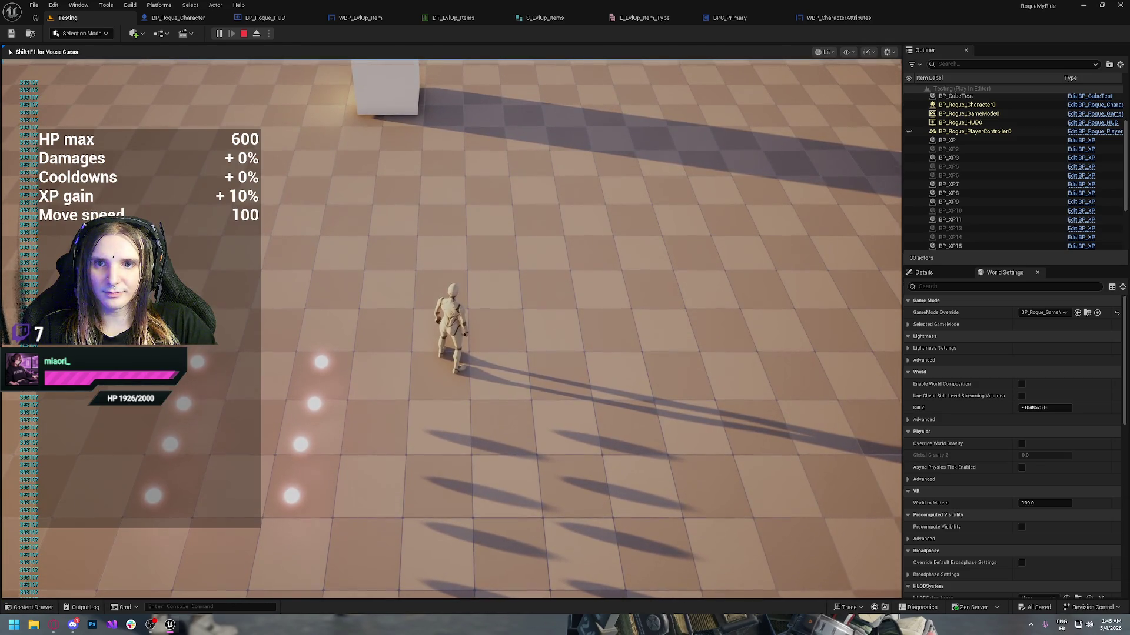
key("Tab")
key("a")
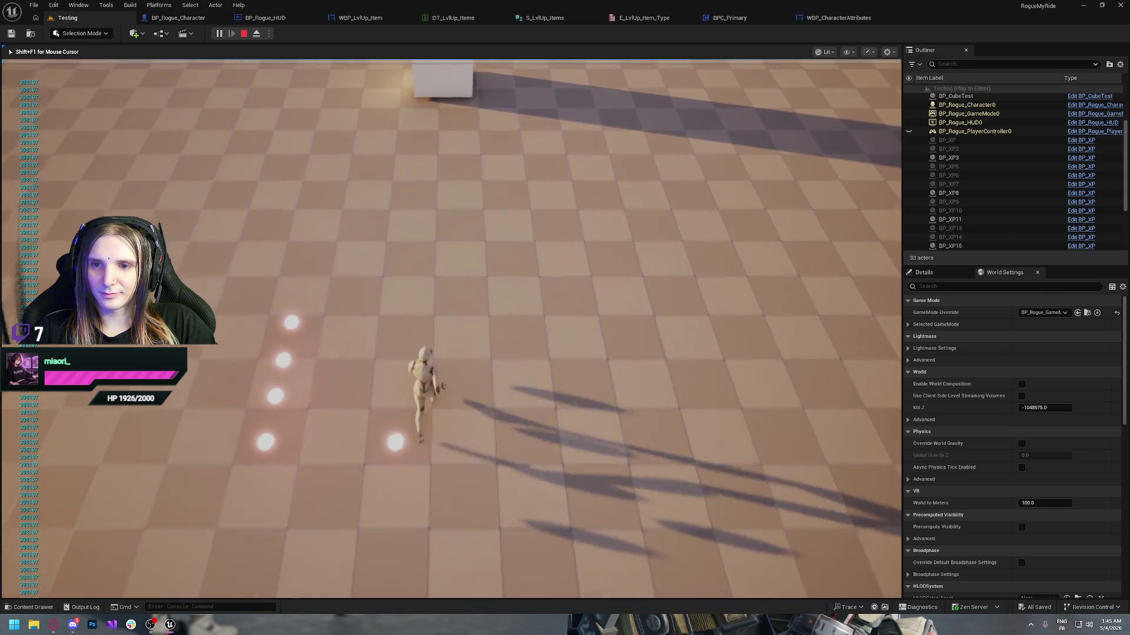
key("Tab")
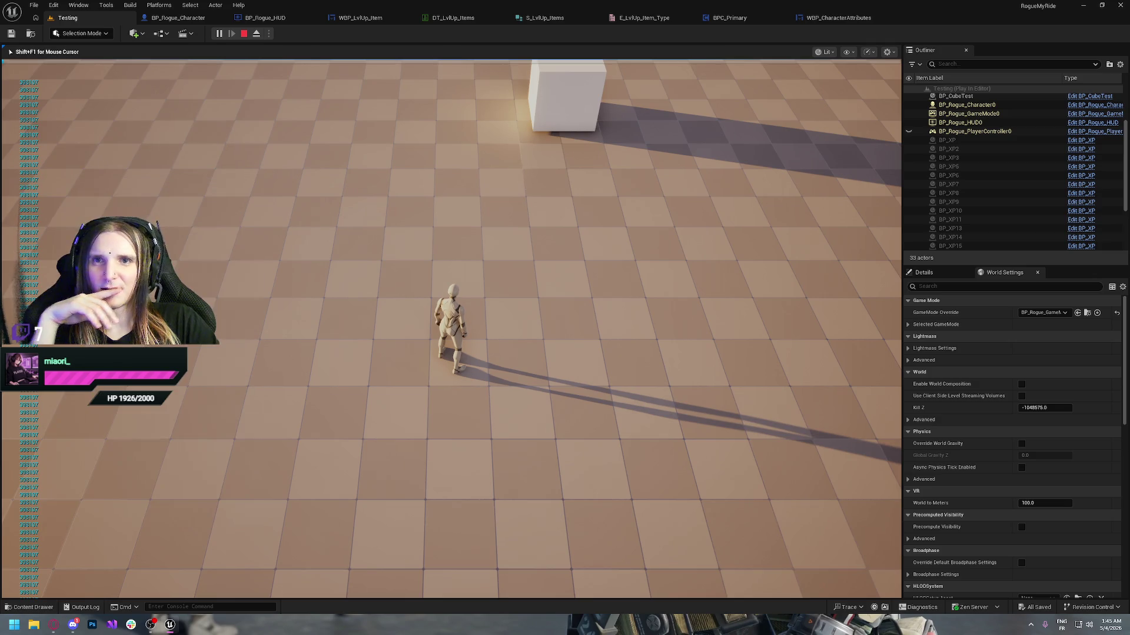
key("Escape")
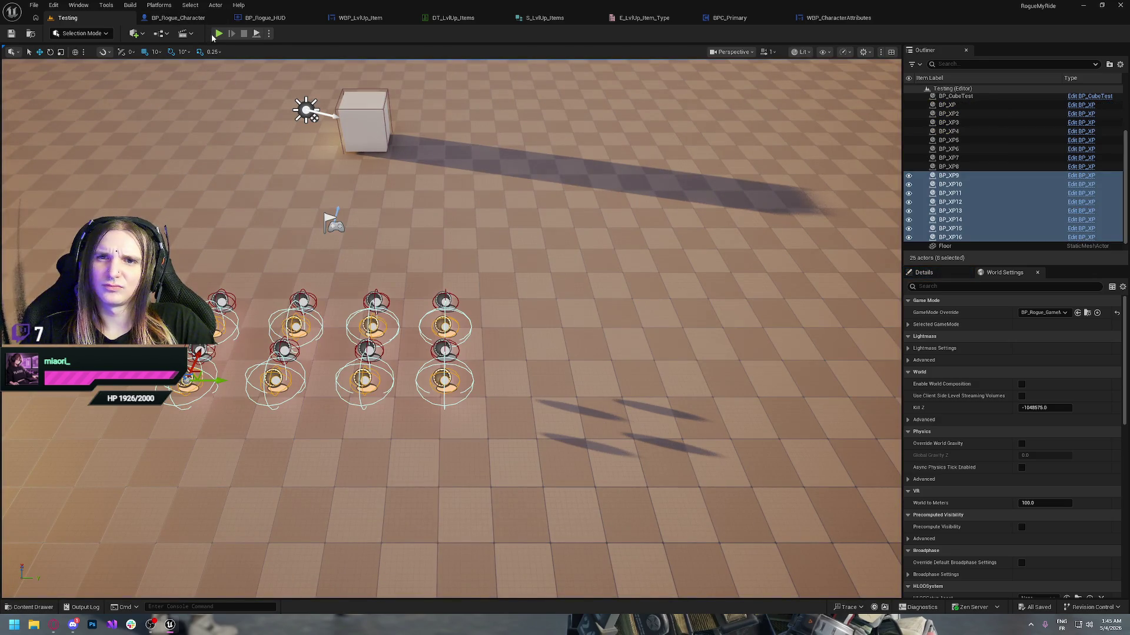
- Play-test again, pick the Epic Cooldown Reduction card, and check the stats panel
left_click(218, 34)
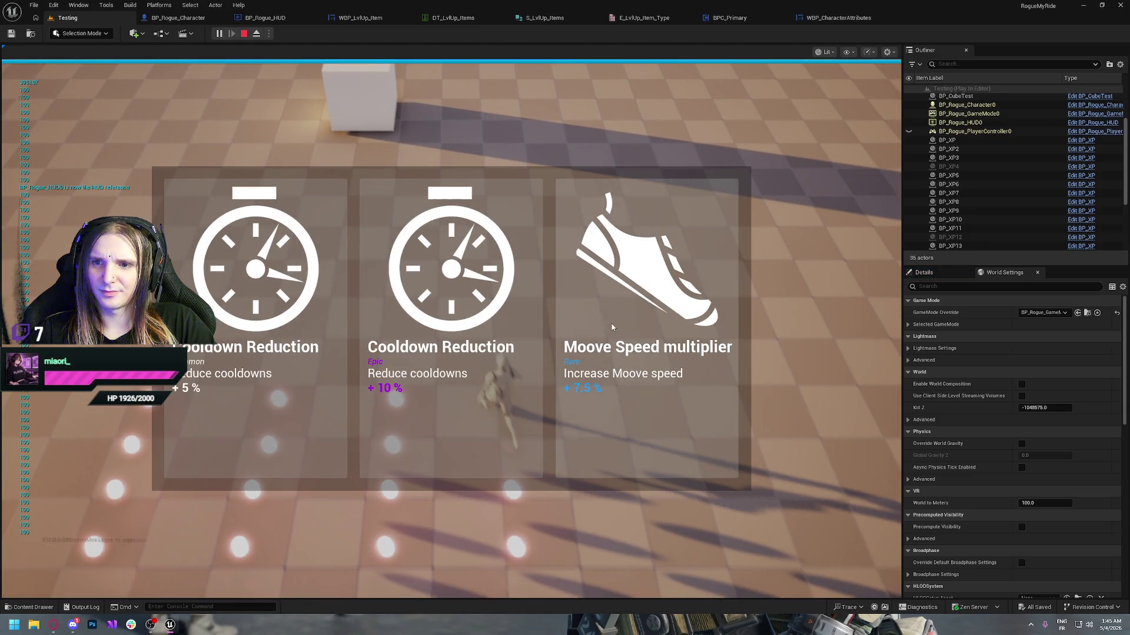
left_click(430, 292)
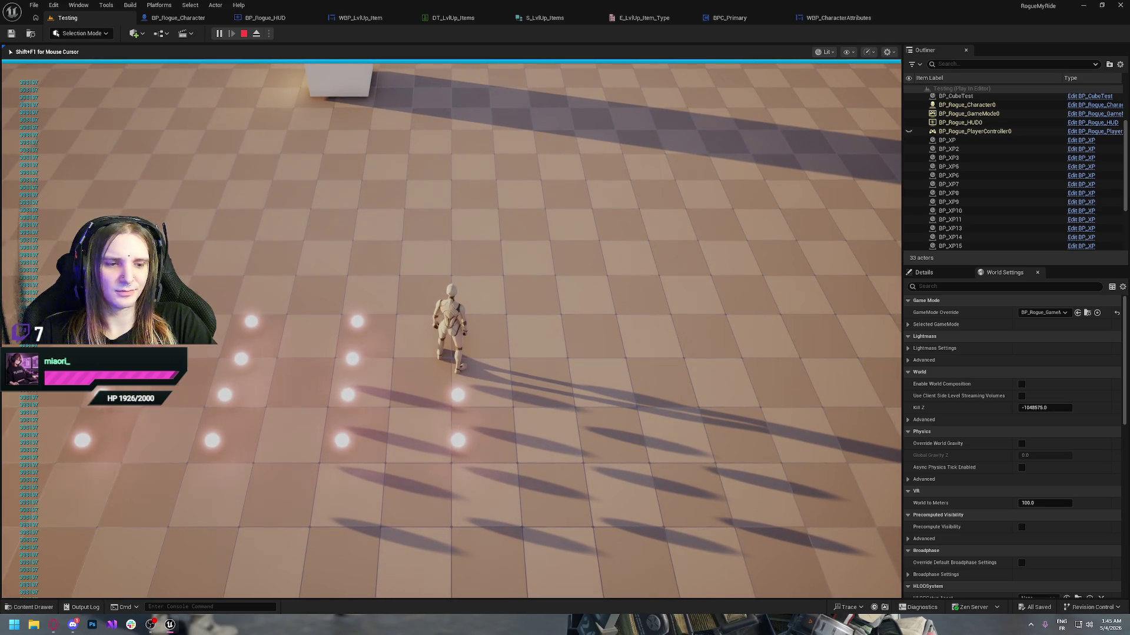
key("Tab")
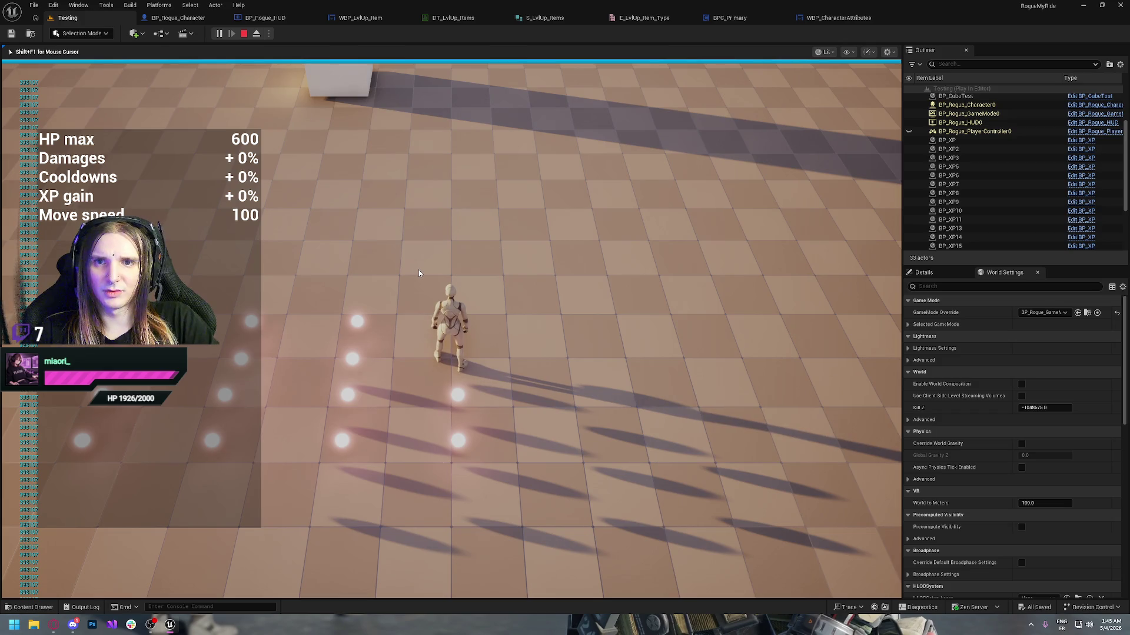
key("Escape")
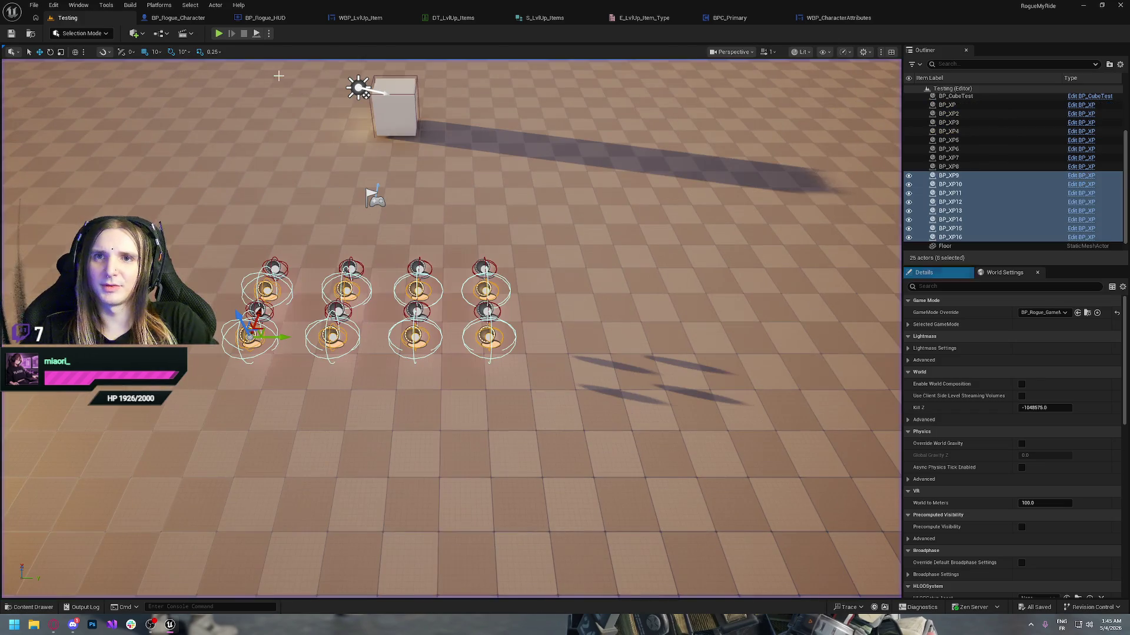
- Play-test once more, choosing the Damage Multiplier card for +5% damage, then stop
left_click(218, 33)
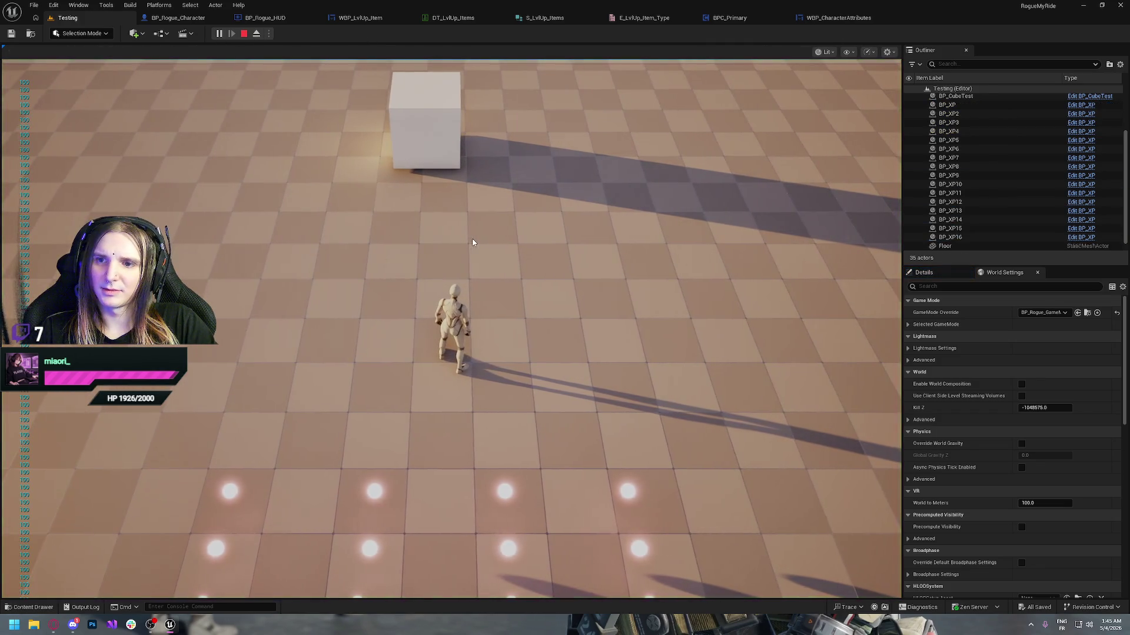
key("s")
key("d")
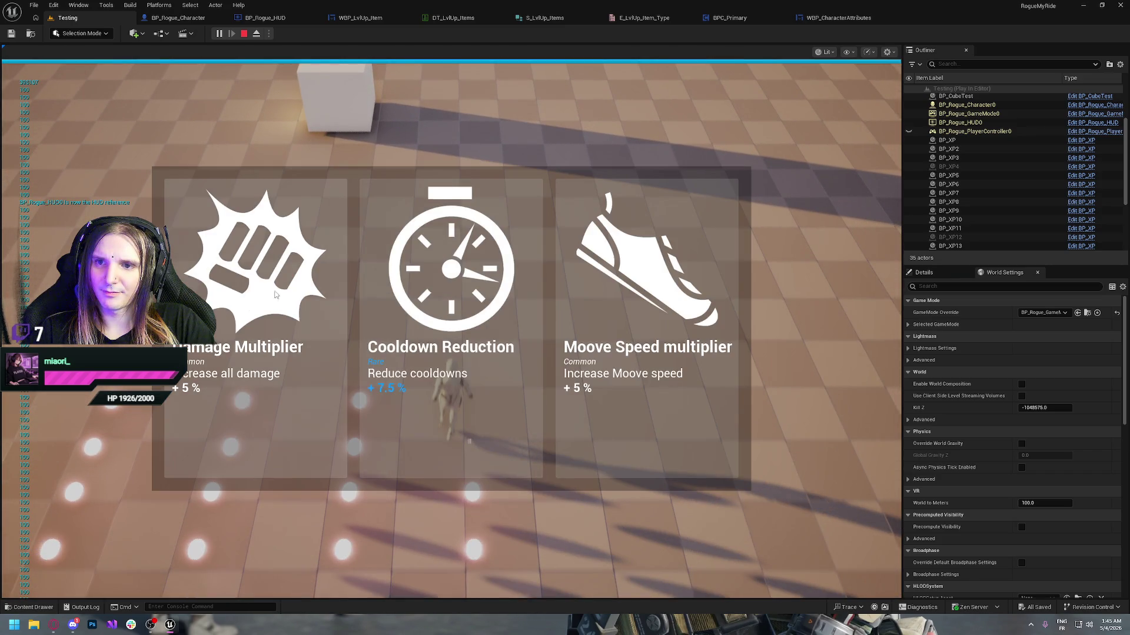
left_click(231, 317)
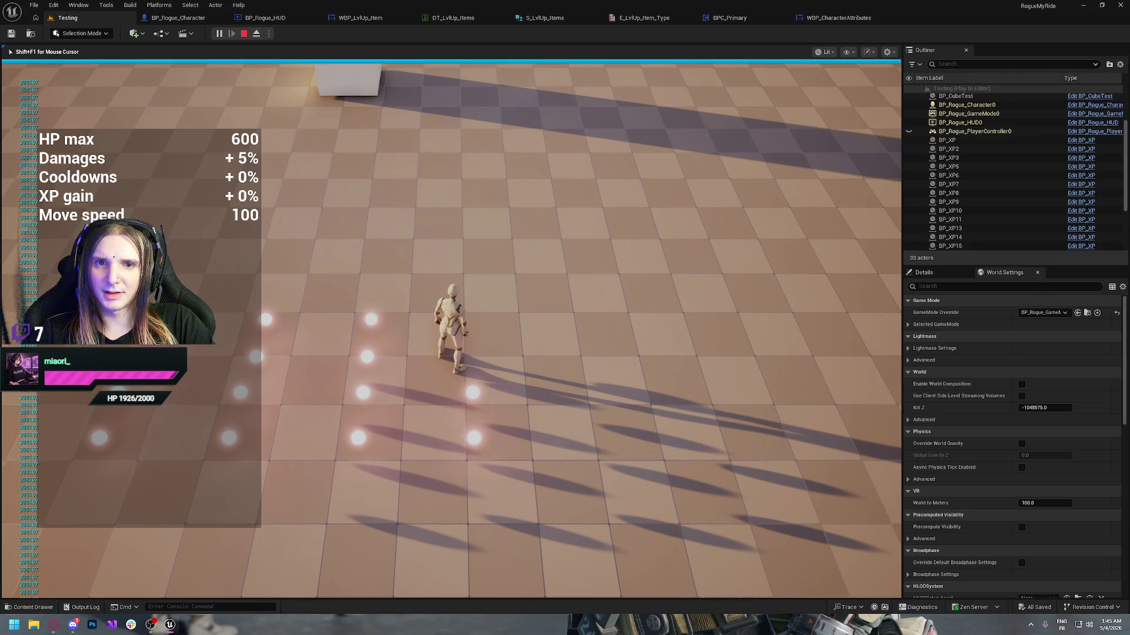
key("Escape")
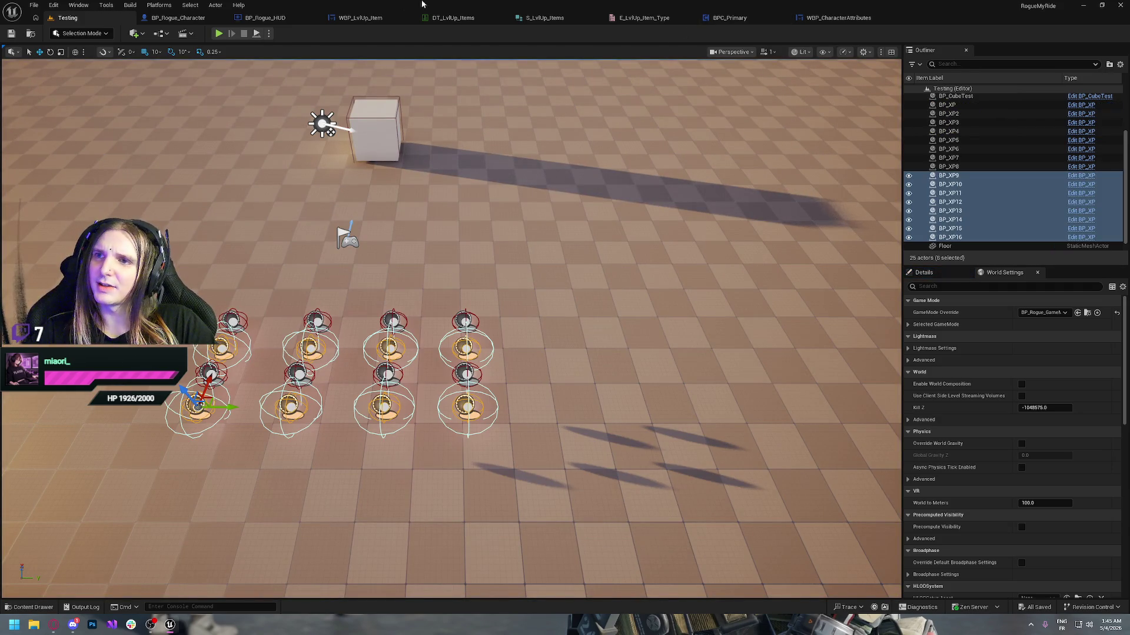
left_click(199, 23)
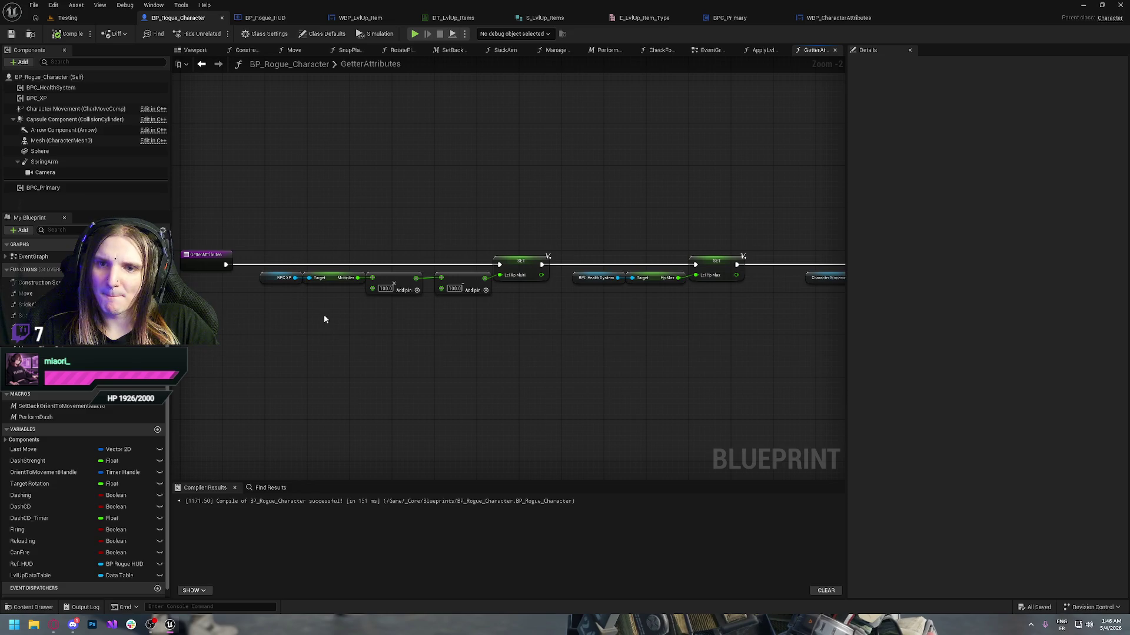
- Inspect the SET Lcl Hp Max node in the GetterAttributes graph
left_click_drag(631, 327, 374, 337)
left_click(350, 293)
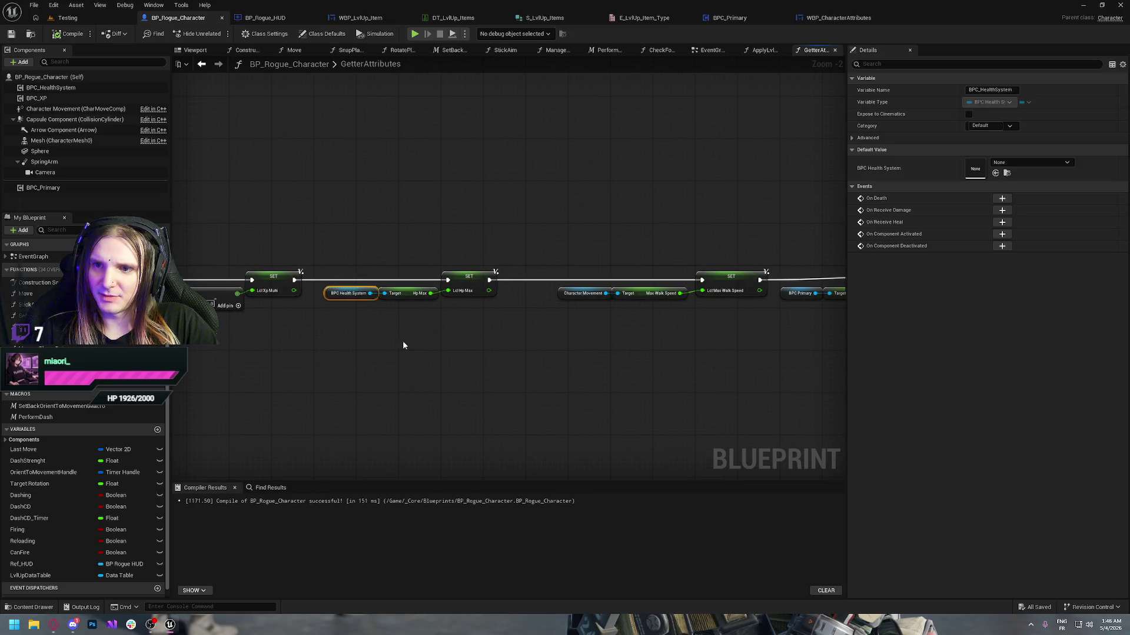
left_click(416, 247)
left_click(493, 295)
- Inspect the Character Movement, Max Walk Speed and SET Lcl Max Walk Speed nodes, then the return node
left_click_drag(493, 296, 278, 280)
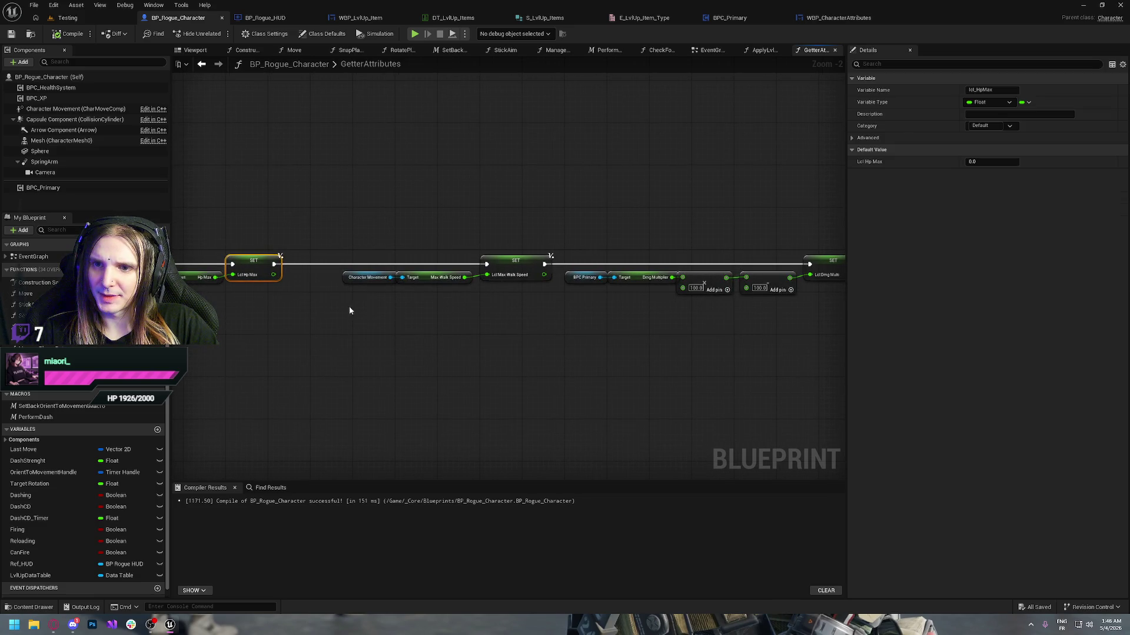
left_click(368, 277)
left_click(462, 277)
left_click(491, 275)
mouse_move(593, 345)
left_mouse_down()
mouse_move(615, 359)
mouse_move(549, 354)
left_mouse_up()
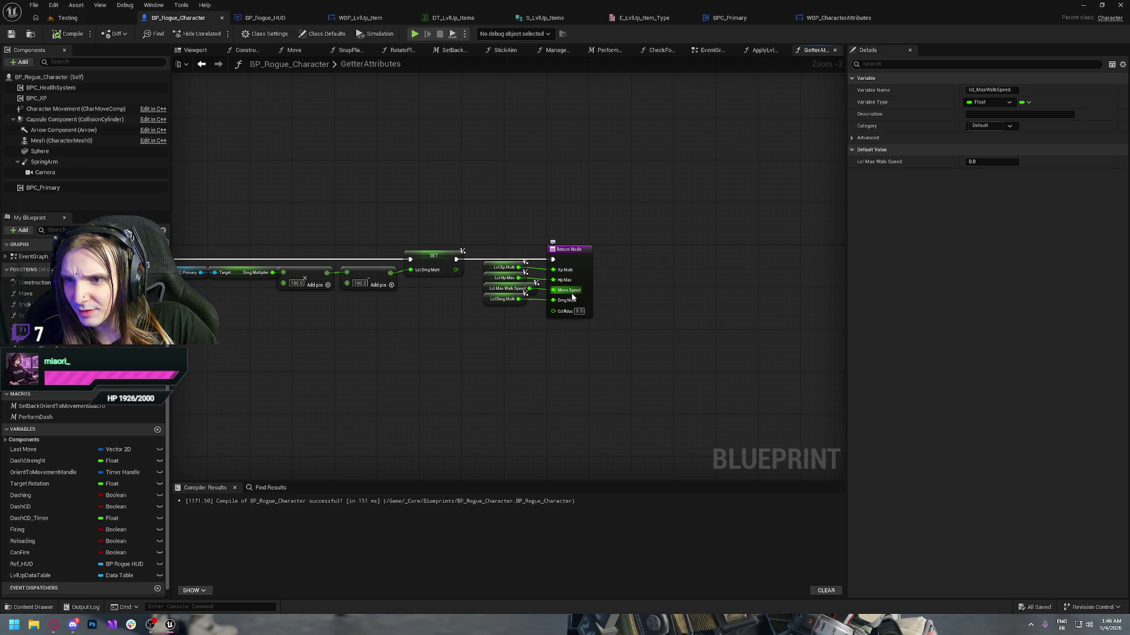
left_click(633, 171)
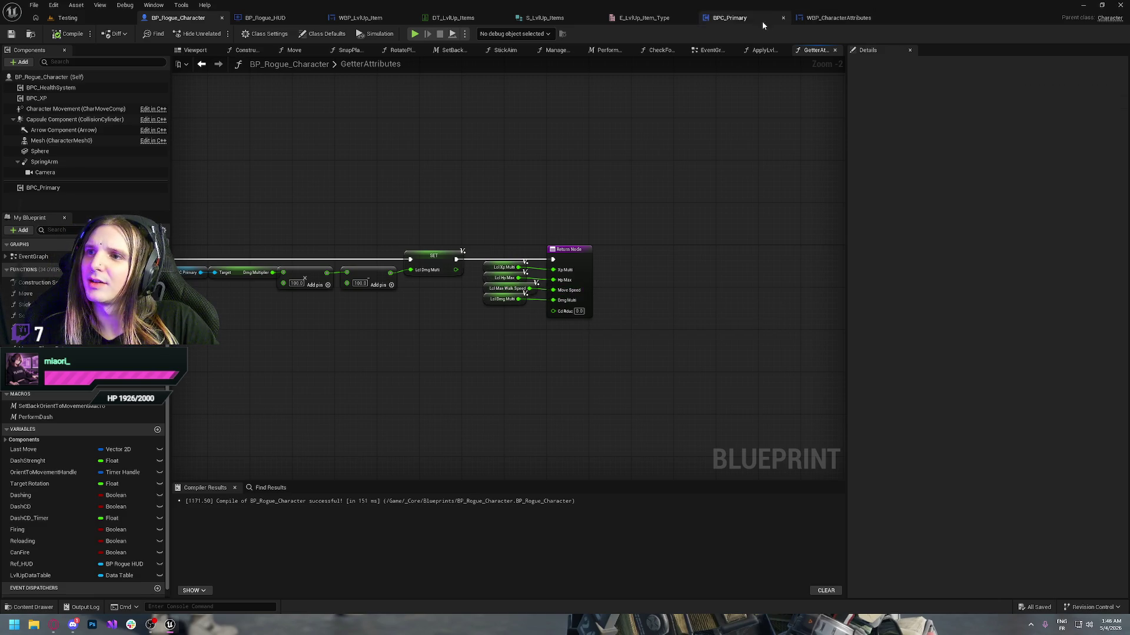
left_click(853, 21)
- Disconnect the Move Speed and Hp Max wires on the Set Text Values call
left_click_drag(686, 259, 723, 312)
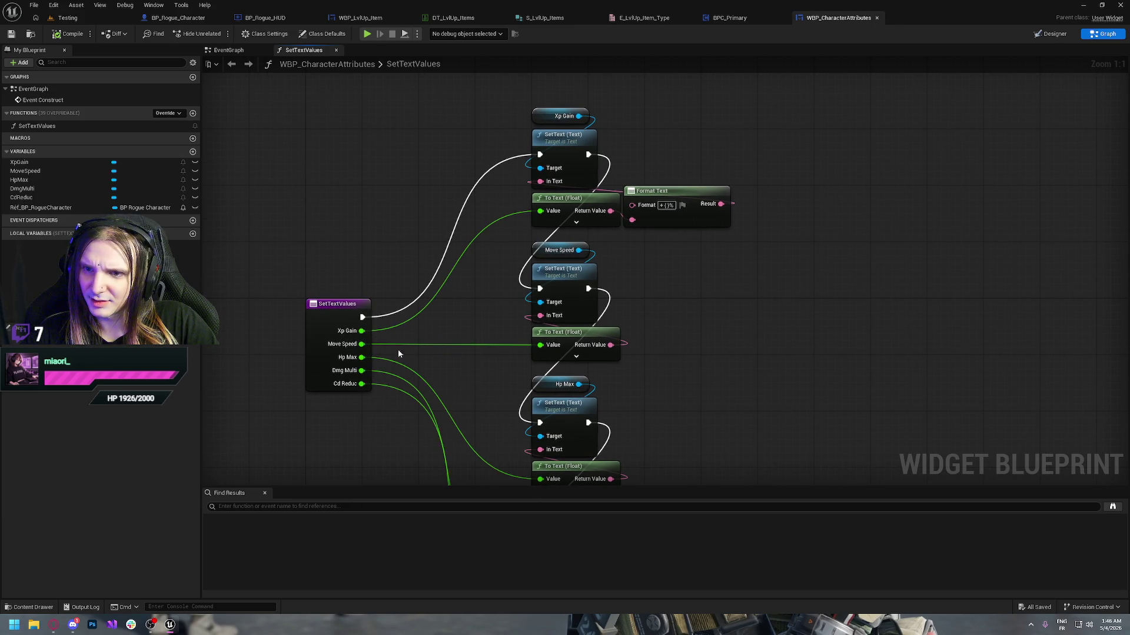
left_click_drag(559, 251, 553, 147)
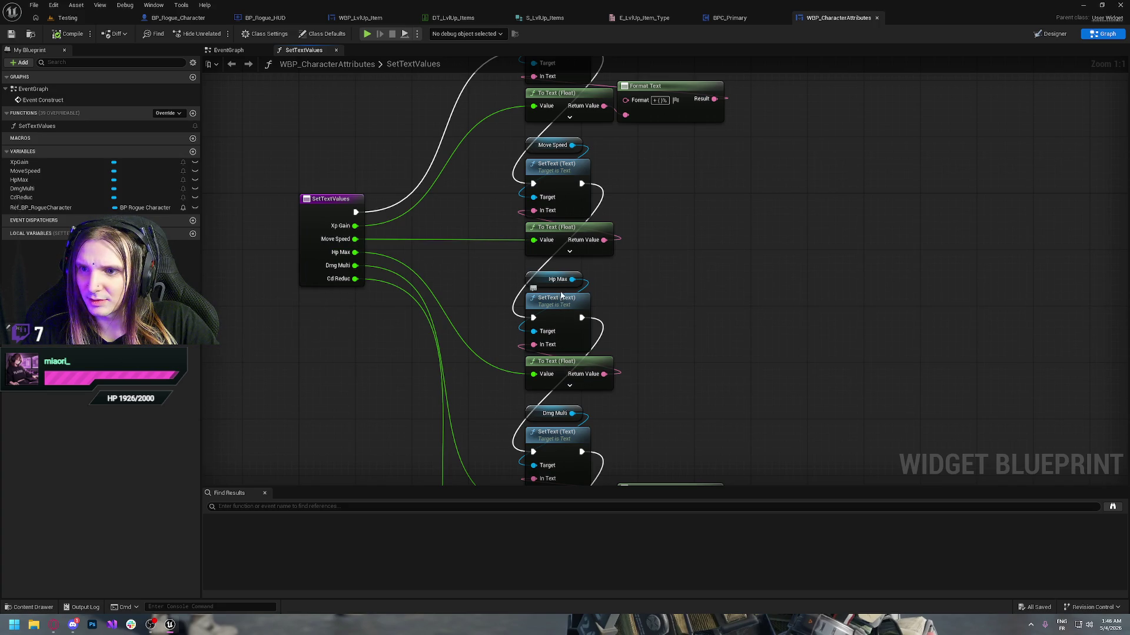
left_click(233, 50)
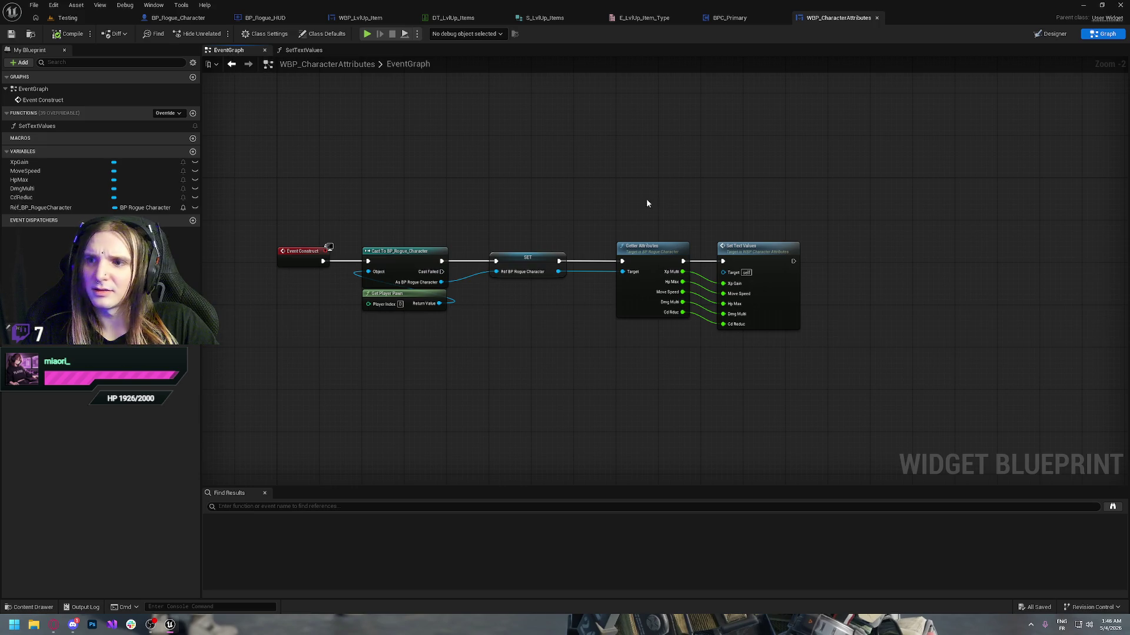
scroll(328, 247, "up", 1)
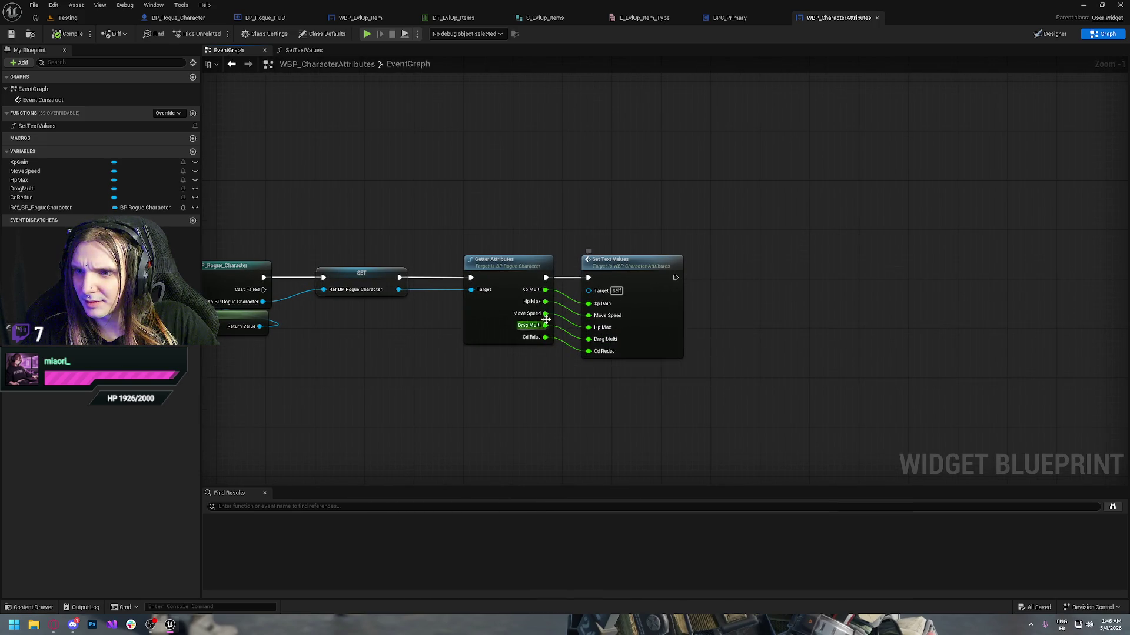
left_click(622, 266)
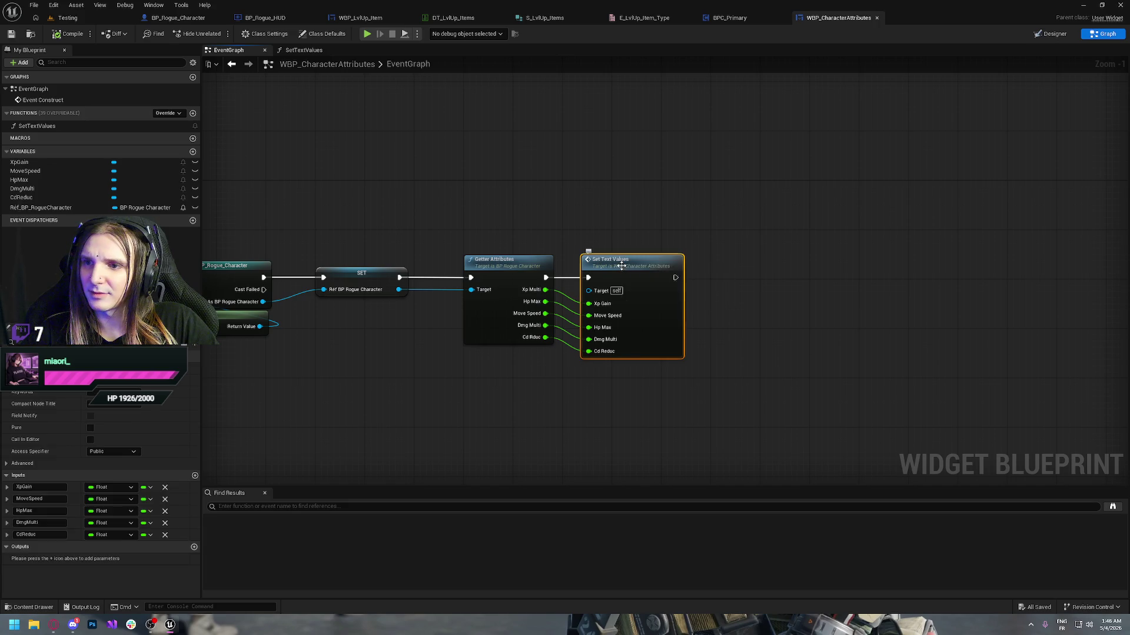
left_click(587, 316, "alt")
left_click(588, 330, "alt")
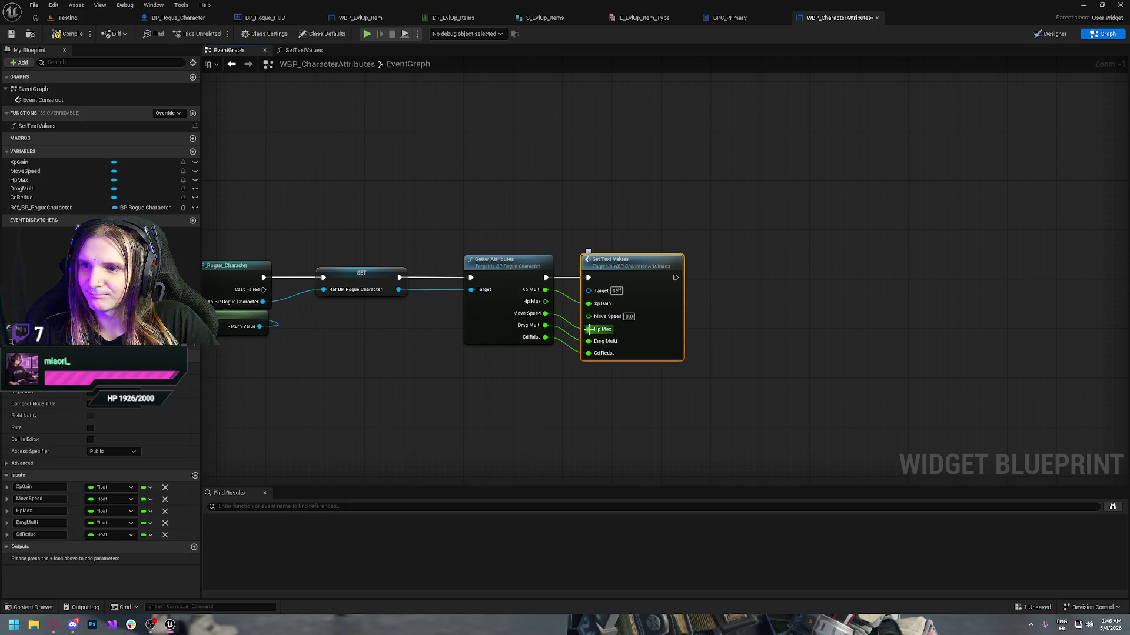
- Move the HpMax input above MoveSpeed in SetTextValues, reconnect Hp Max, and save
double_click(623, 266)
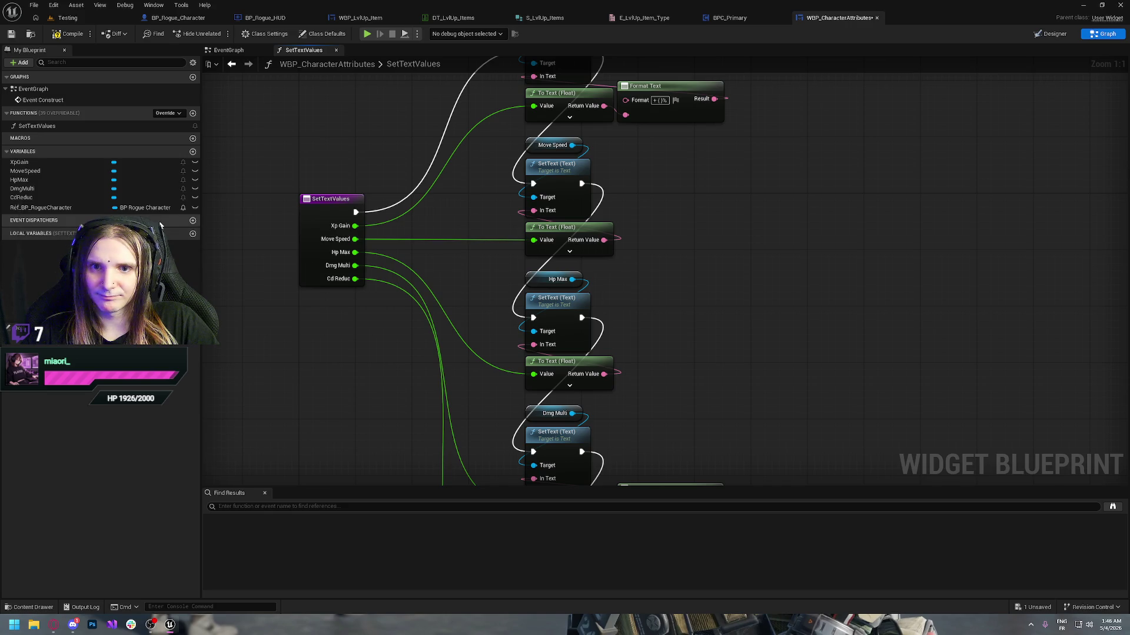
left_click(338, 210)
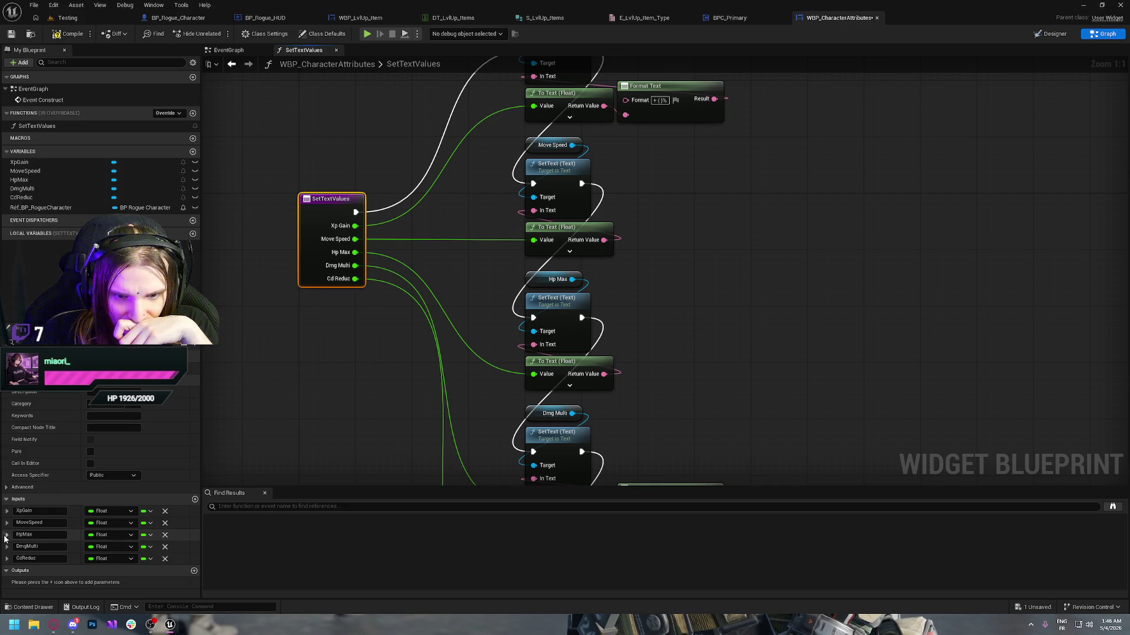
left_click_drag(5, 538, 6, 523)
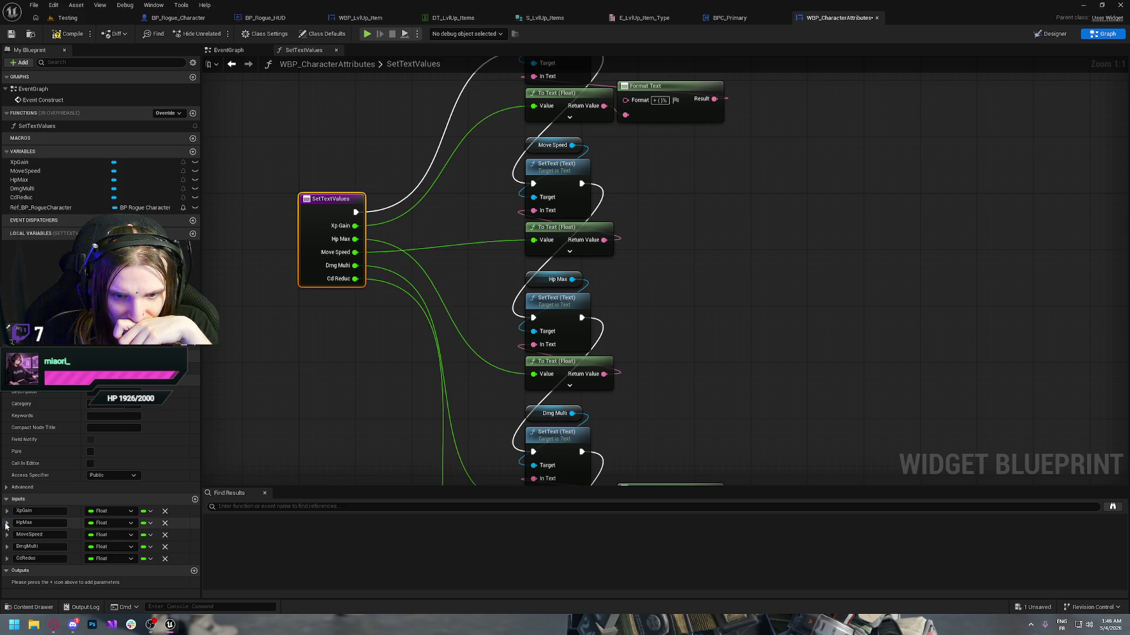
key("alt+Left")
mouse_move(546, 302)
left_mouse_down()
mouse_move(588, 316)
mouse_move(589, 328)
left_mouse_up()
double_click(632, 274)
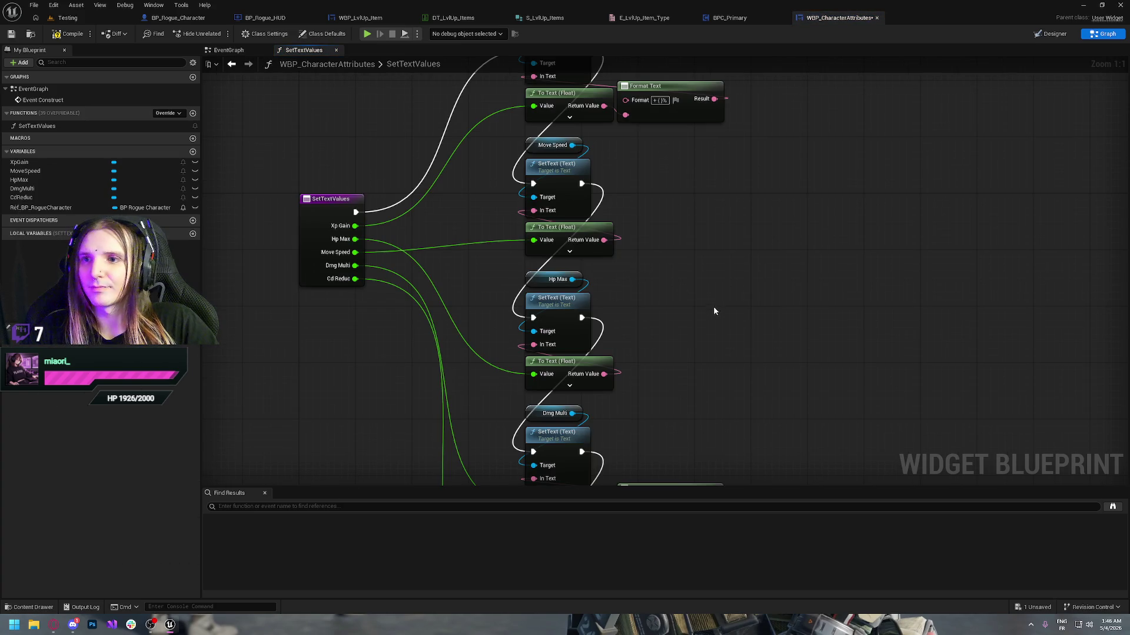
key("ctrl+s")
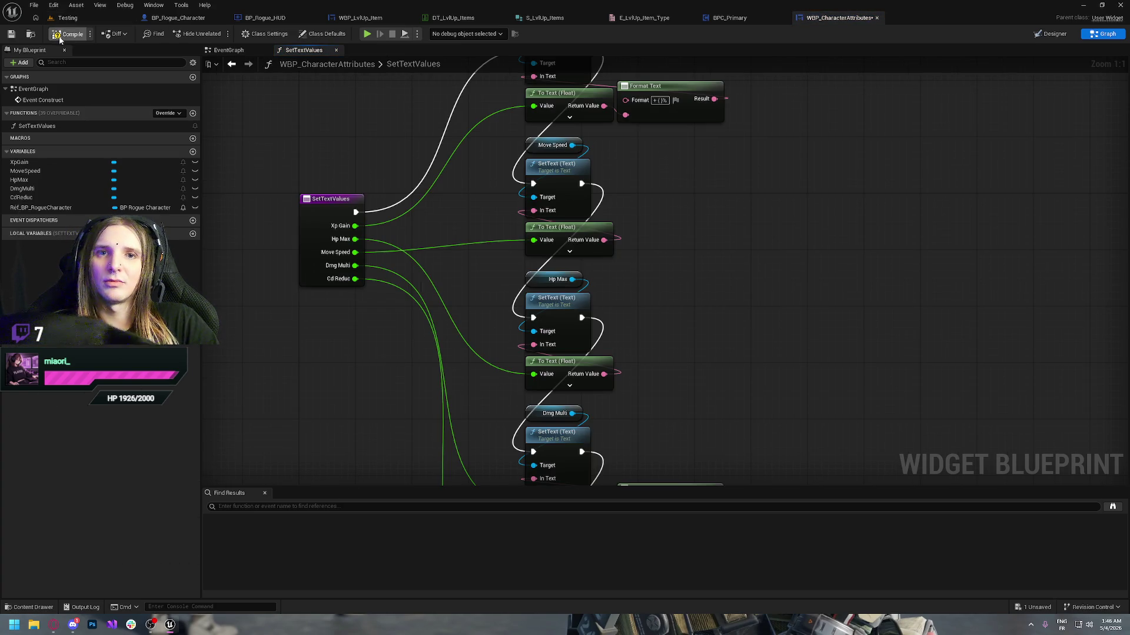
double_click(433, 67)
key("Escape")
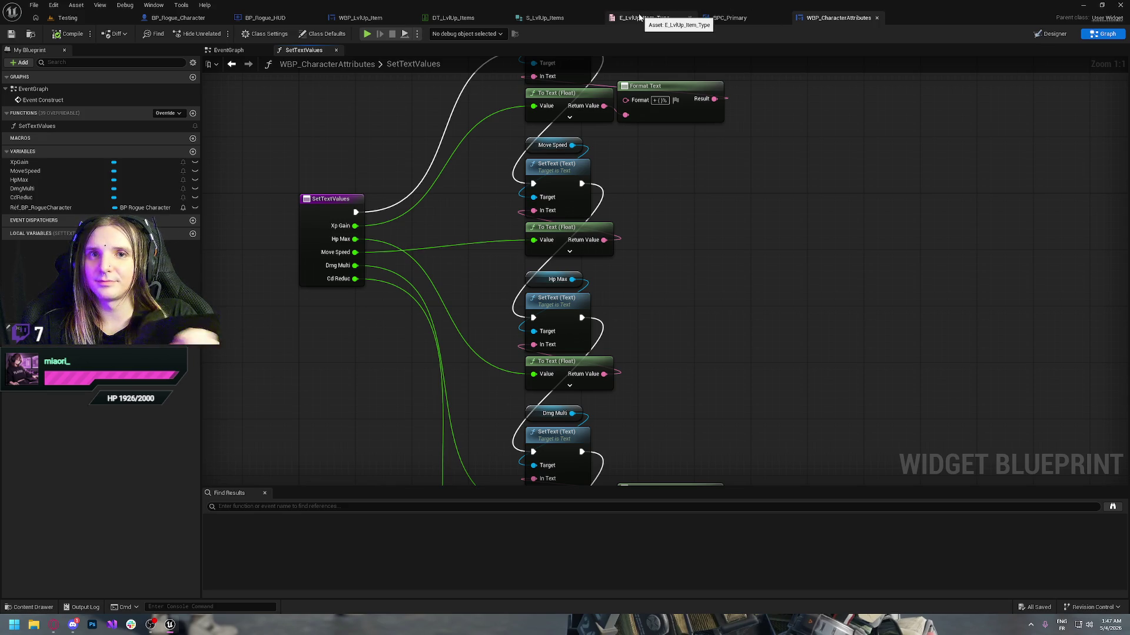
left_click(266, 17)
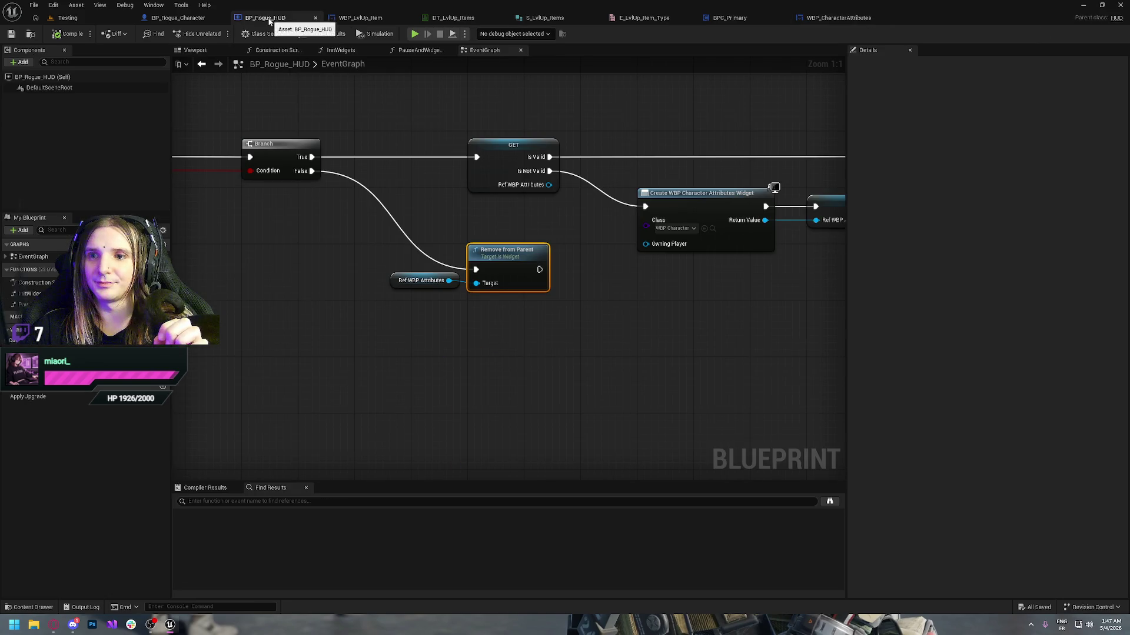
- In WBP_LvlUp_Item, review the SetValues nodes and open the DefineAmount function
left_click(665, 351)
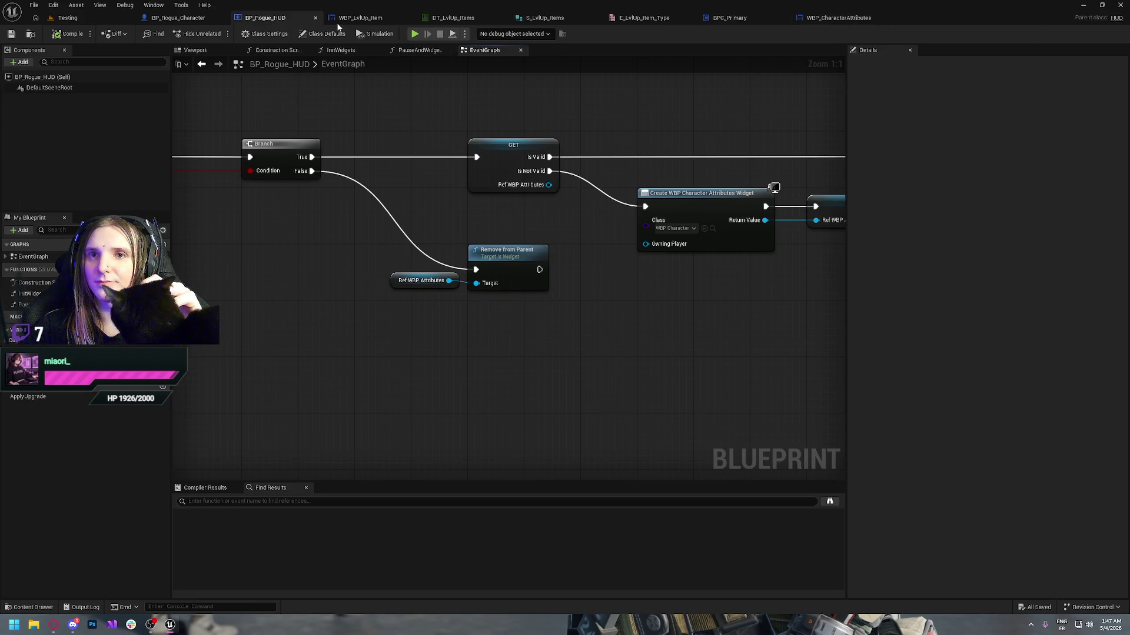
left_click(360, 18)
mouse_move(527, 183)
left_mouse_down()
mouse_move(626, 296)
mouse_move(528, 309)
mouse_move(703, 318)
left_mouse_up()
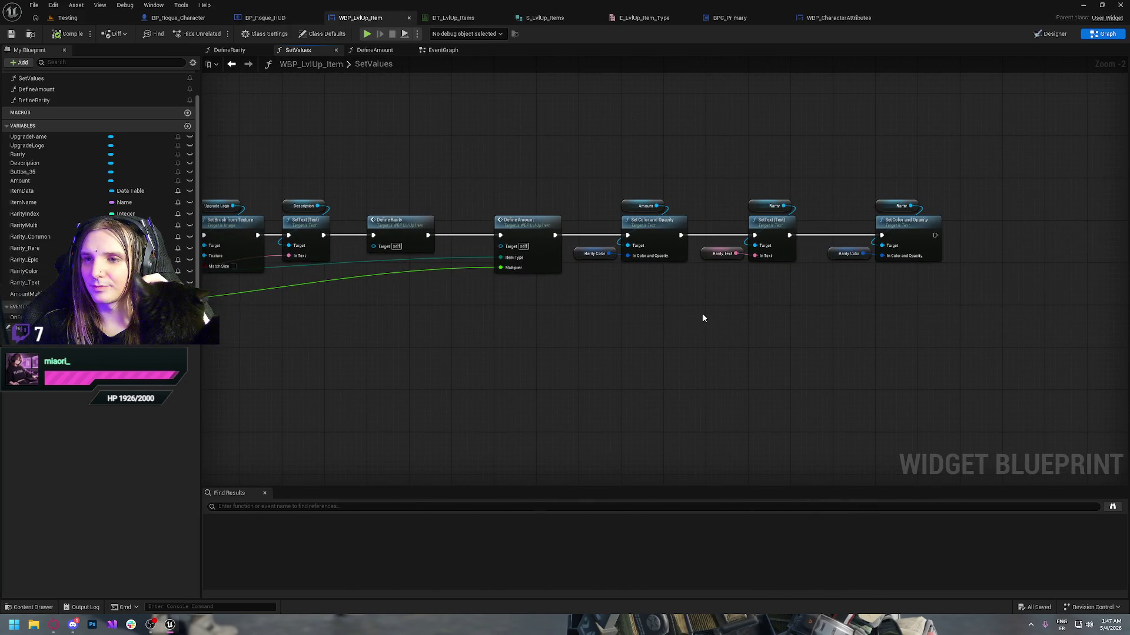
left_click_drag(521, 321, 680, 348)
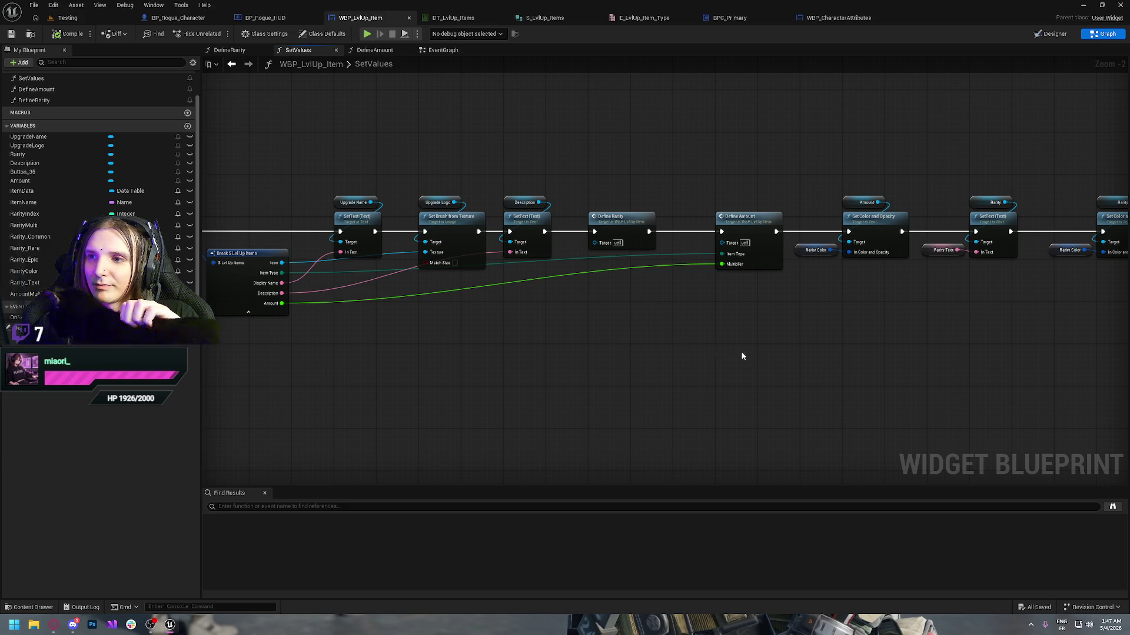
left_click_drag(721, 348, 433, 355)
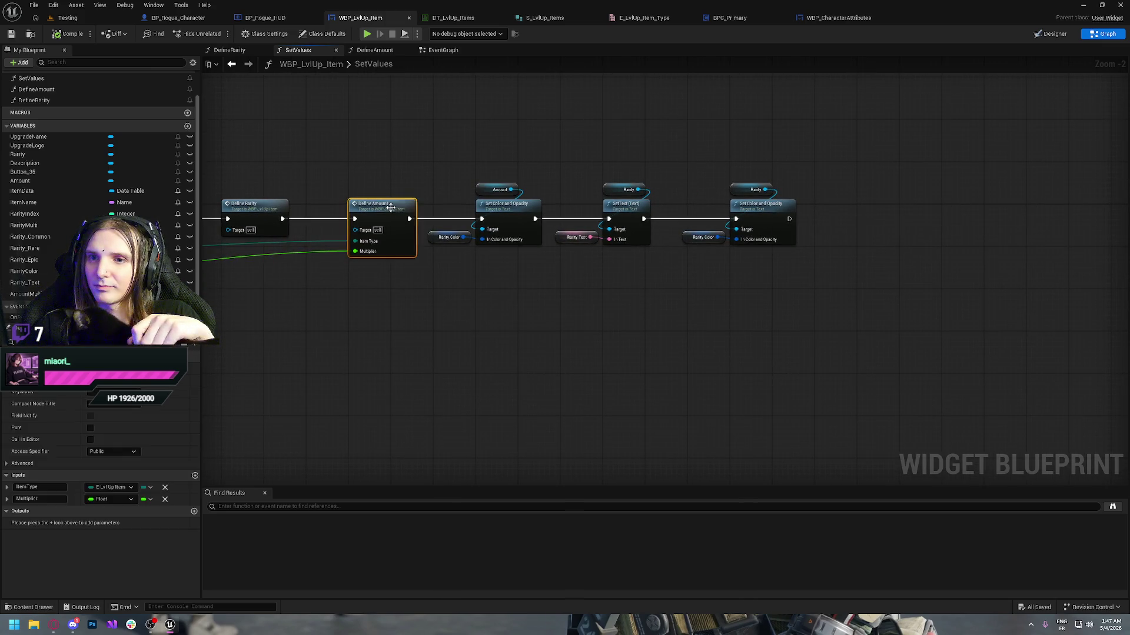
double_click(390, 208)
left_click_drag(710, 301, 528, 275)
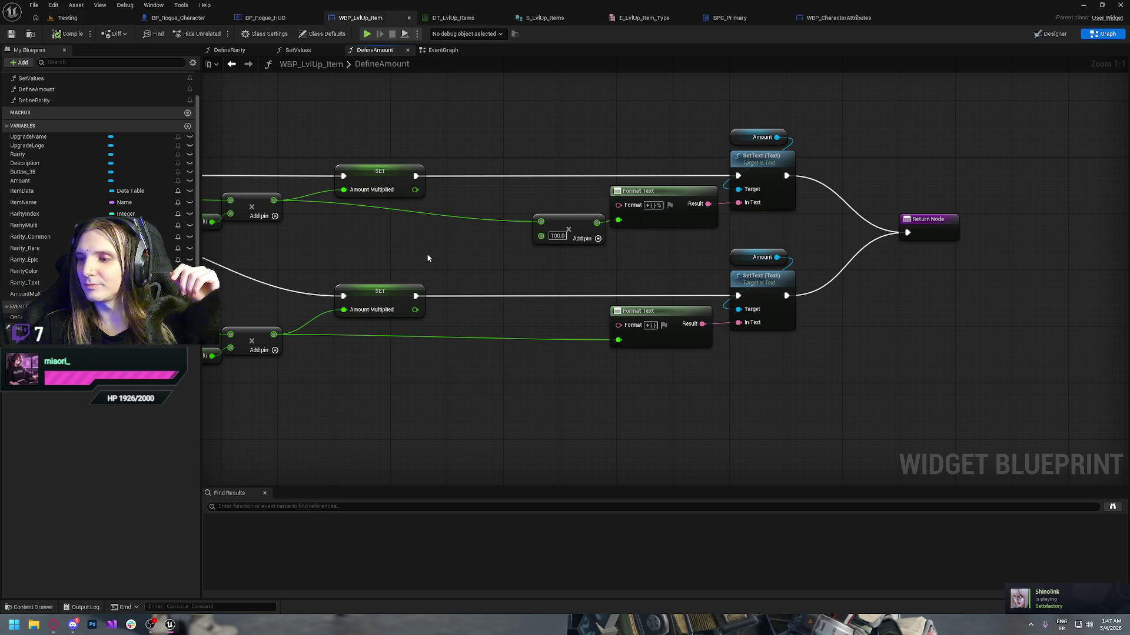
- Look over DefineRarity, SetValues and DefineAmount, then the EventGraph's Construct nodes
left_click(440, 51)
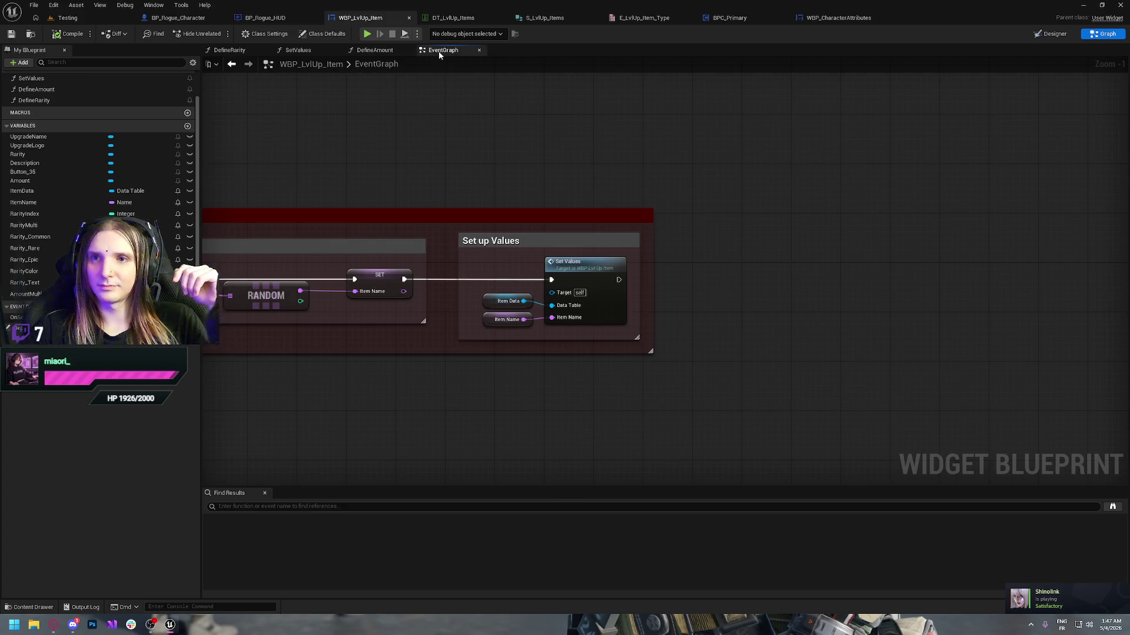
left_click(377, 50)
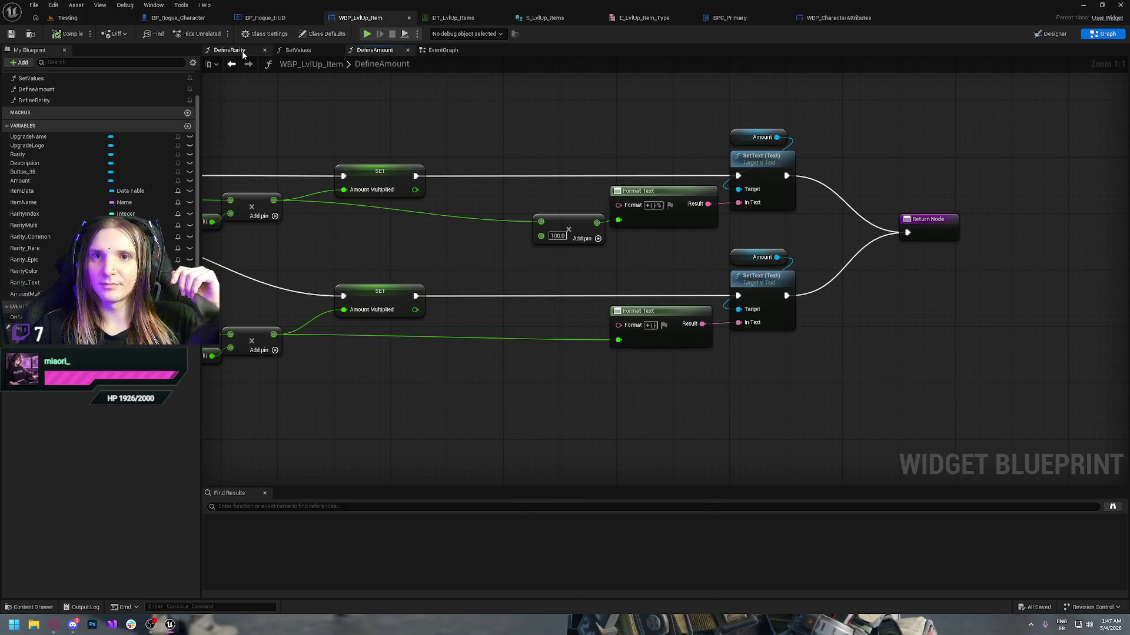
left_click(229, 51)
left_click(298, 50)
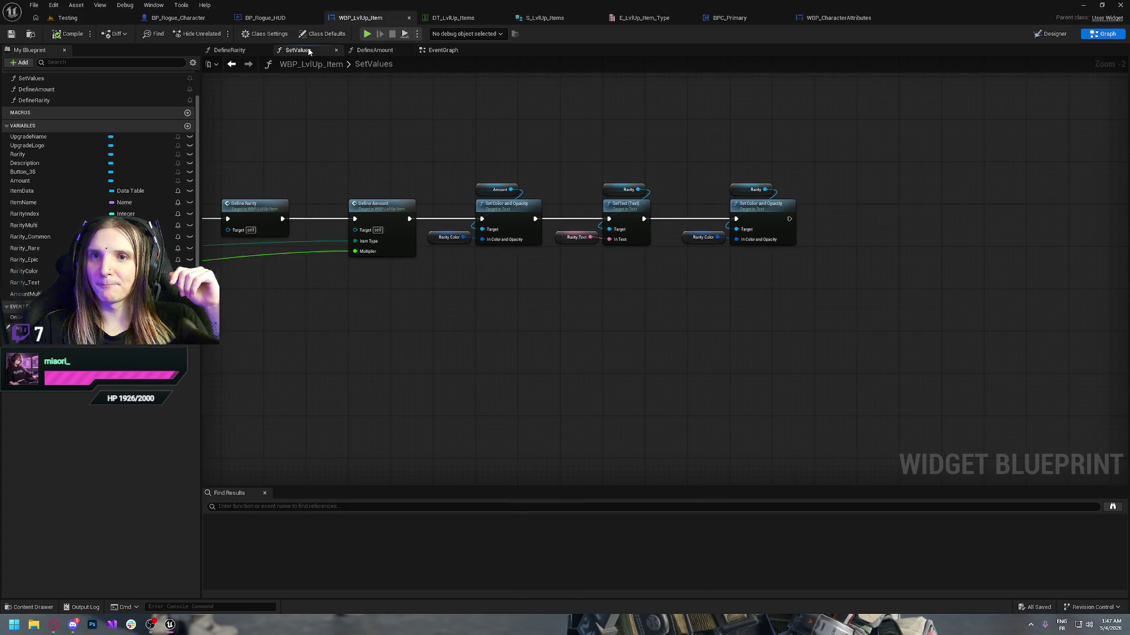
left_click(371, 50)
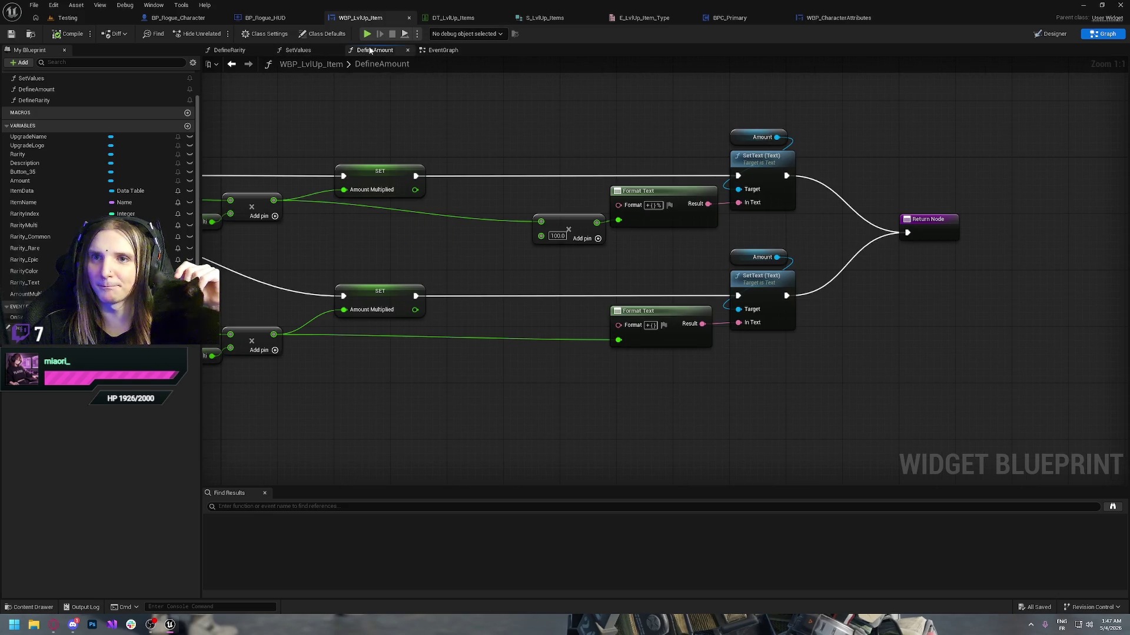
left_click(448, 52)
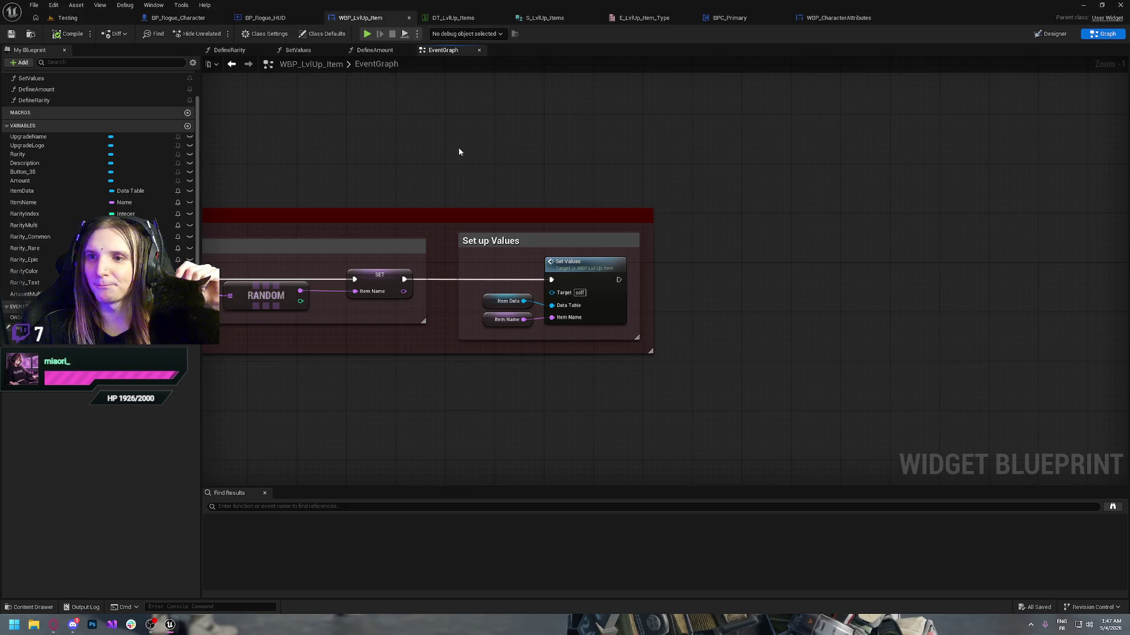
scroll(676, 212, "up", 3)
mouse_move(681, 180)
left_mouse_down()
mouse_move(713, 189)
mouse_move(509, 111)
left_mouse_up()
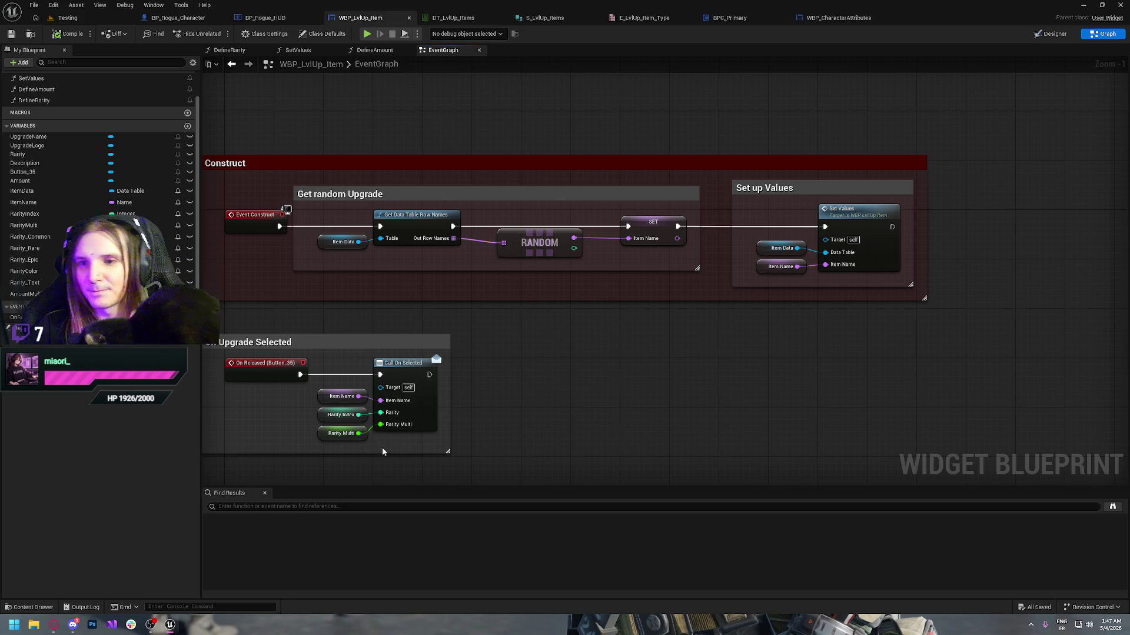
- Delete the Rarity Multi getter and old Call On Selected, and rename the dispatcher's RarityMulti parameter
left_click(344, 433)
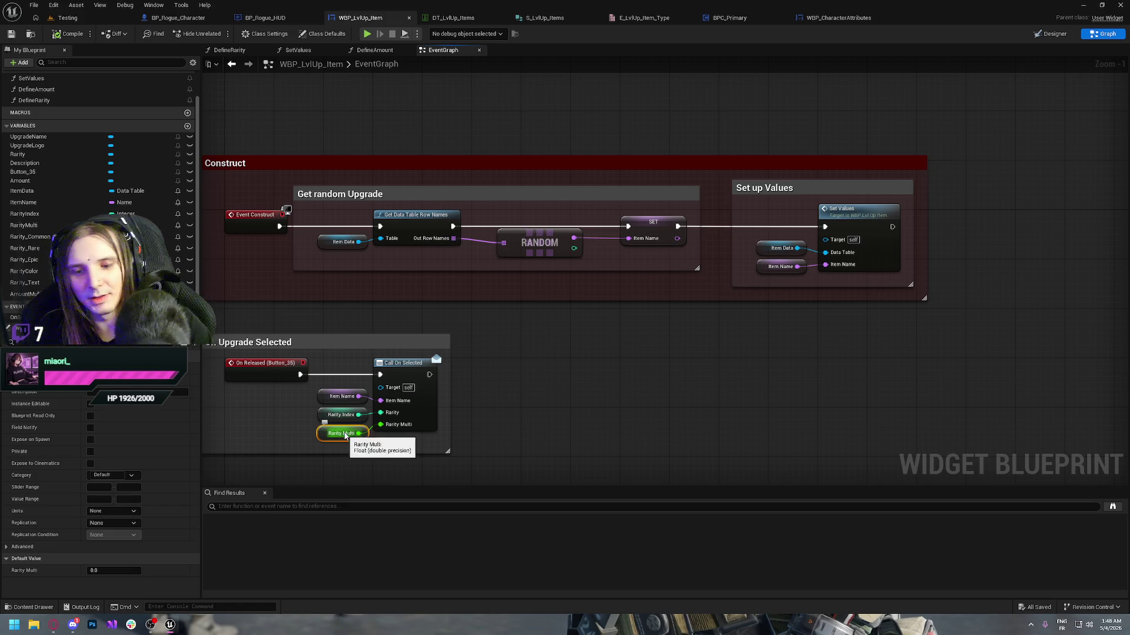
key("Delete")
left_click(409, 362)
key("Delete")
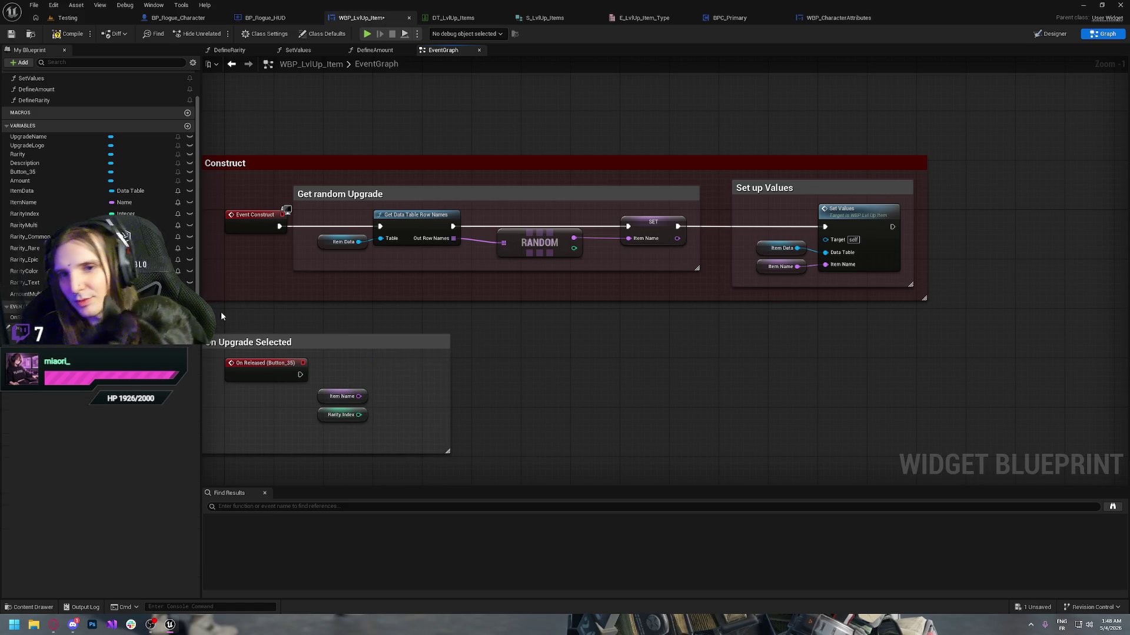
left_click(17, 317)
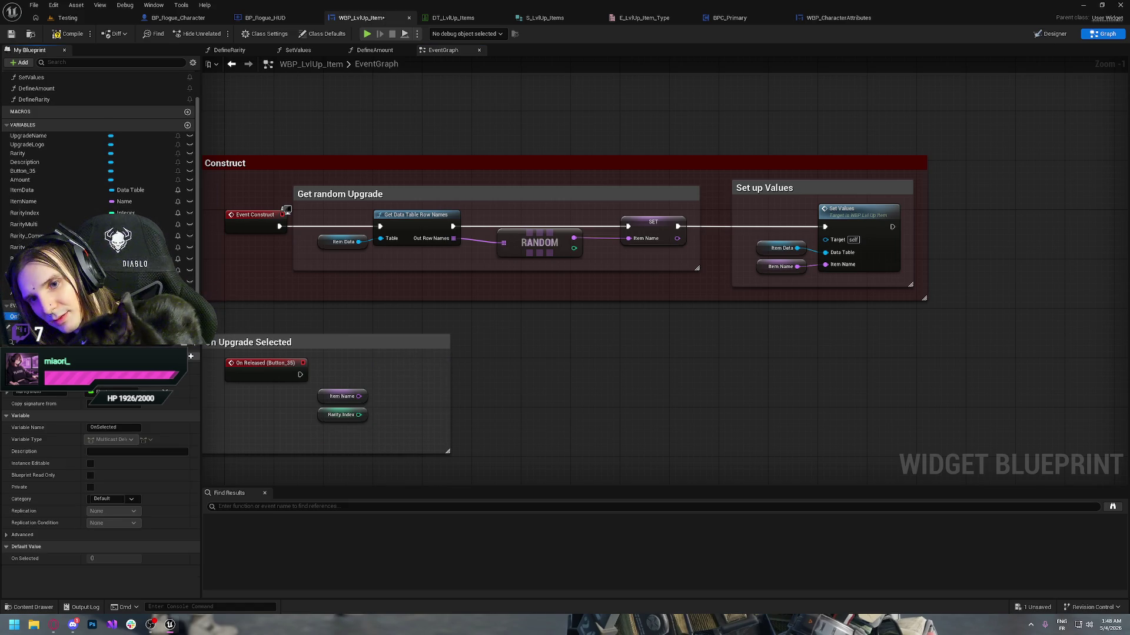
double_click(44, 394)
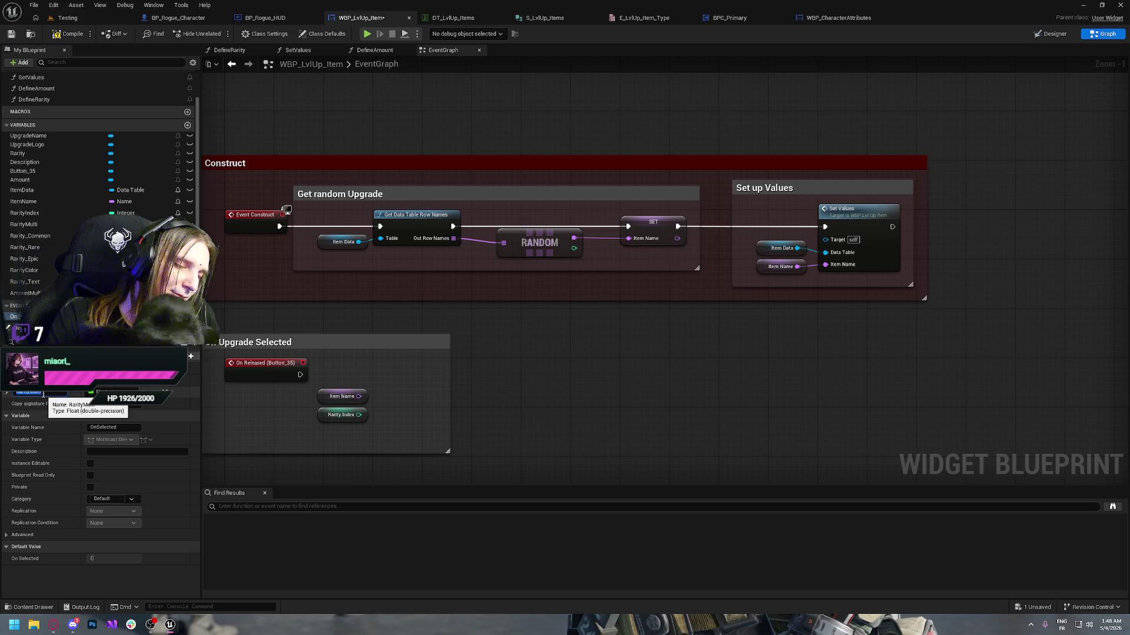
type("Ari")
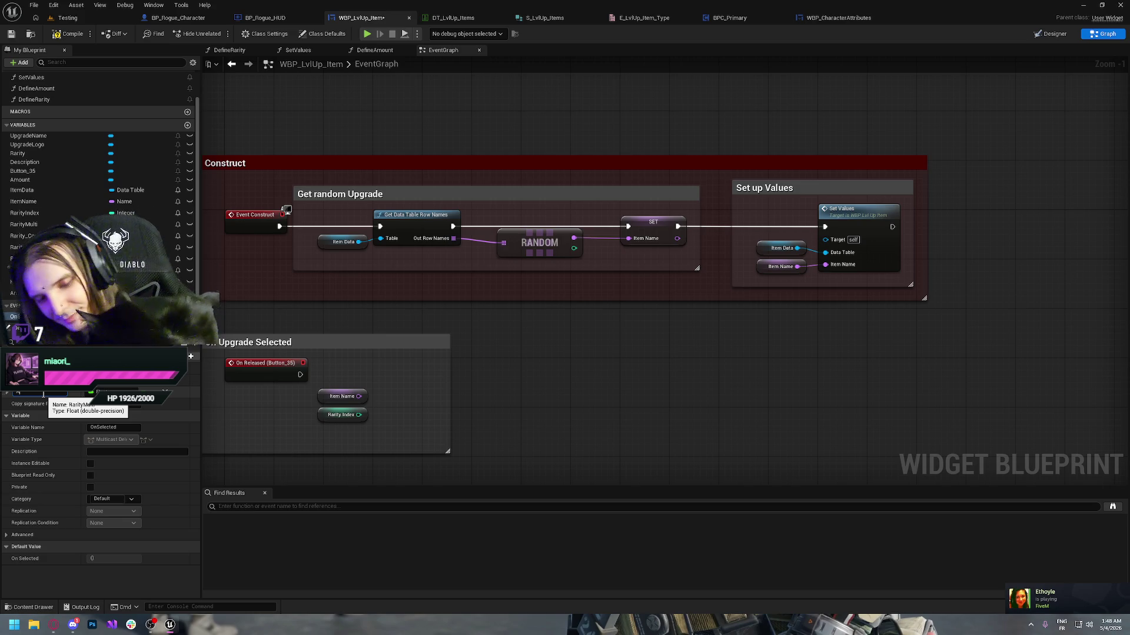
type("t")
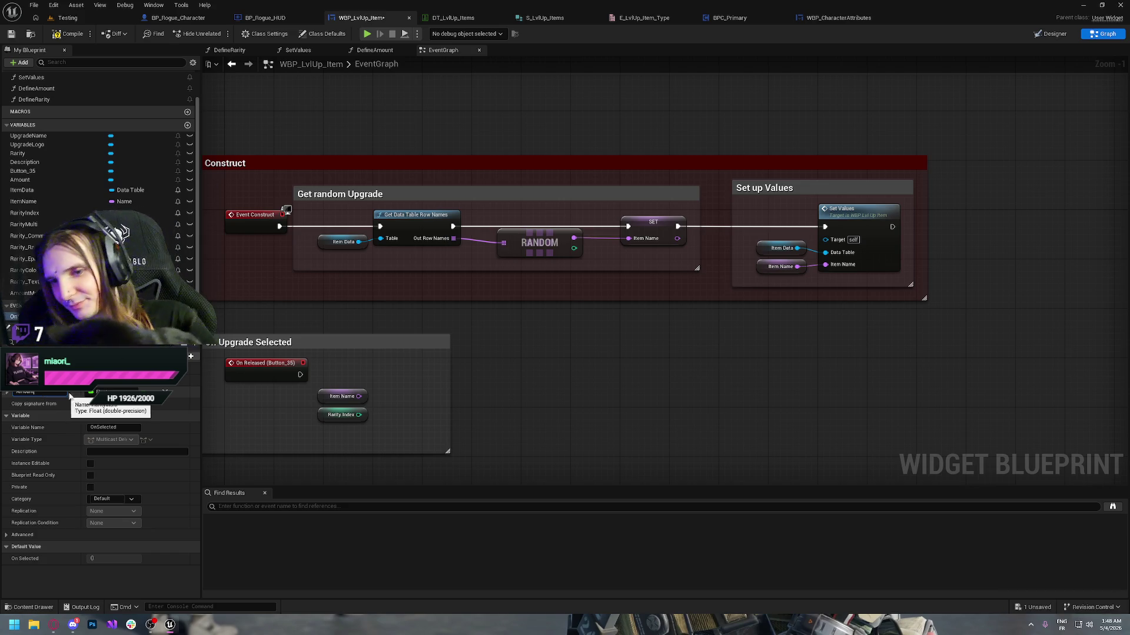
left_click(539, 380)
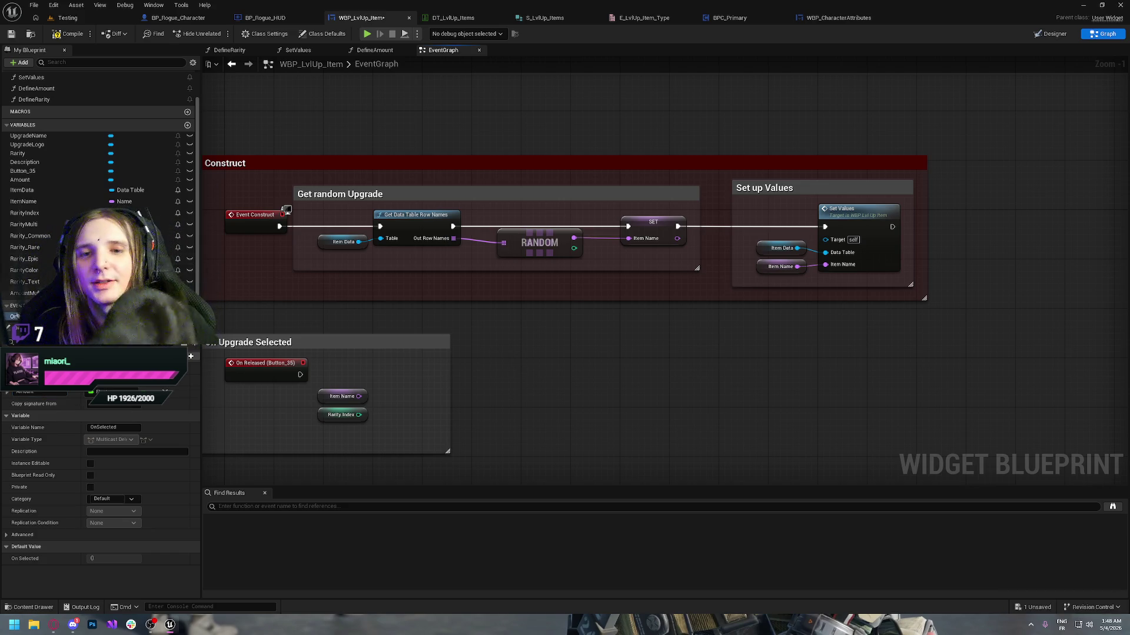
- Add a Call On Selected fired by On Released, feed Amount Multiplied into Amount, and compile
left_click_drag(14, 316, 448, 377)
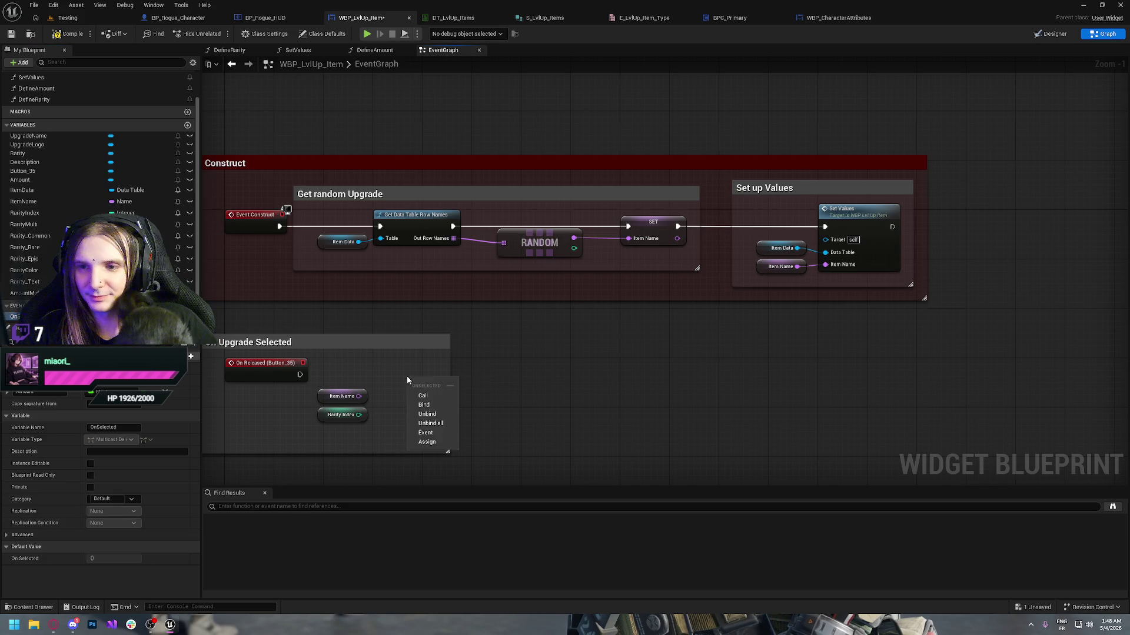
left_click(455, 395)
mouse_move(300, 375)
left_mouse_down()
mouse_move(433, 386)
mouse_move(403, 373)
mouse_move(381, 412)
left_mouse_up()
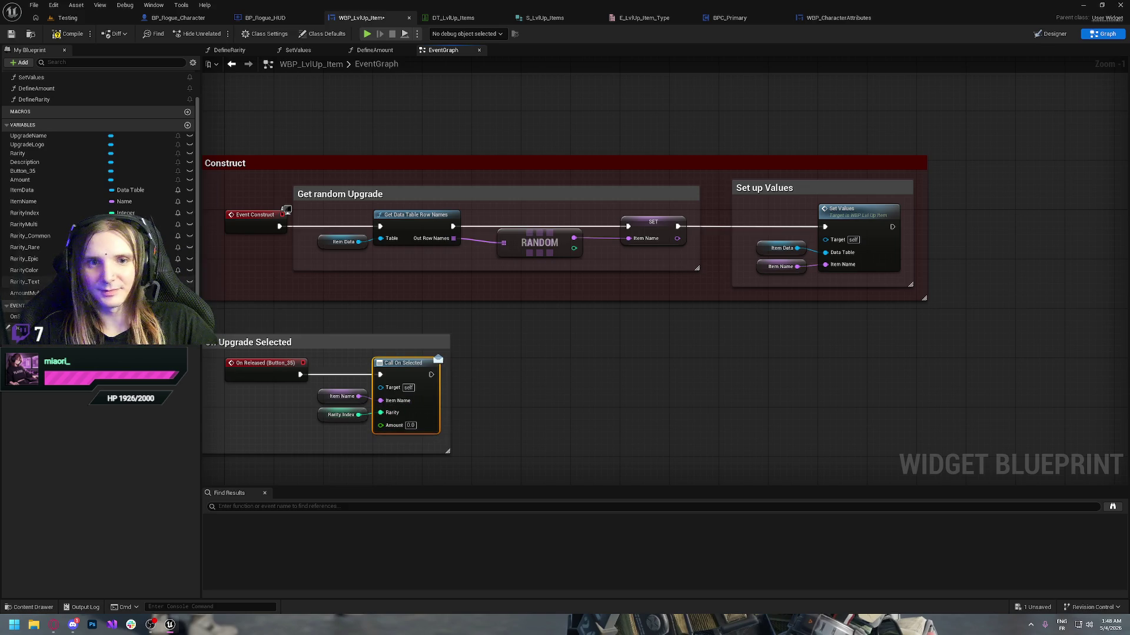
left_click_drag(25, 293, 379, 429)
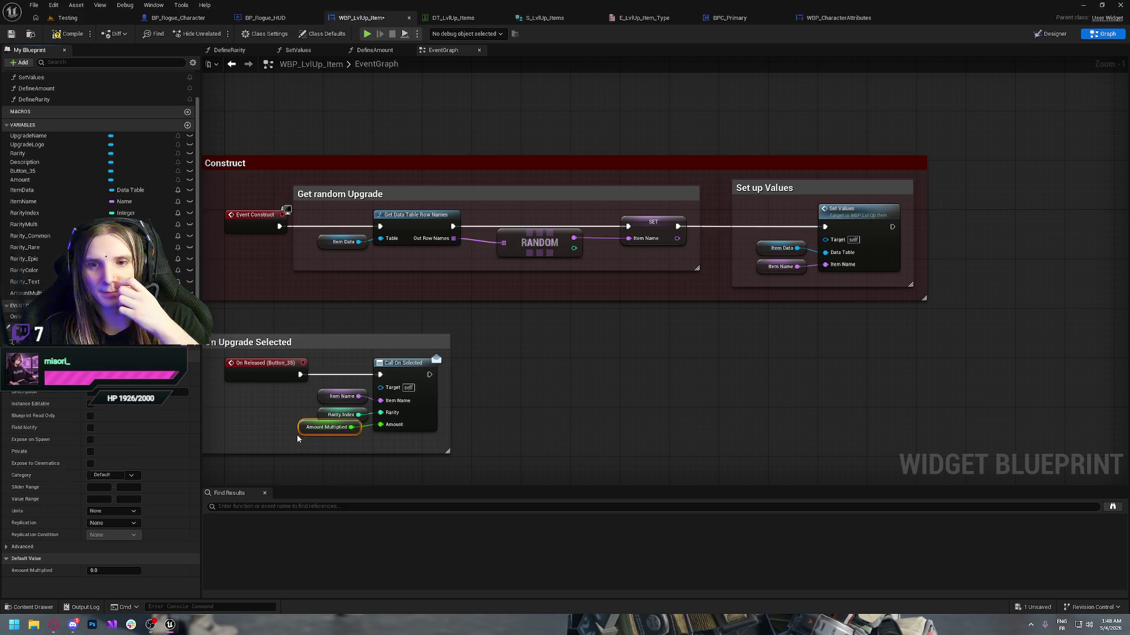
mouse_move(304, 429)
left_mouse_down()
mouse_move(351, 441)
mouse_move(325, 393)
left_mouse_up()
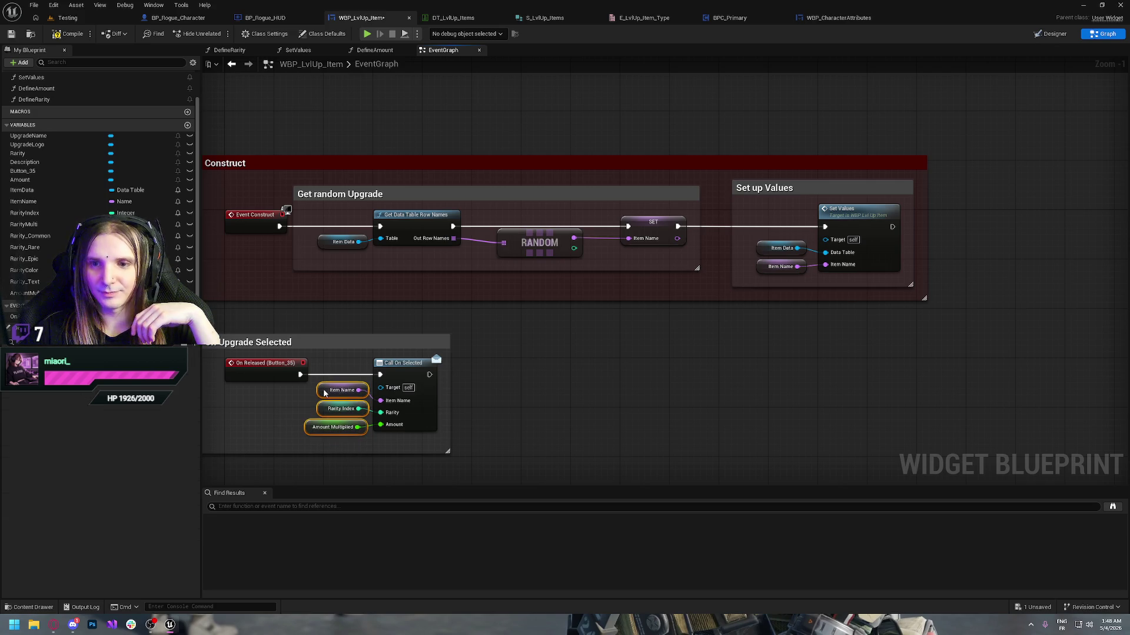
left_click(70, 34)
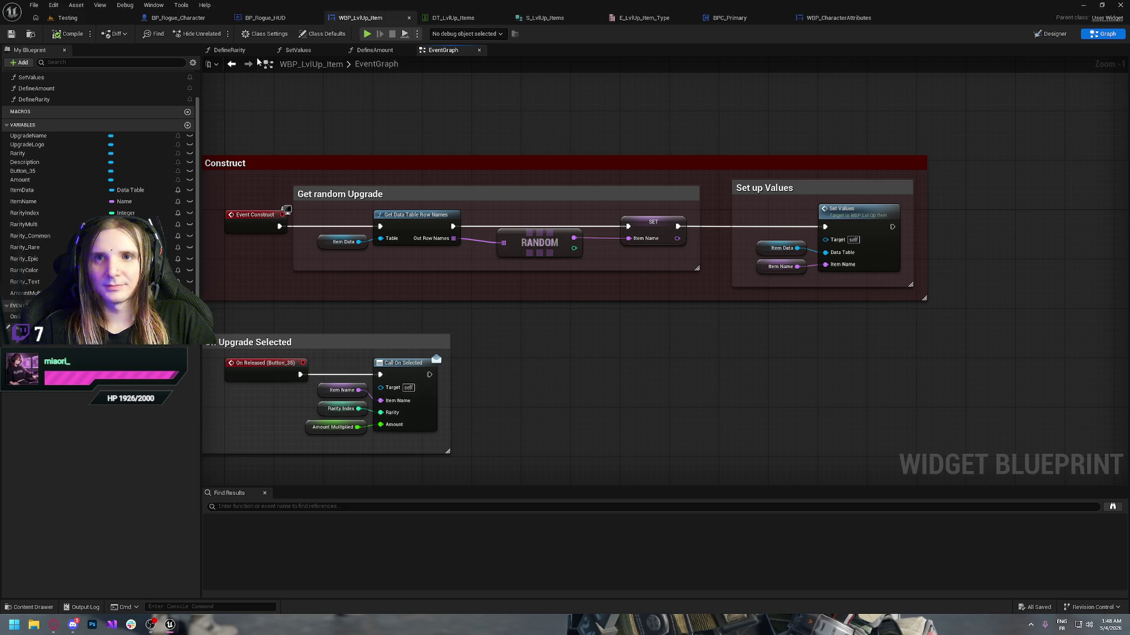
left_click(177, 17)
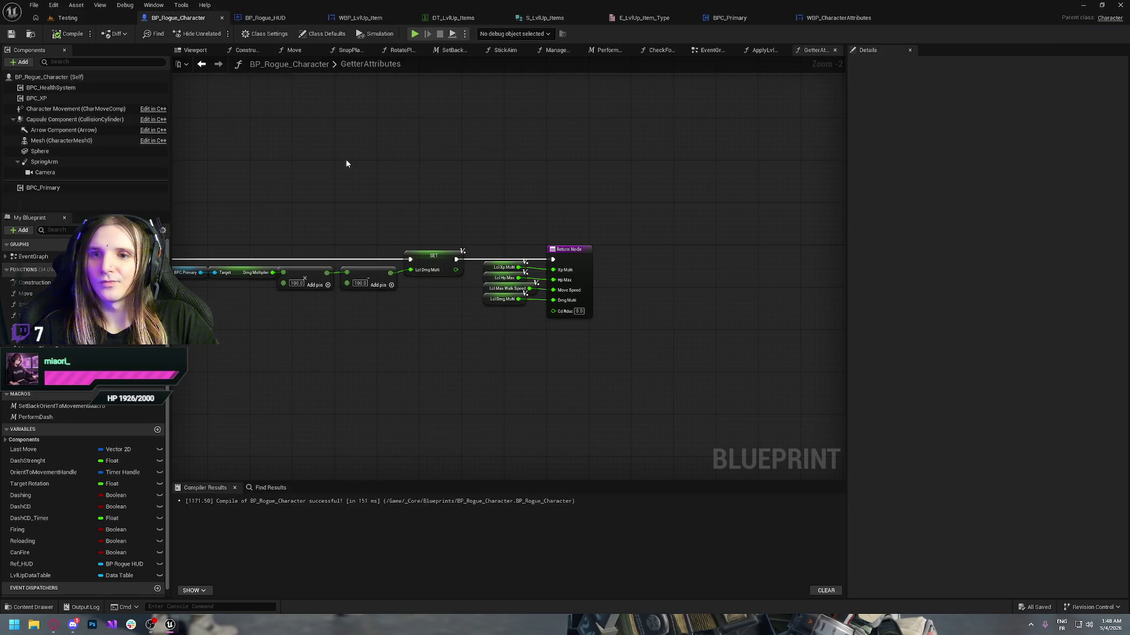
- Delete the ApplyLvlUpItem event in BP_Rogue_Character's EventGraph Lvl Up section
left_click_drag(231, 153, 565, 138)
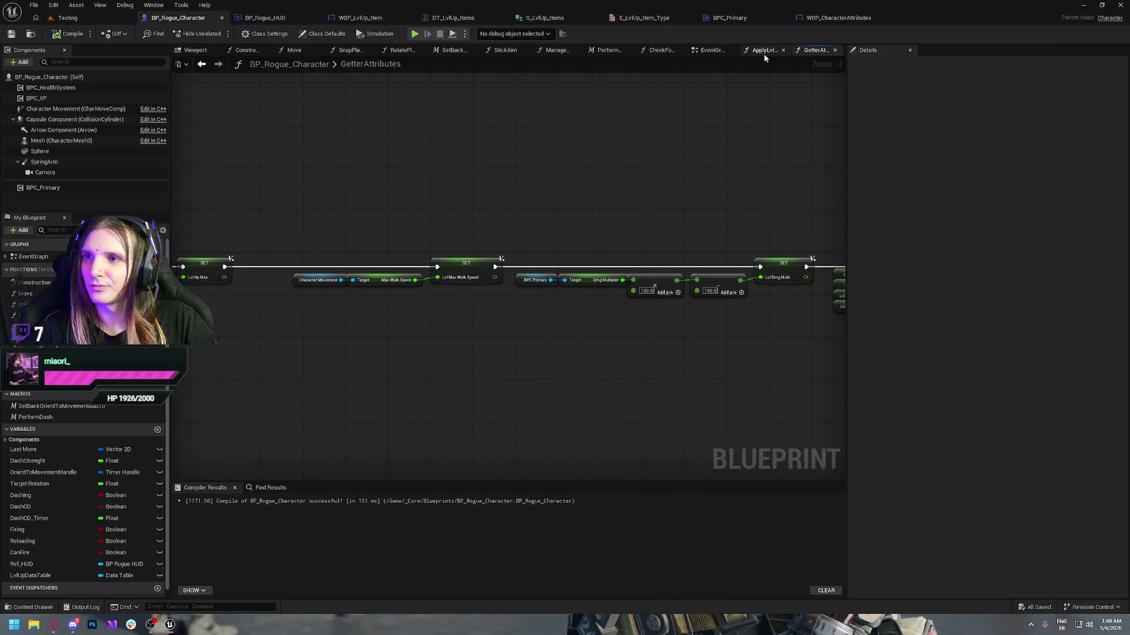
left_click(711, 50)
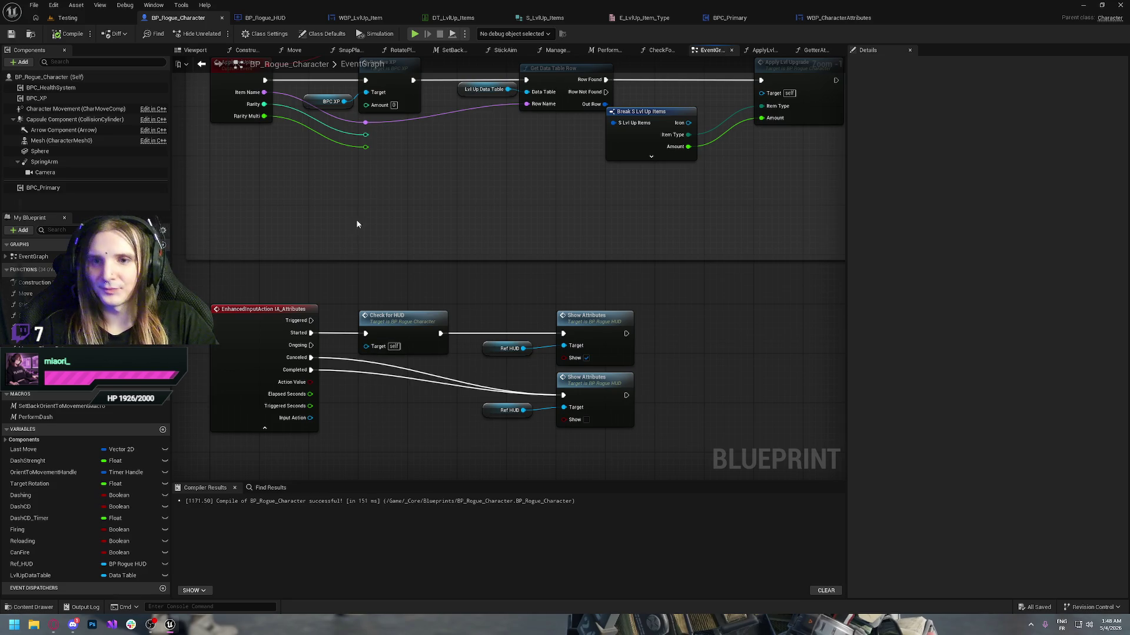
left_click_drag(360, 208, 483, 337)
left_click_drag(409, 321, 362, 382)
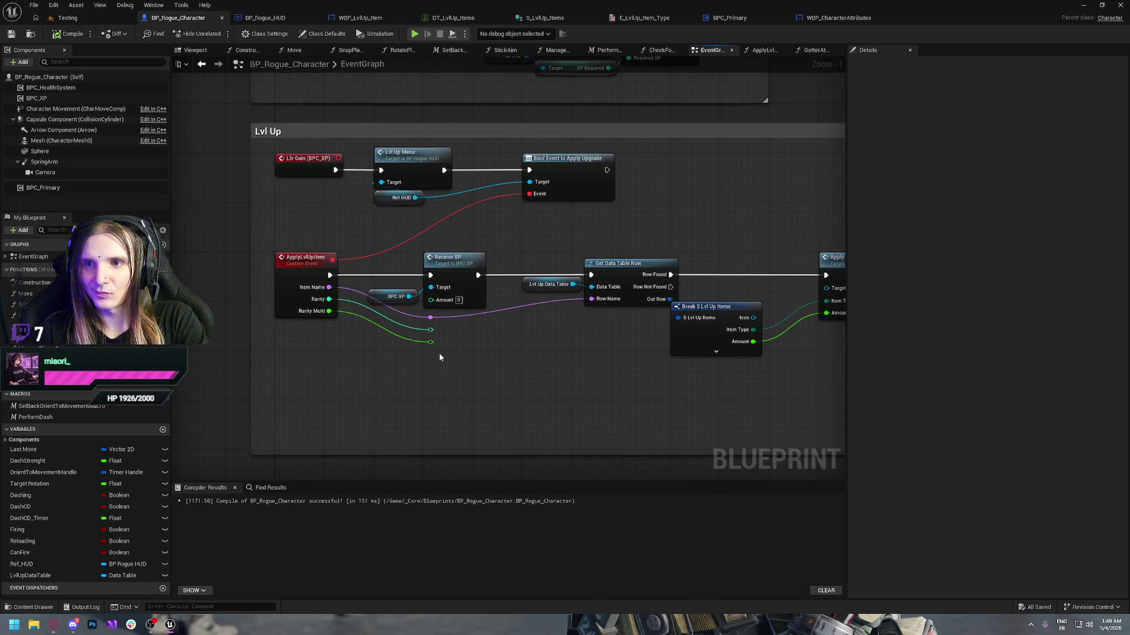
left_click(302, 262)
key("Delete")
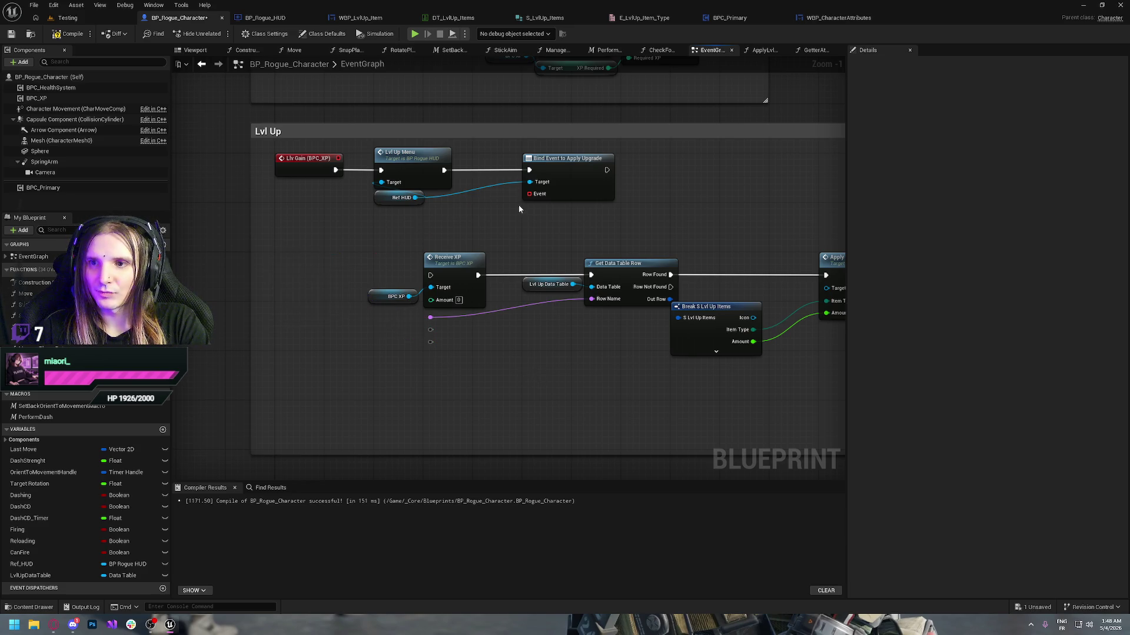
- Bind a custom event to Apply Upgrade and compile, then delete it and the Bind Event node
left_click_drag(529, 193, 311, 274)
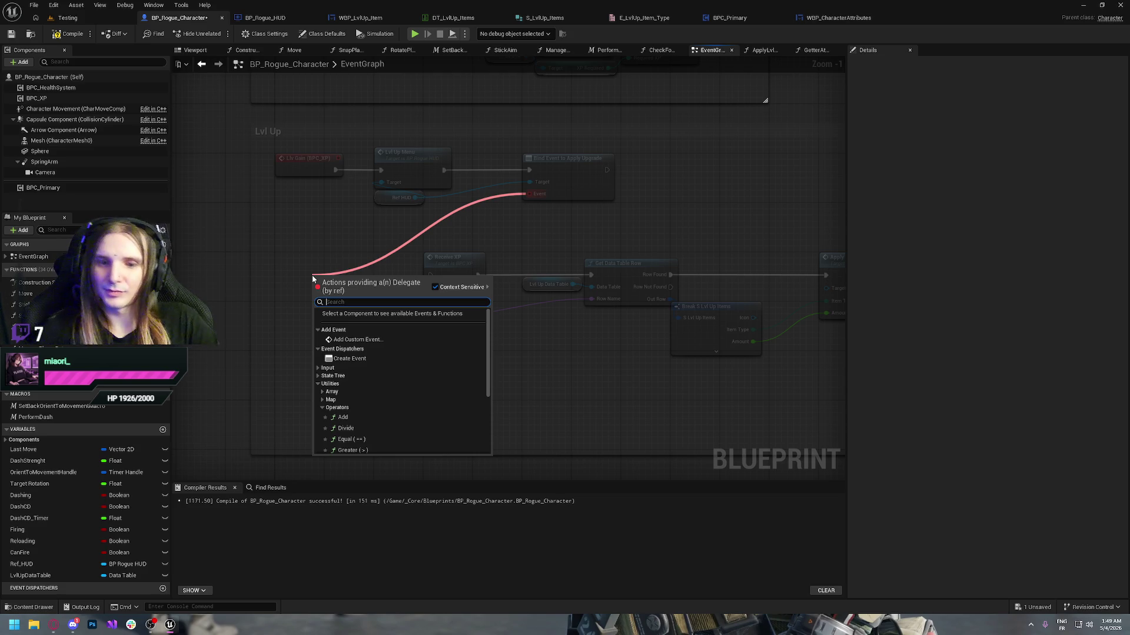
type("custom")
key("Return")
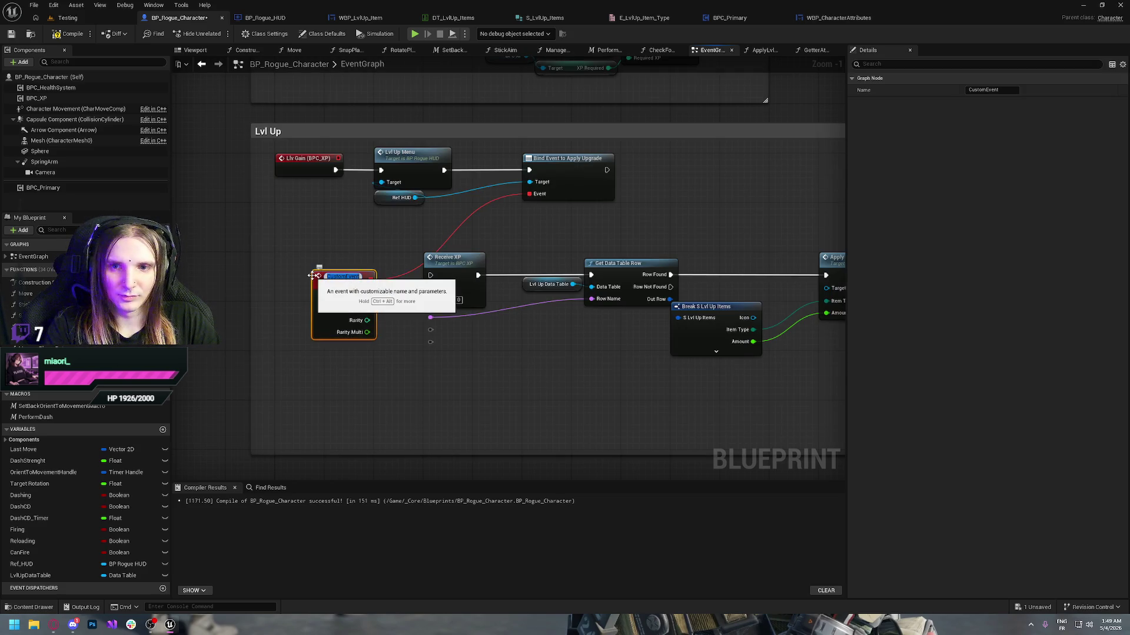
left_click(327, 256)
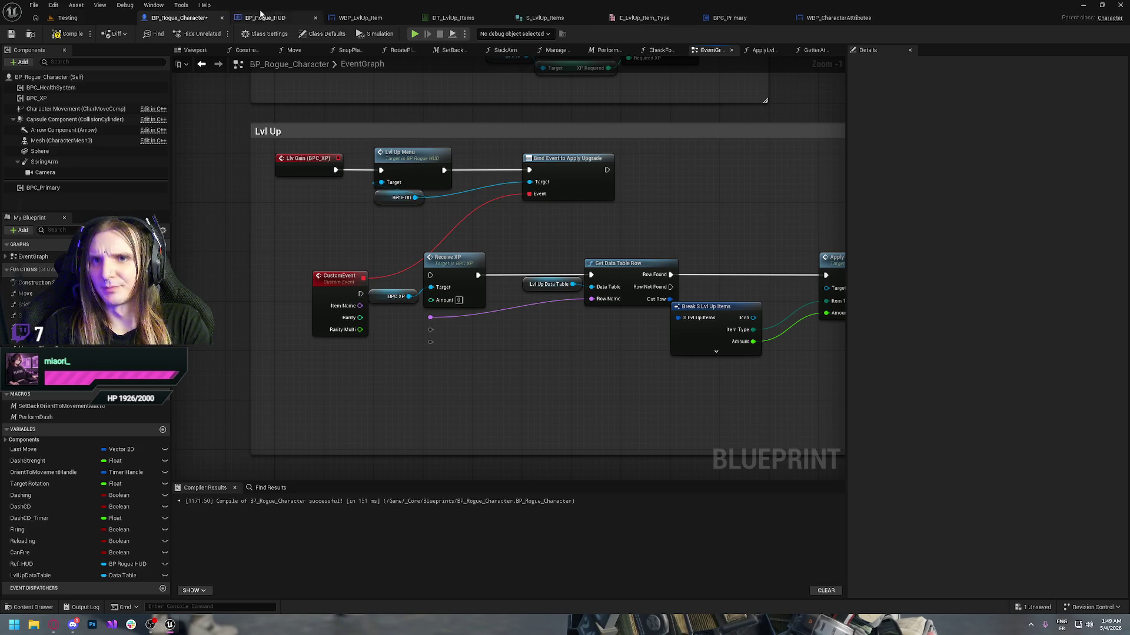
left_click(69, 33)
left_click(339, 277)
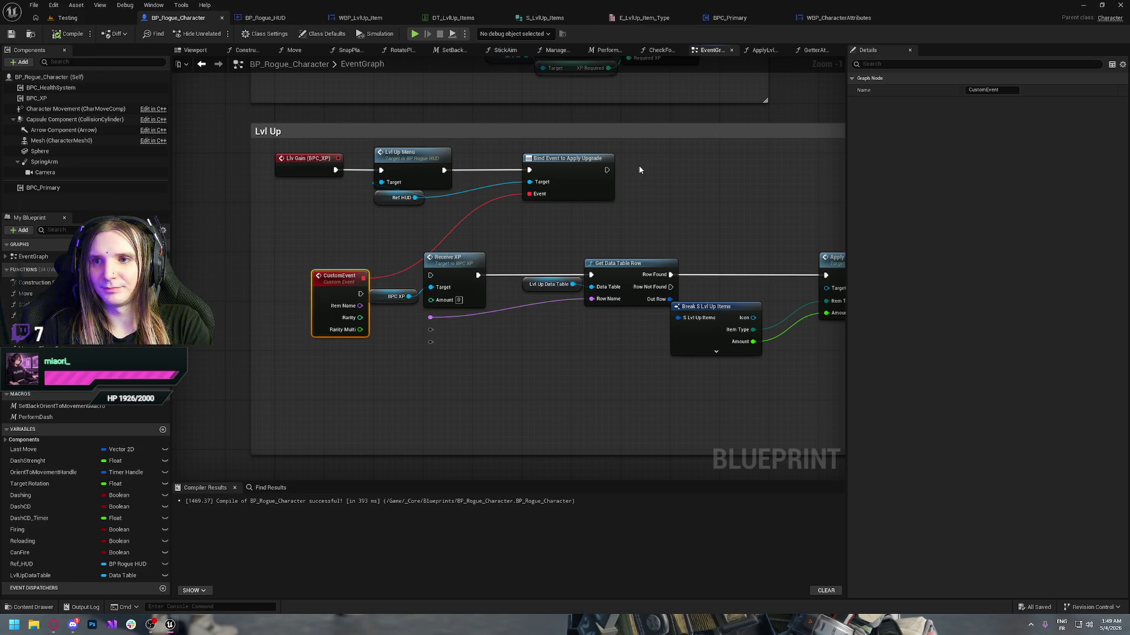
key("Delete")
left_click(583, 191)
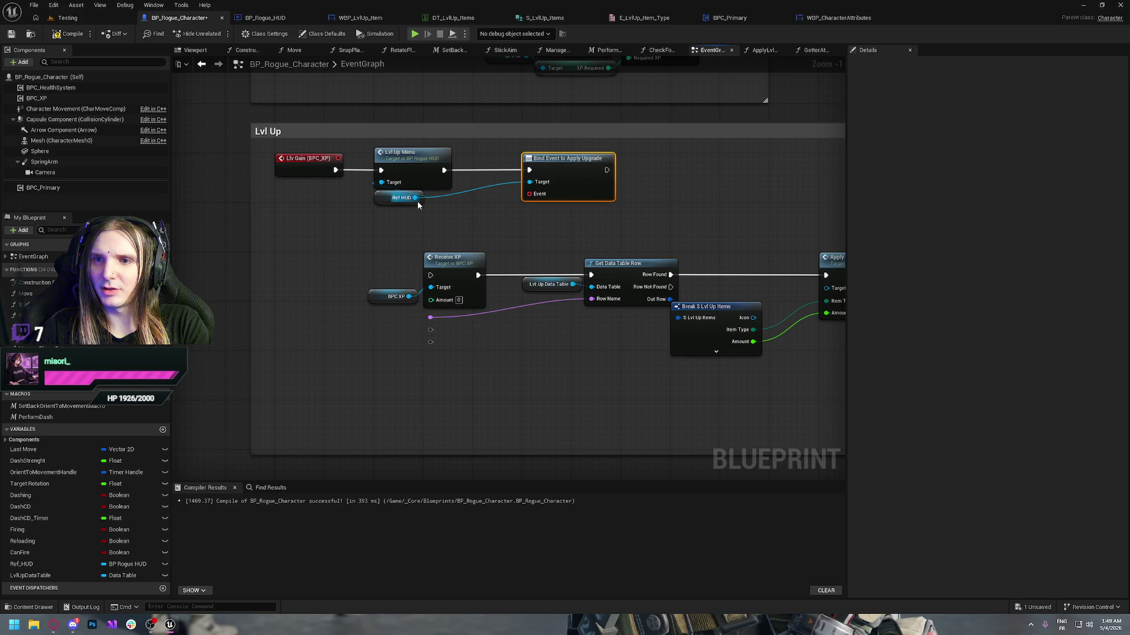
key("Delete")
- Add Bind Event to Apply Upgrade from Ref HUD, wired after Lvl Up Menu, discarding a trial custom event
left_click_drag(415, 197, 523, 182)
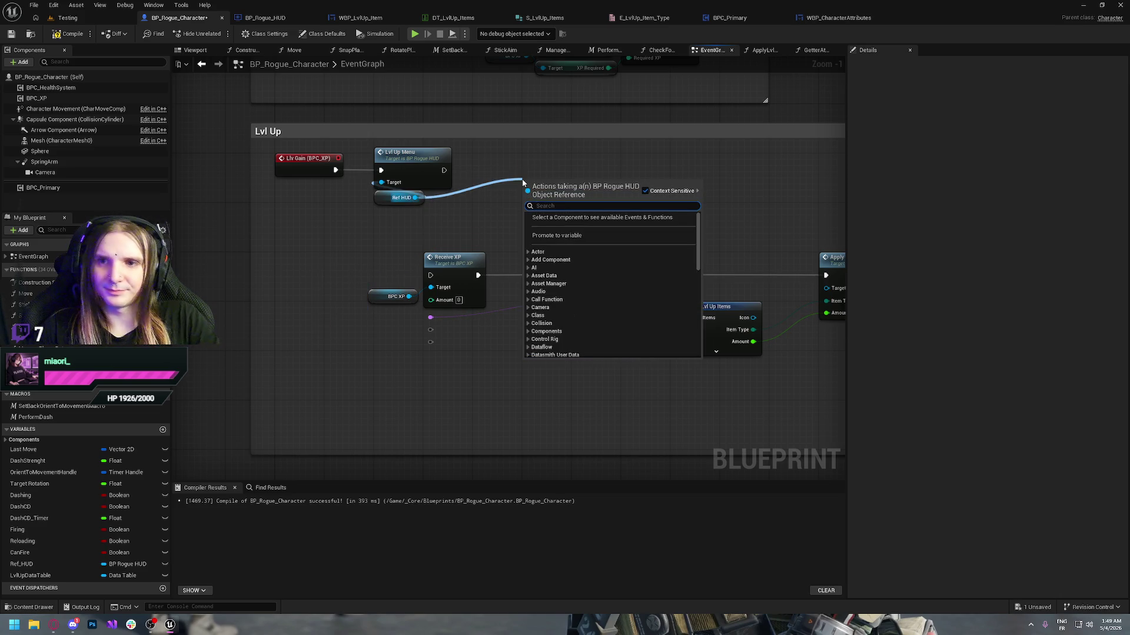
type("bind appl")
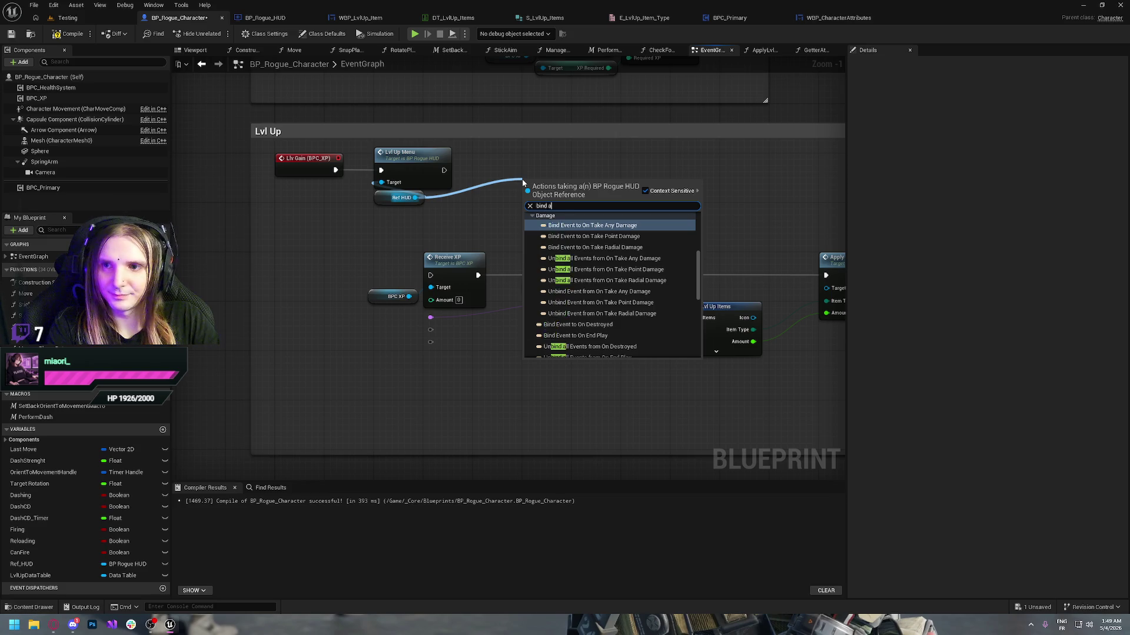
key("Return")
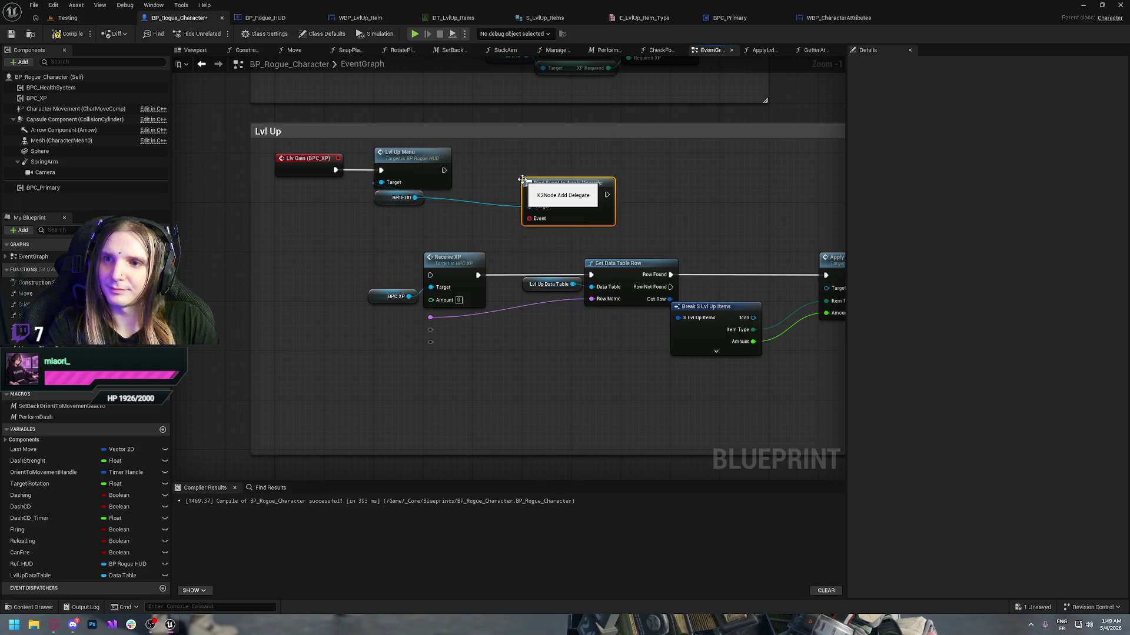
mouse_move(444, 170)
left_mouse_down()
mouse_move(530, 195)
mouse_move(330, 286)
left_mouse_up()
key("q")
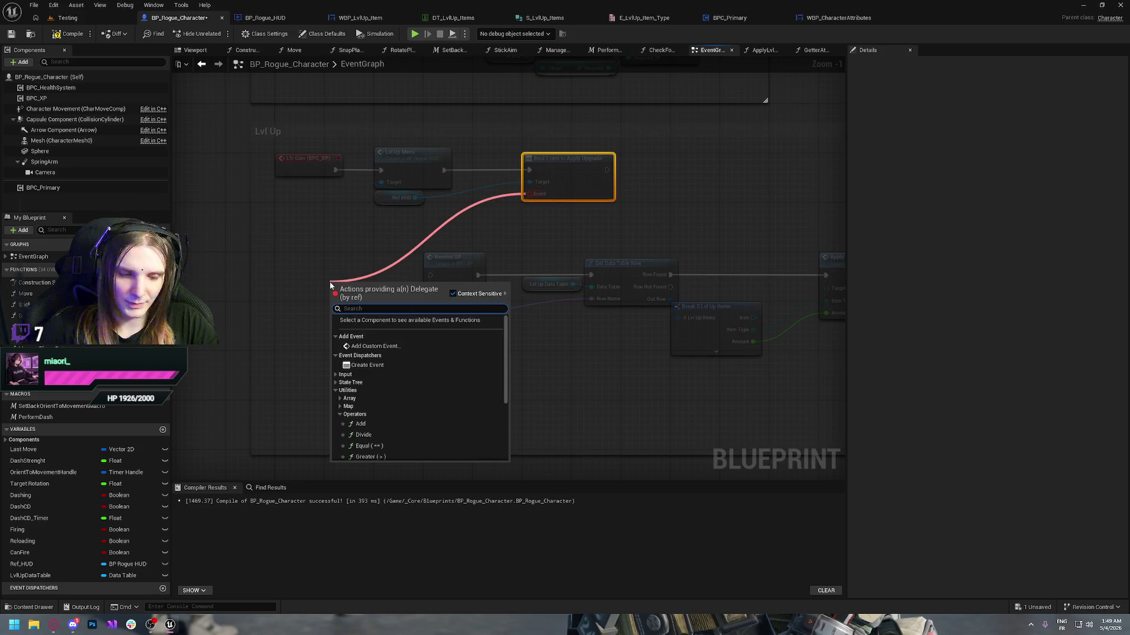
type("cus")
key("Return")
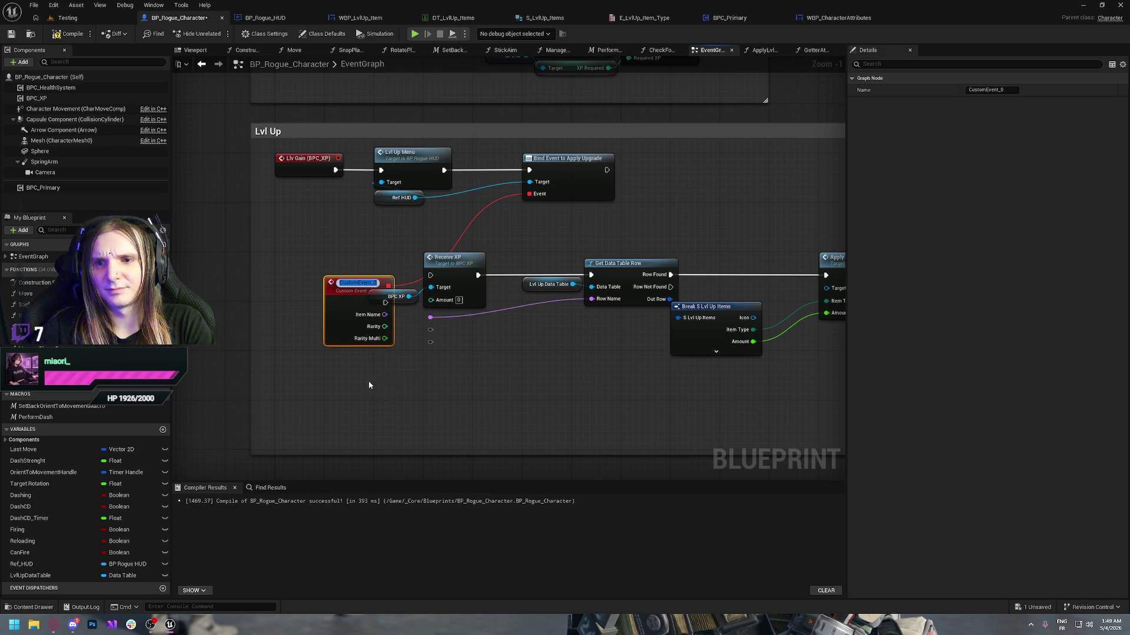
left_click(356, 361)
left_click(357, 297)
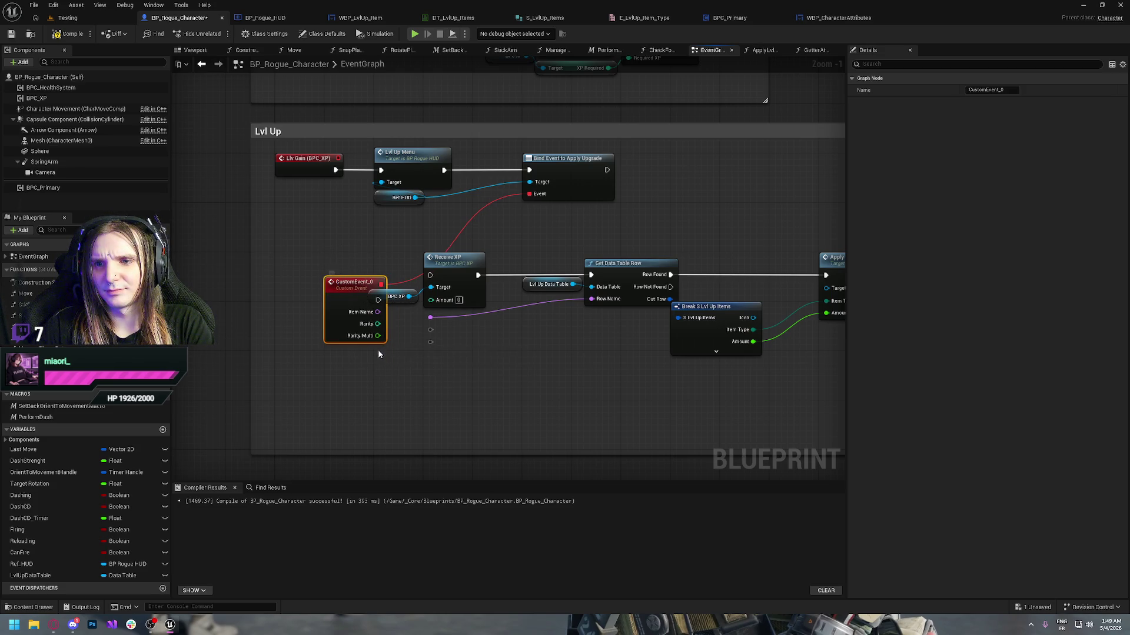
key("Delete")
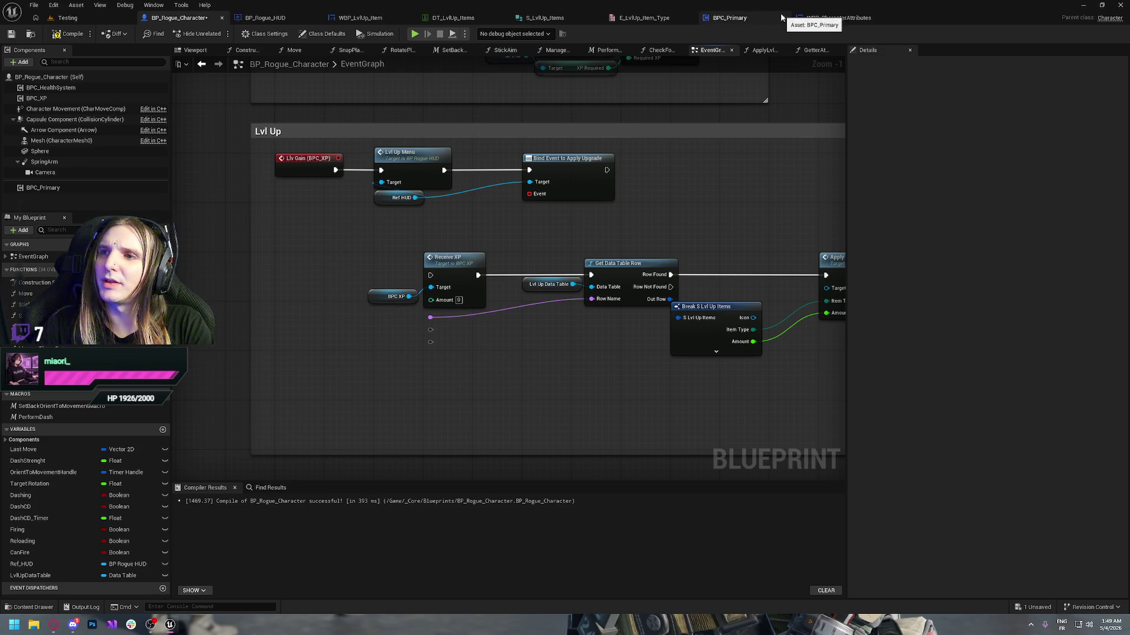
left_click(271, 19)
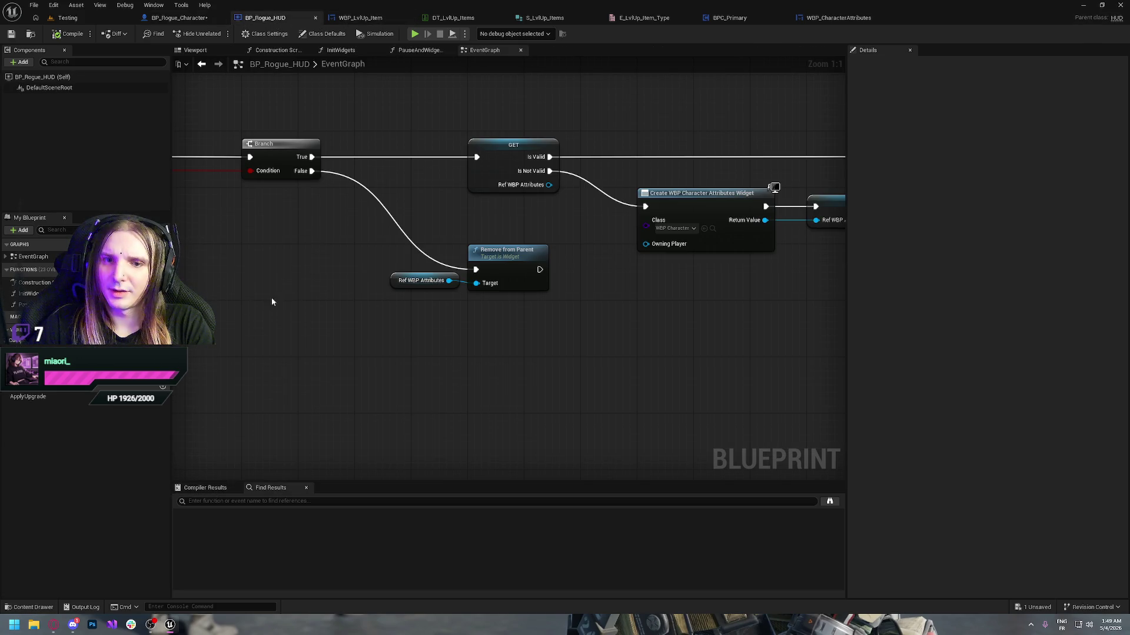
- In the Upgrade chosen section, replace the old custom event with a new one, then delete it too
left_click(200, 50)
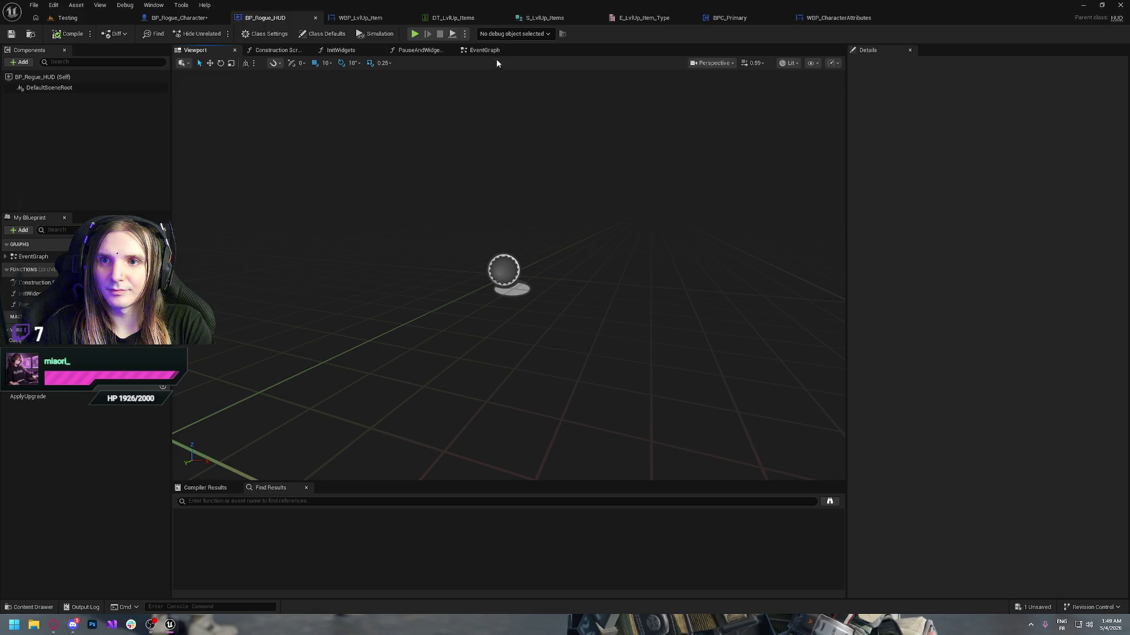
left_click(477, 51)
scroll(559, 318, "down", 3)
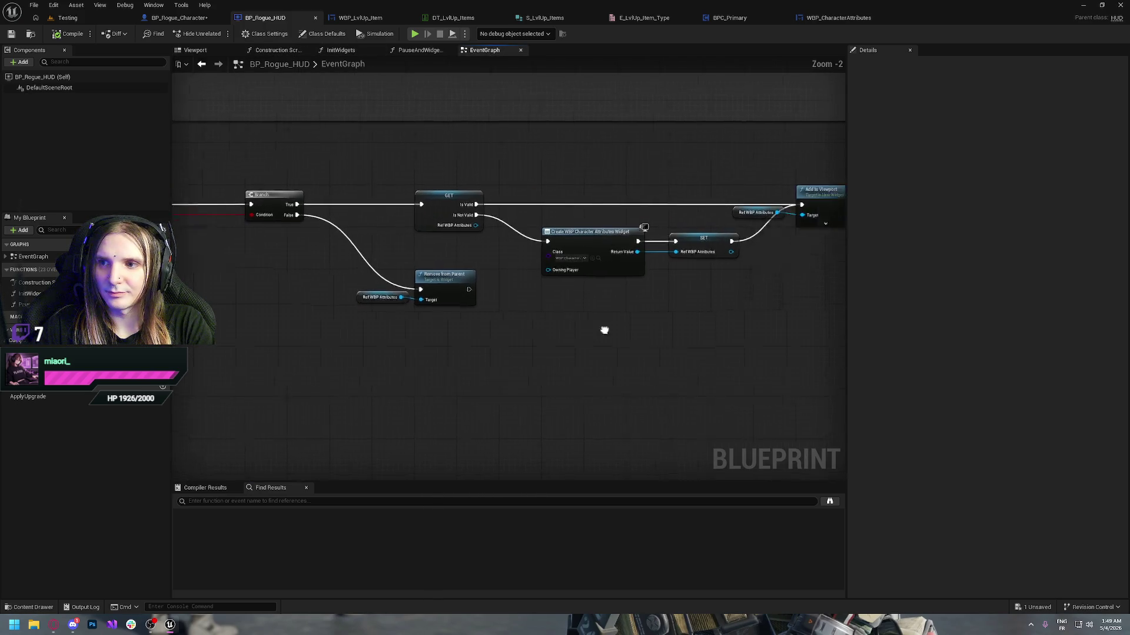
left_click_drag(608, 260, 343, 388)
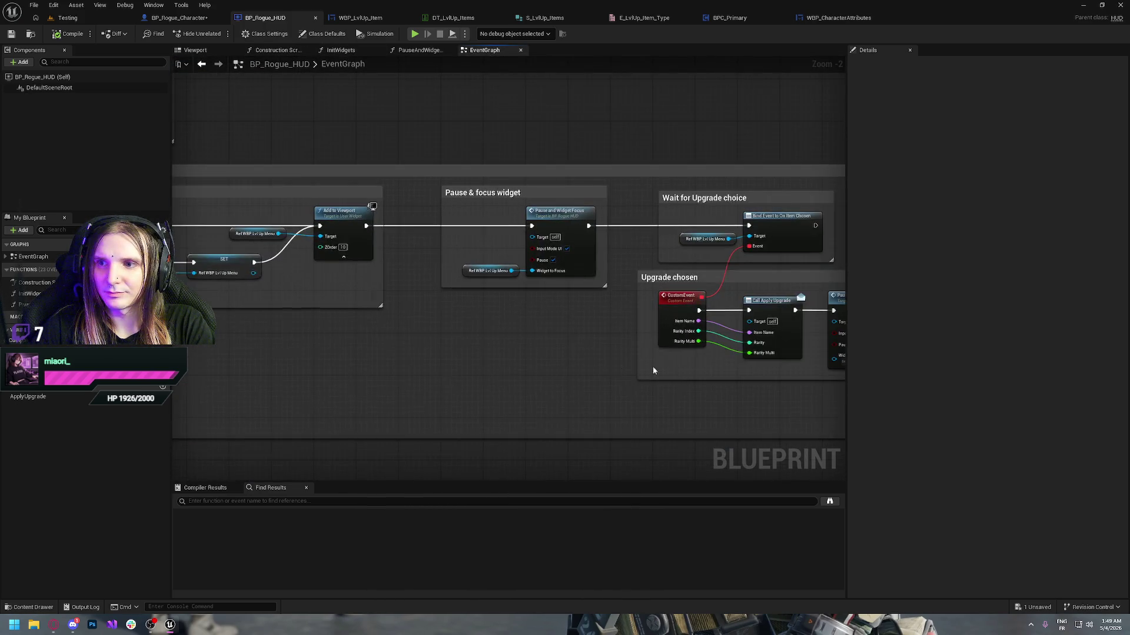
scroll(433, 330, "up", 1)
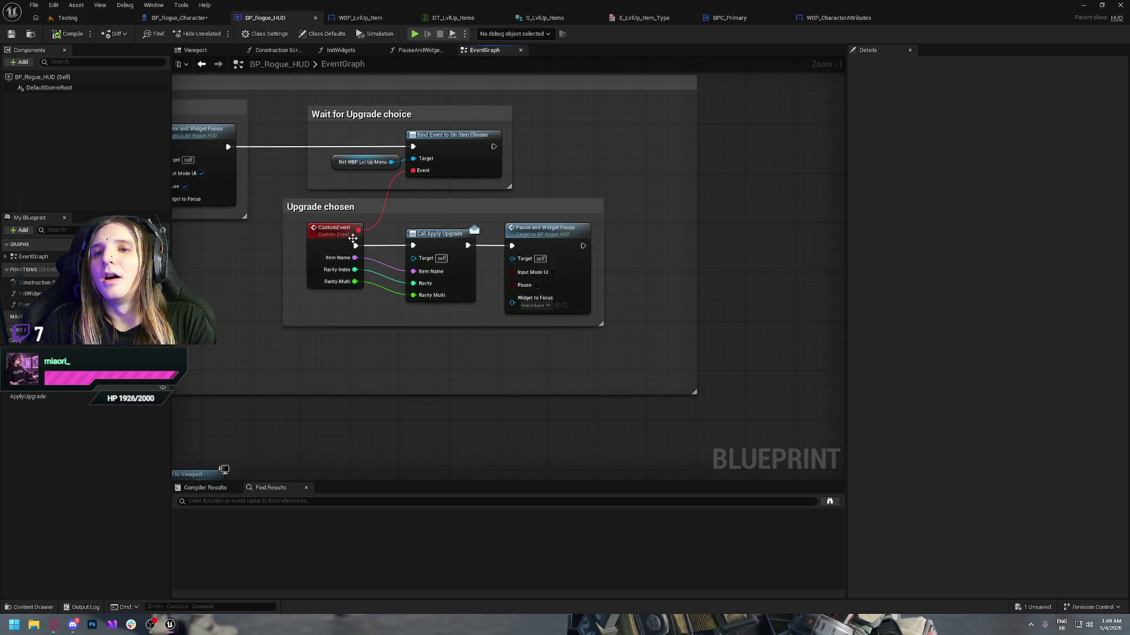
left_click(345, 235)
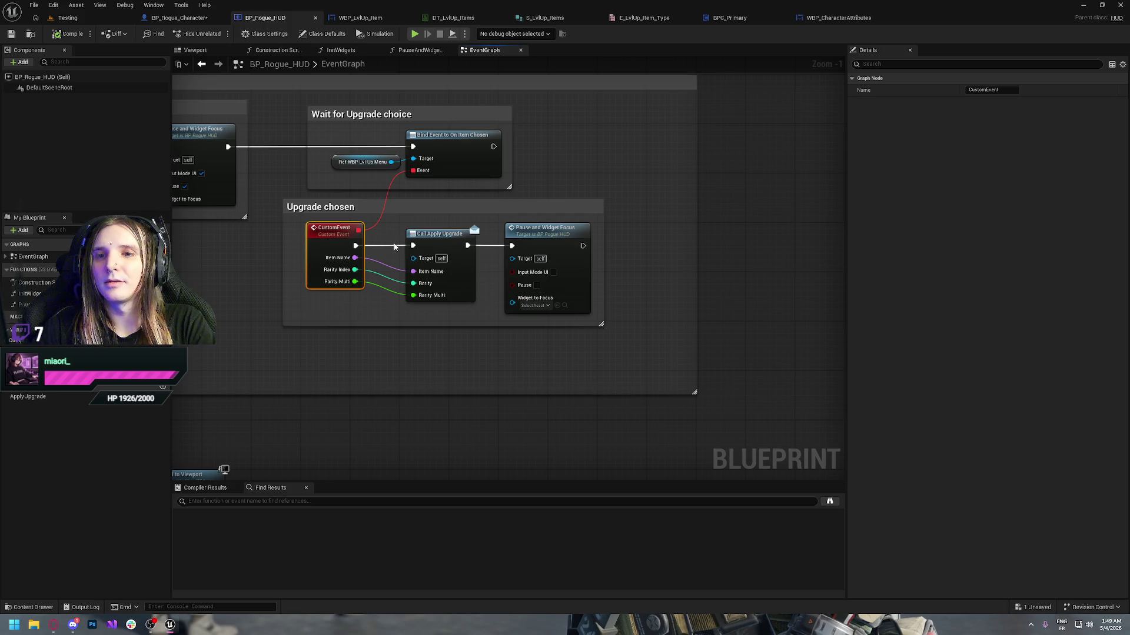
key("Delete")
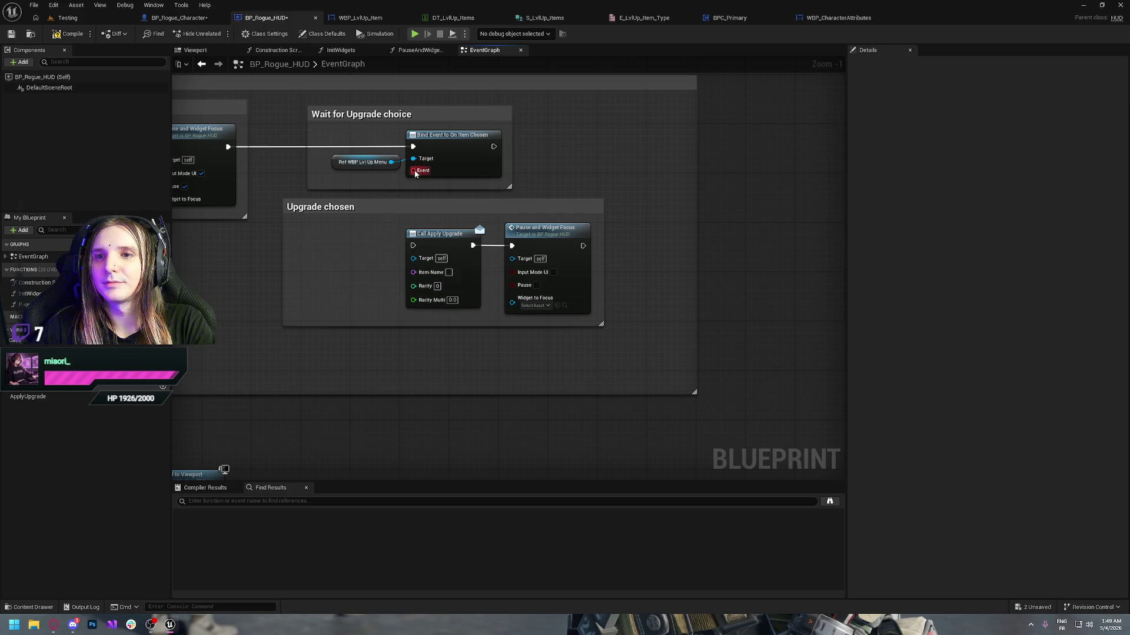
left_click_drag(419, 176, 350, 245)
type("cu")
key("Return")
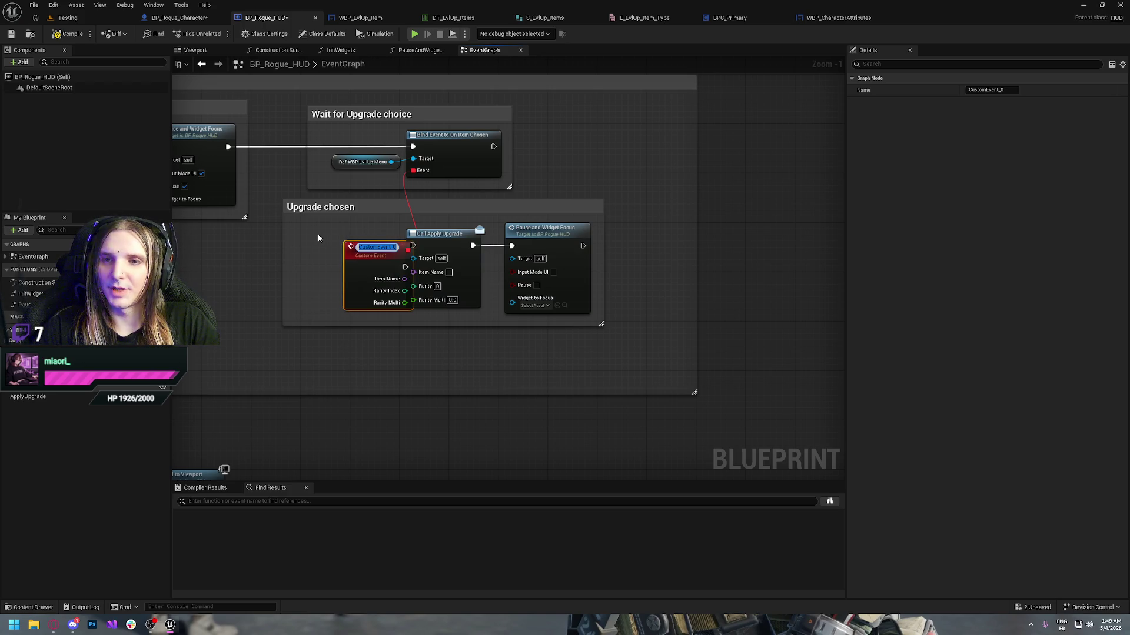
mouse_move(372, 253)
left_mouse_down()
mouse_move(316, 240)
mouse_move(413, 246)
left_mouse_up()
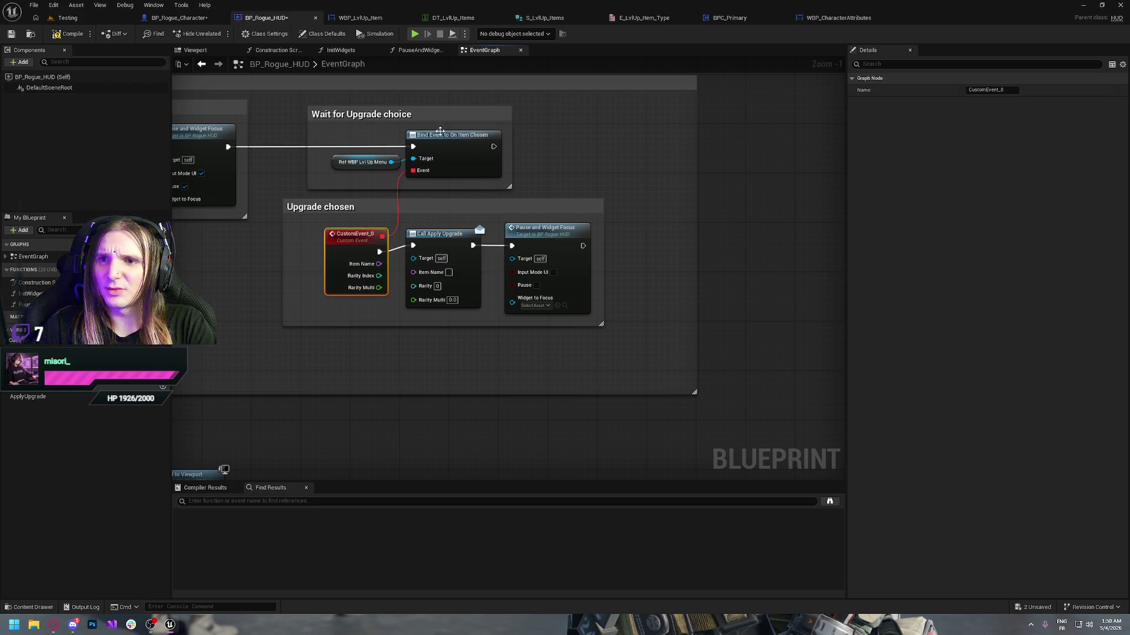
key("Delete")
- Re-add Bind Event to On Item Chosen with a new custom event, then switch to WBP_LvlUp_Item
left_click(418, 135)
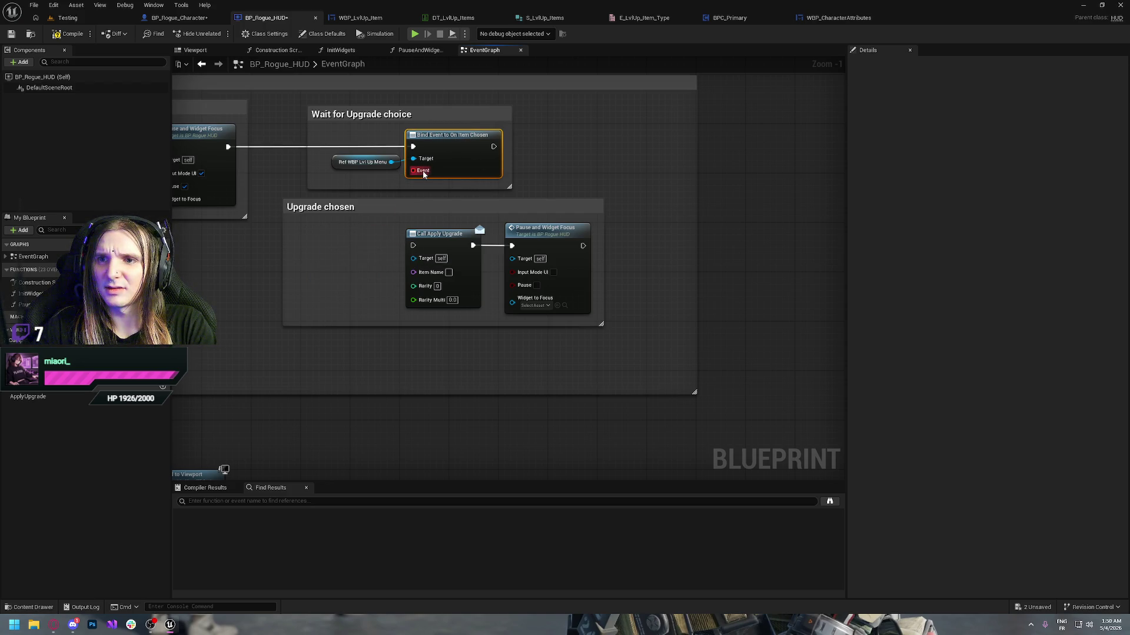
key("Delete")
left_click_drag(391, 162, 436, 150)
type("b")
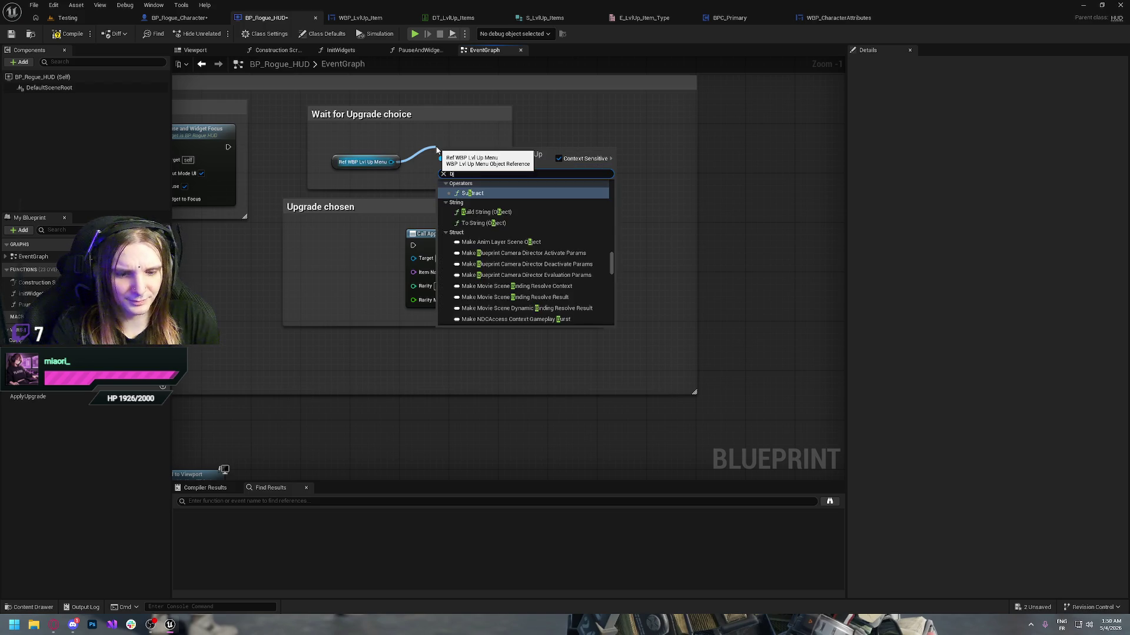
type("ind item")
key("Return")
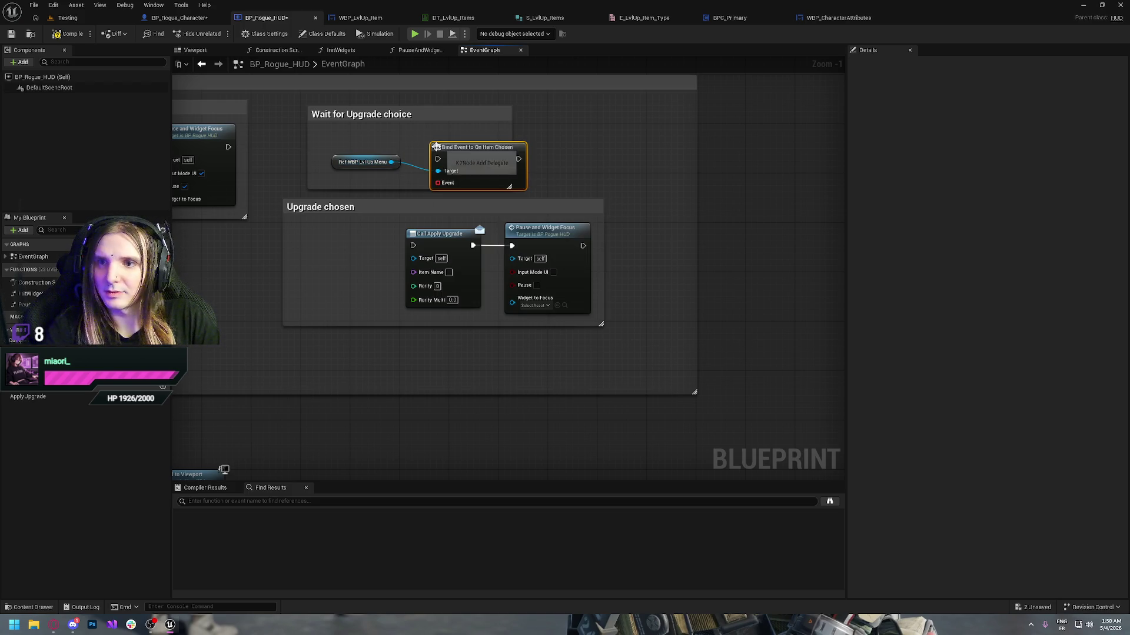
left_click_drag(437, 182, 370, 245)
type("cu")
key("Return")
left_click_drag(174, 75, 331, 264)
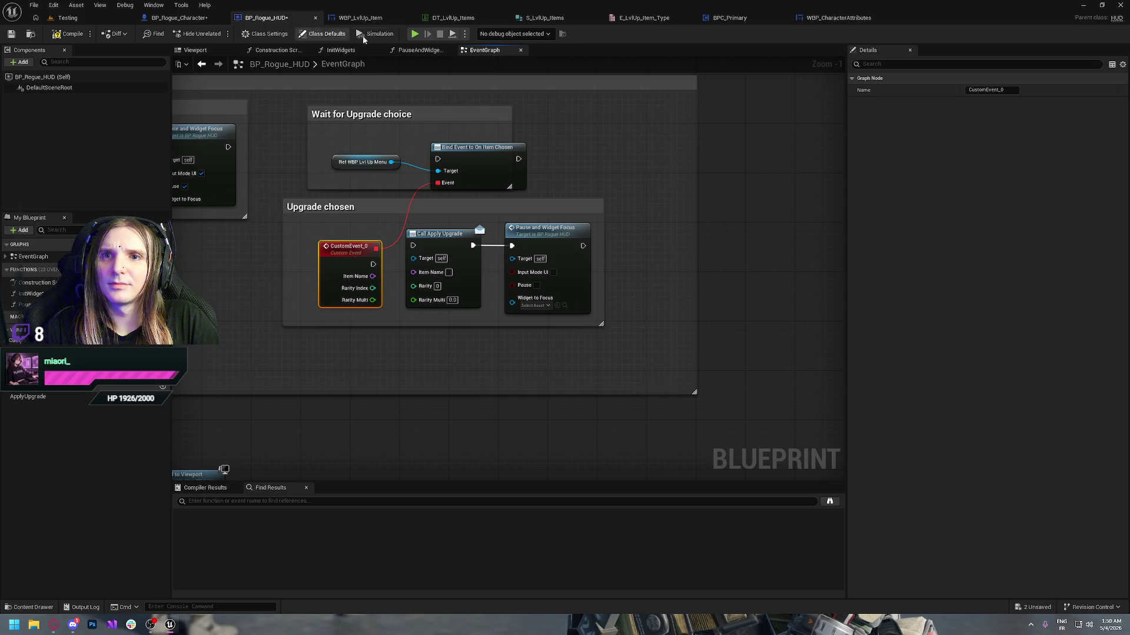
left_click(356, 19)
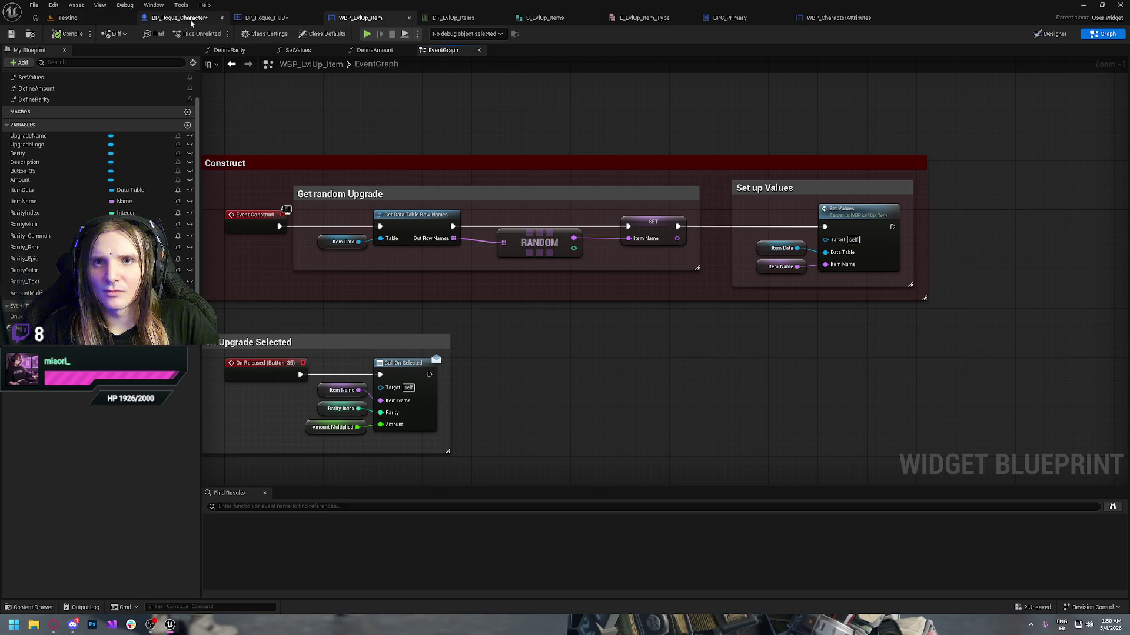
- Open WBP_LvlUp_Menu from the UI folder and show its graph, briefly checking the music player
key("ctrl+space")
left_click(36, 524)
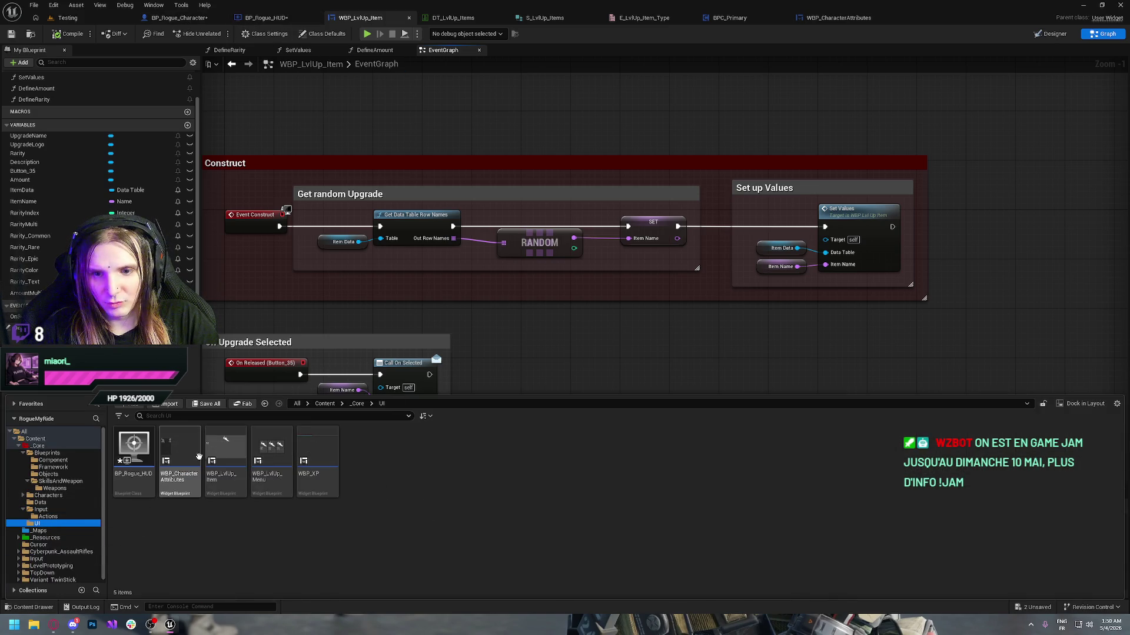
double_click(275, 455)
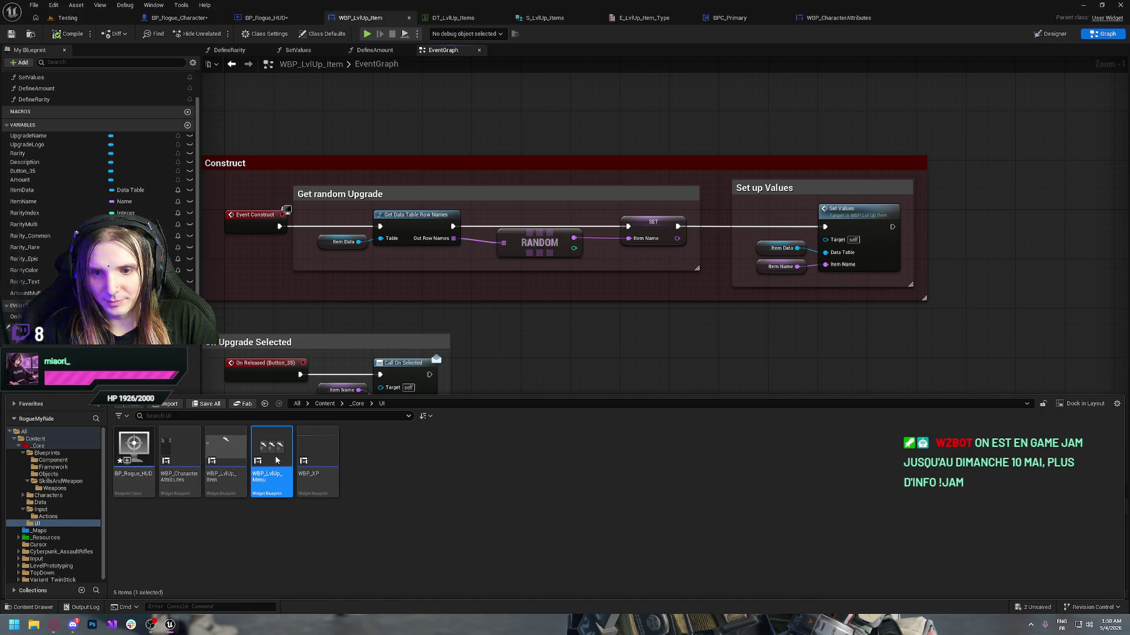
left_click(1103, 34)
left_click(54, 624)
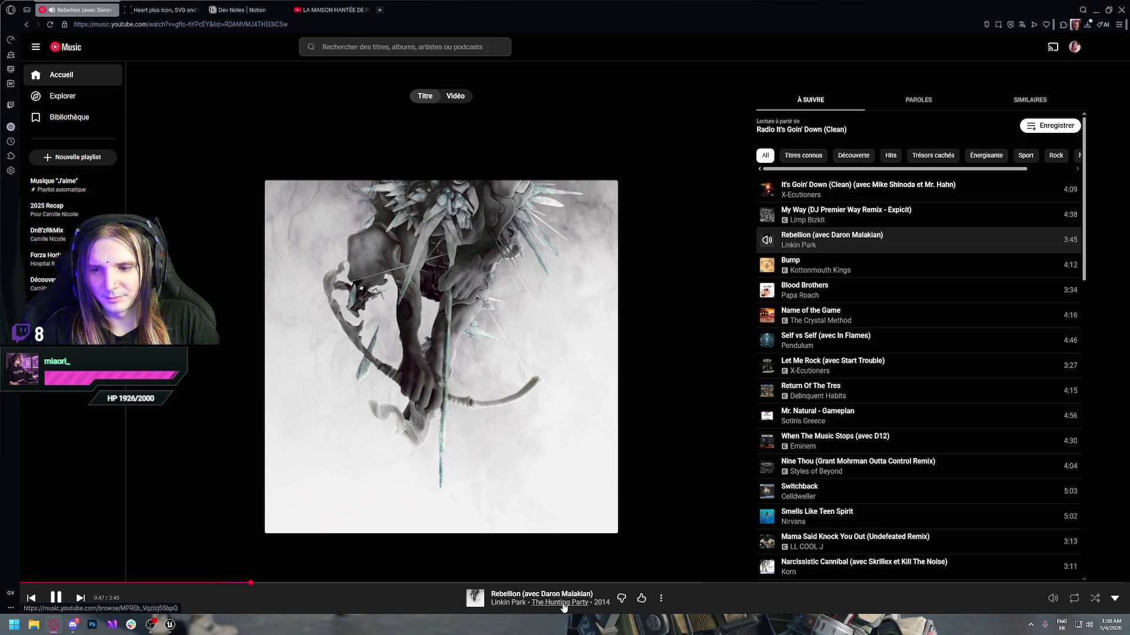
left_click(53, 625)
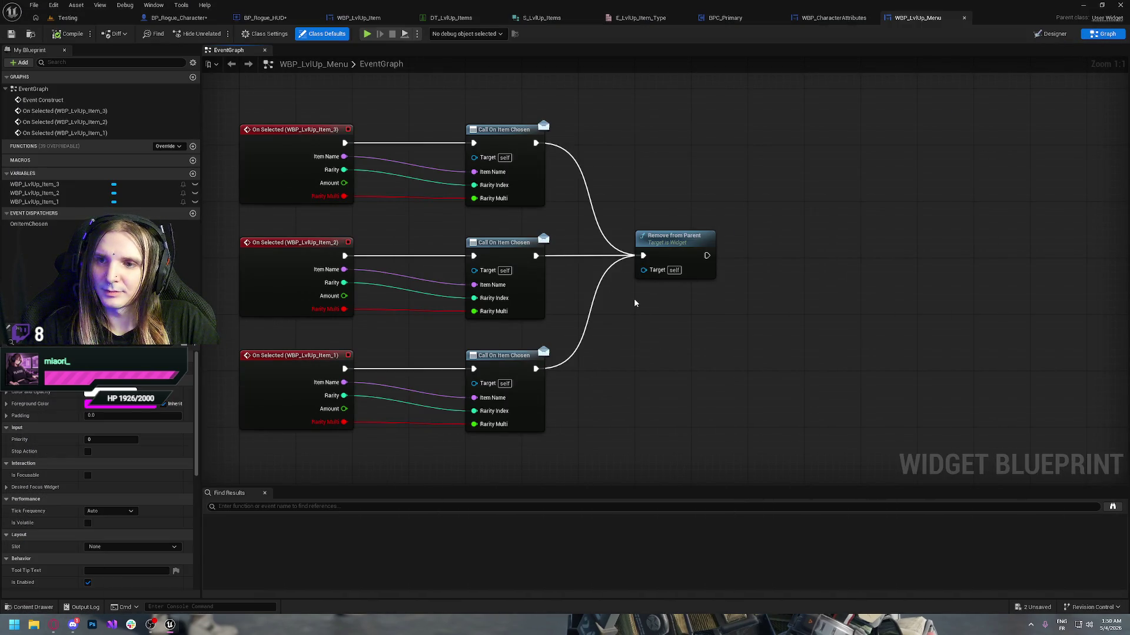
- Remove the three orphaned Rarity Multi pins and rename the OnItemChosen parameter to Amount
left_click(345, 197, "alt")
left_click(345, 309, "alt")
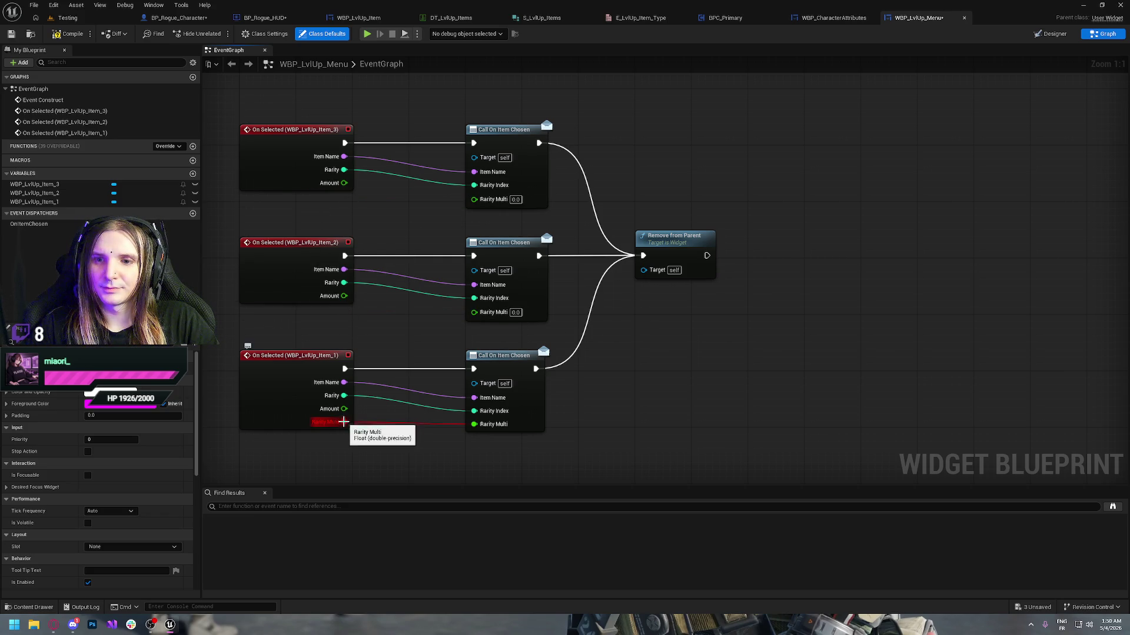
left_click(343, 421, "alt")
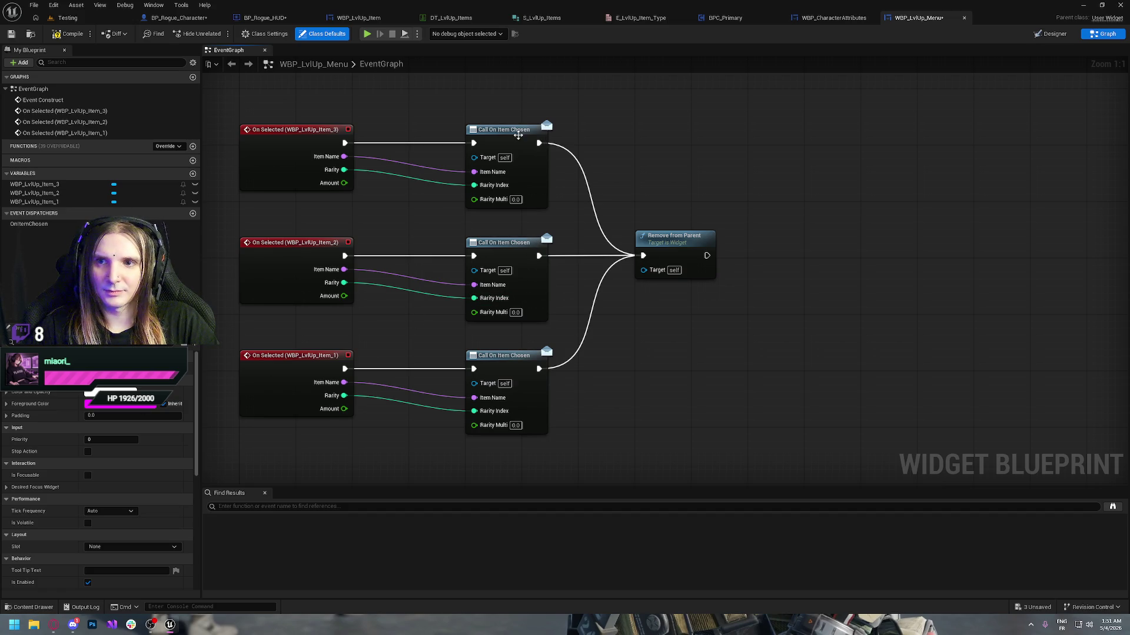
left_click(66, 225)
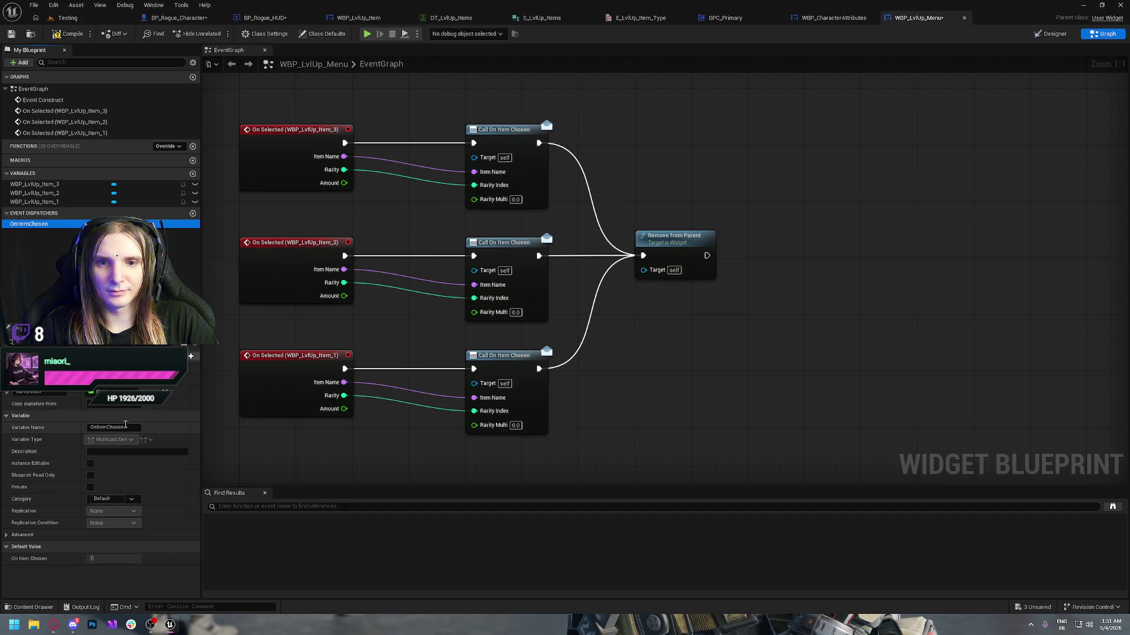
left_click(36, 392)
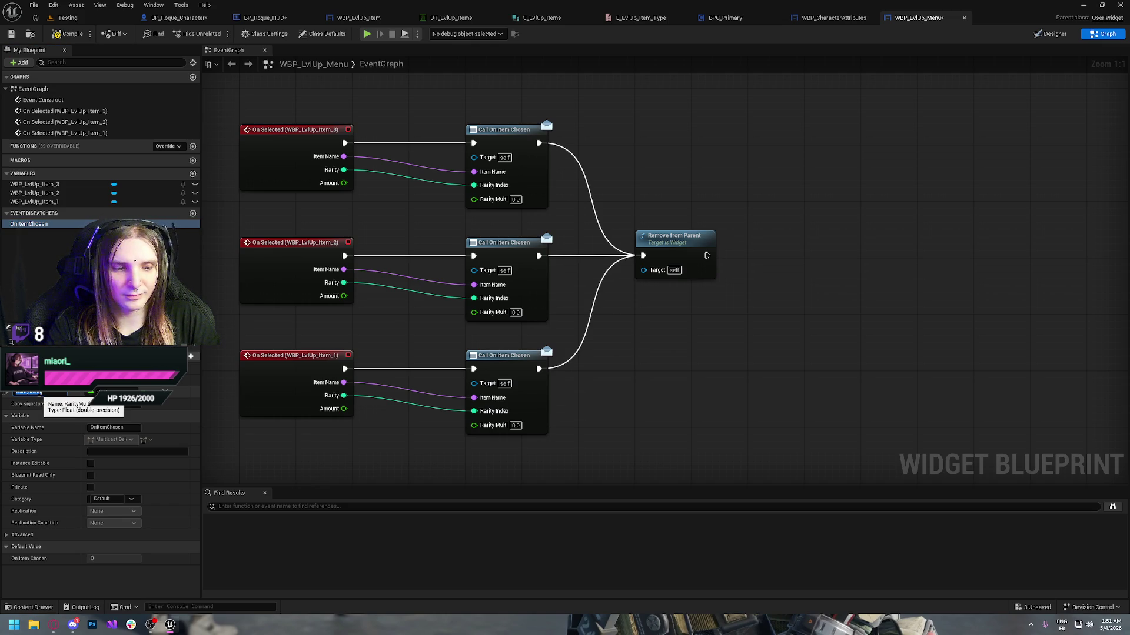
type("Amount")
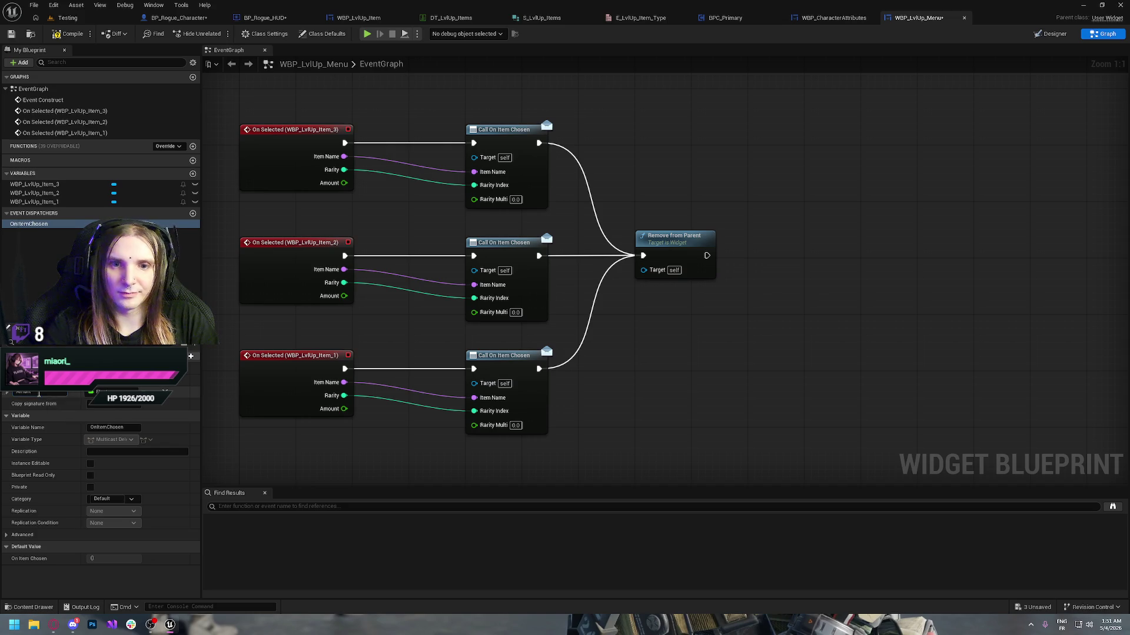
key("Return")
- Compile the menu and refresh all three Call On Item Chosen nodes
left_click(481, 139)
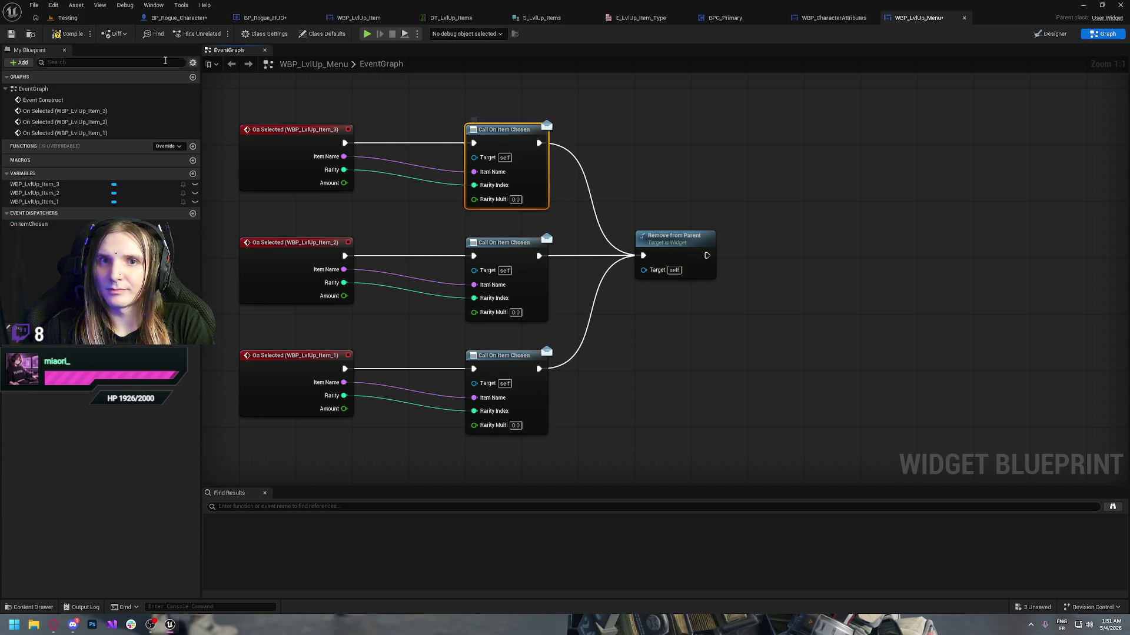
left_click(69, 34)
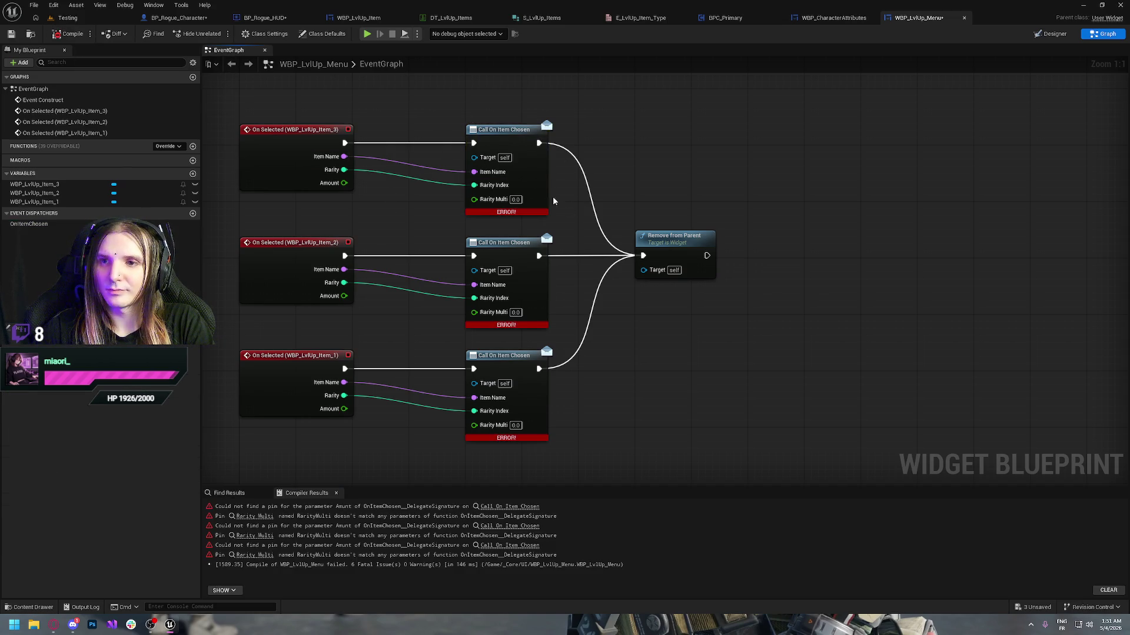
right_click(498, 133)
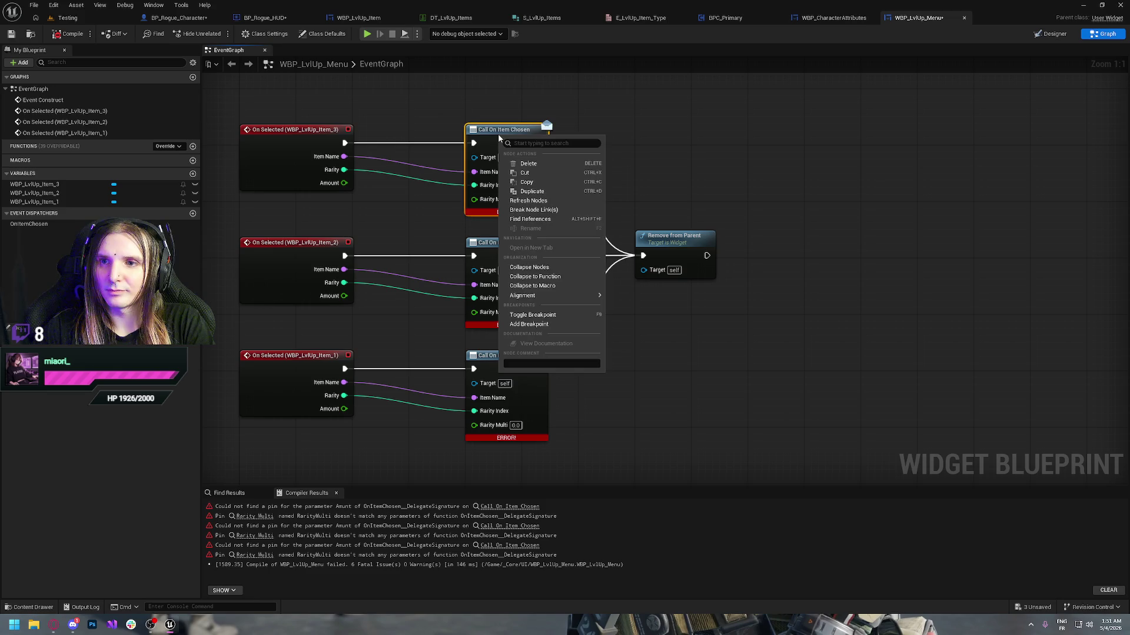
left_click(529, 201)
left_click(508, 244)
right_click(509, 245)
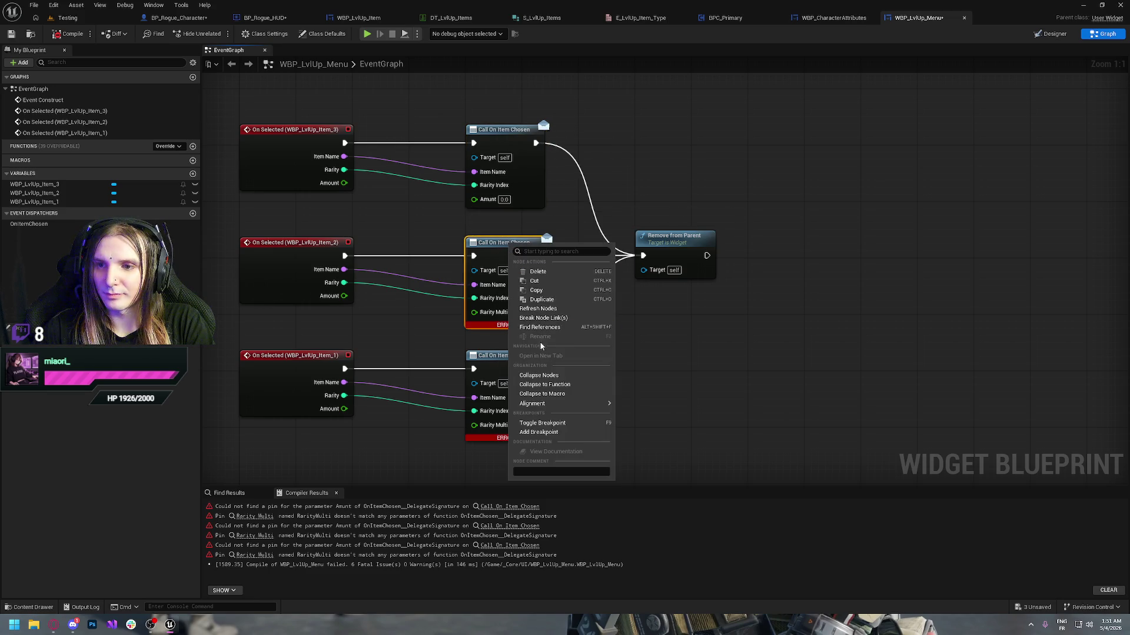
left_click(537, 309)
right_click(500, 369)
left_click(529, 434)
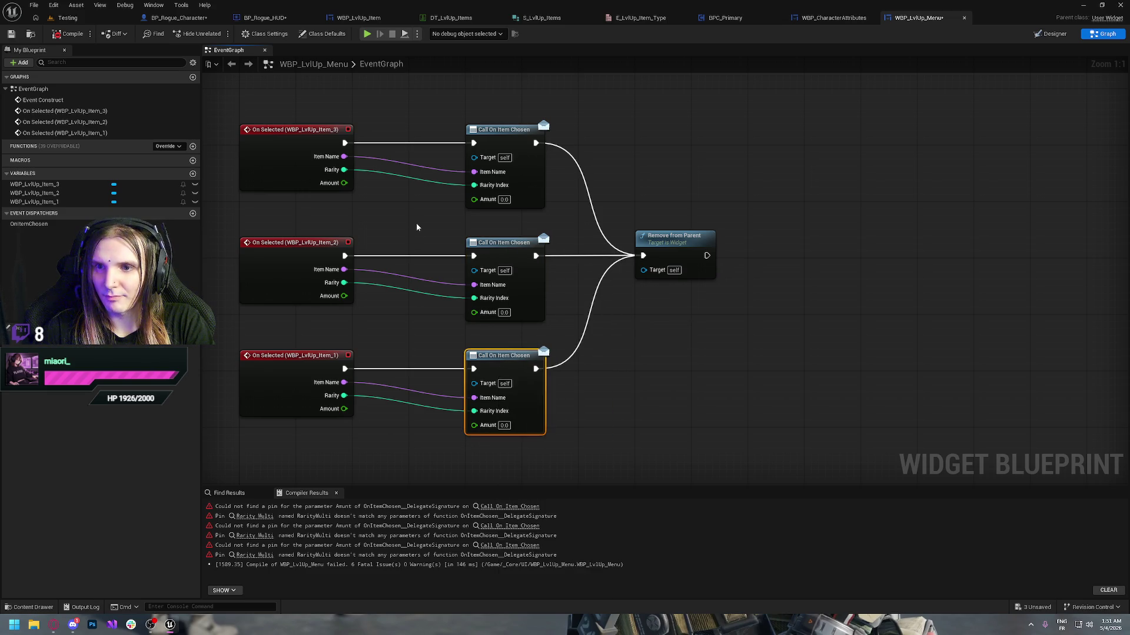
- Wire each item card's Amount output into its Call On Item Chosen Amount input
left_click_drag(344, 183, 474, 198)
mouse_move(344, 296)
left_mouse_down()
mouse_move(452, 328)
mouse_move(474, 312)
left_mouse_up()
left_click_drag(344, 408, 474, 425)
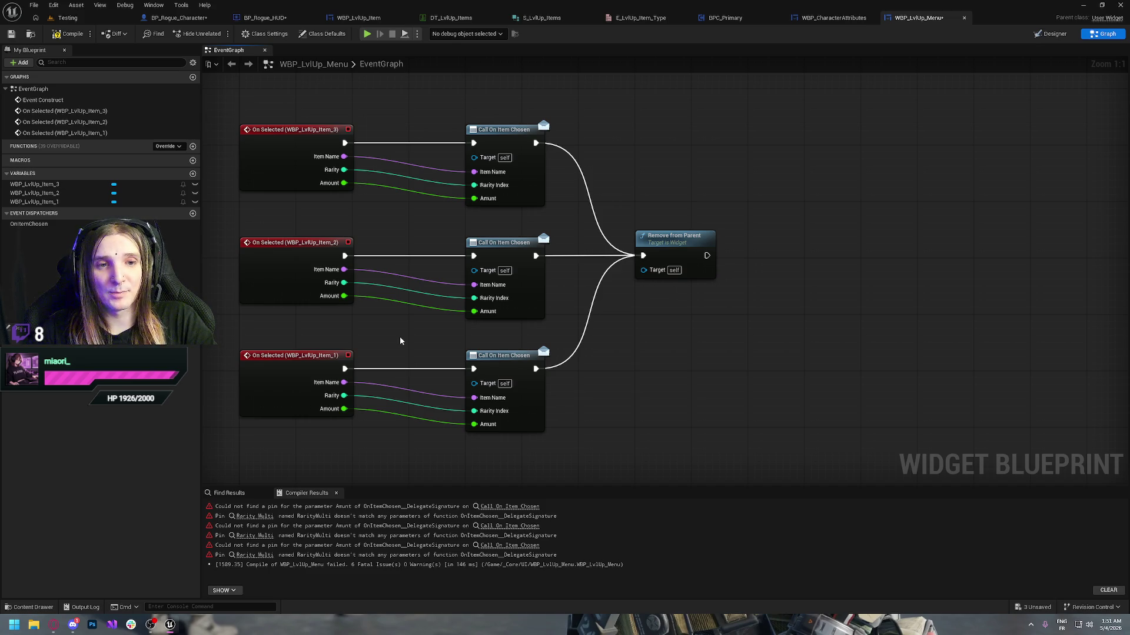
mouse_move(53, 624)
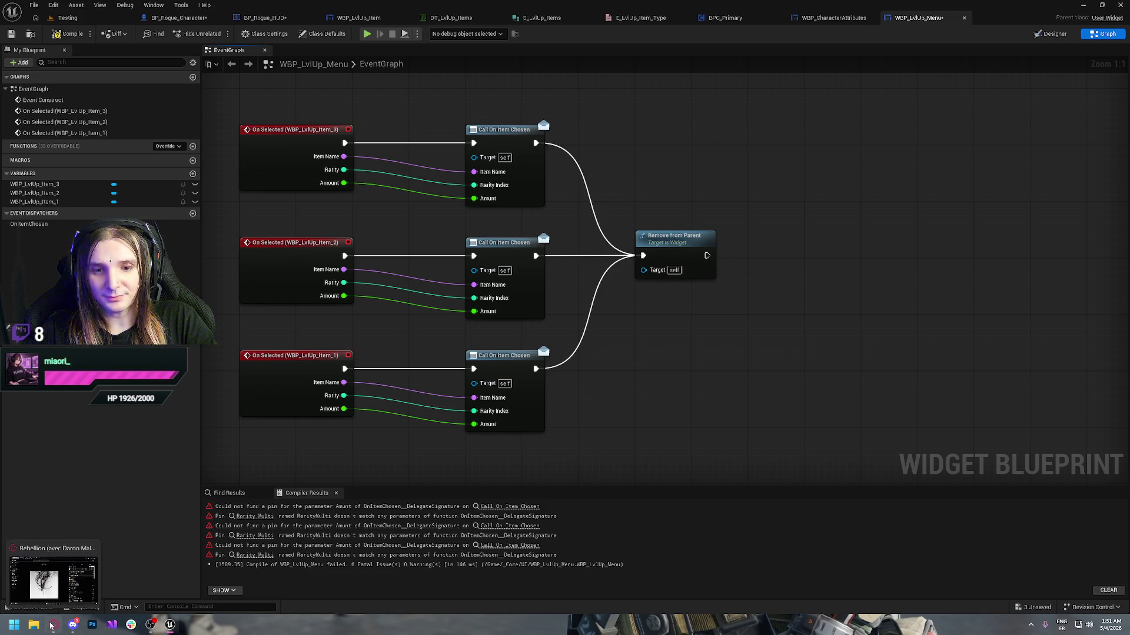
left_click(53, 577)
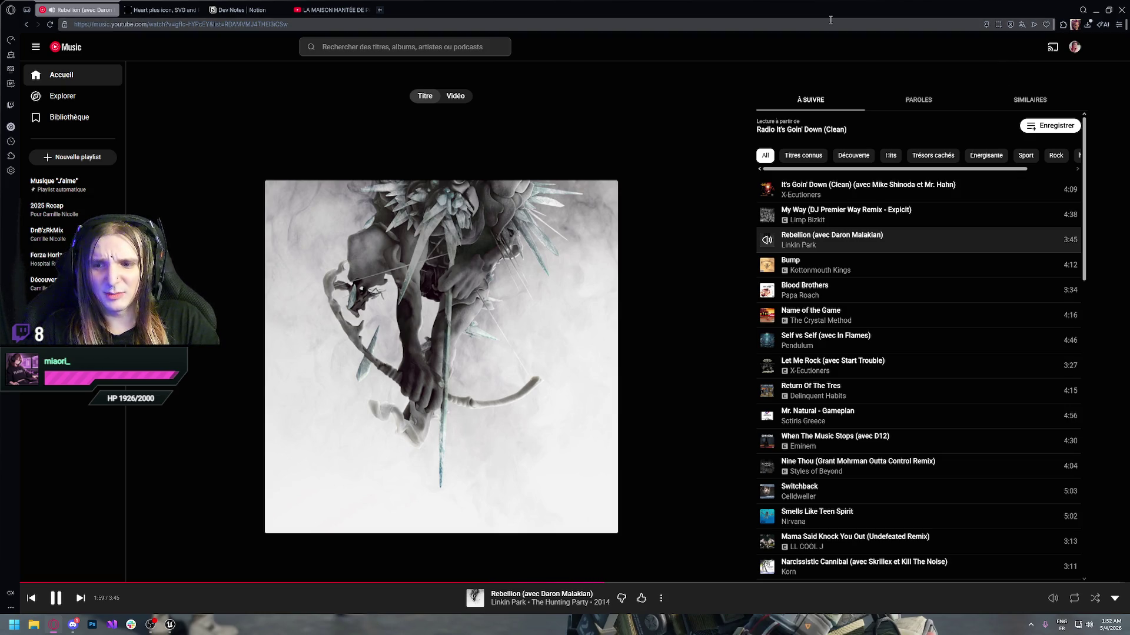
left_click(1098, 9)
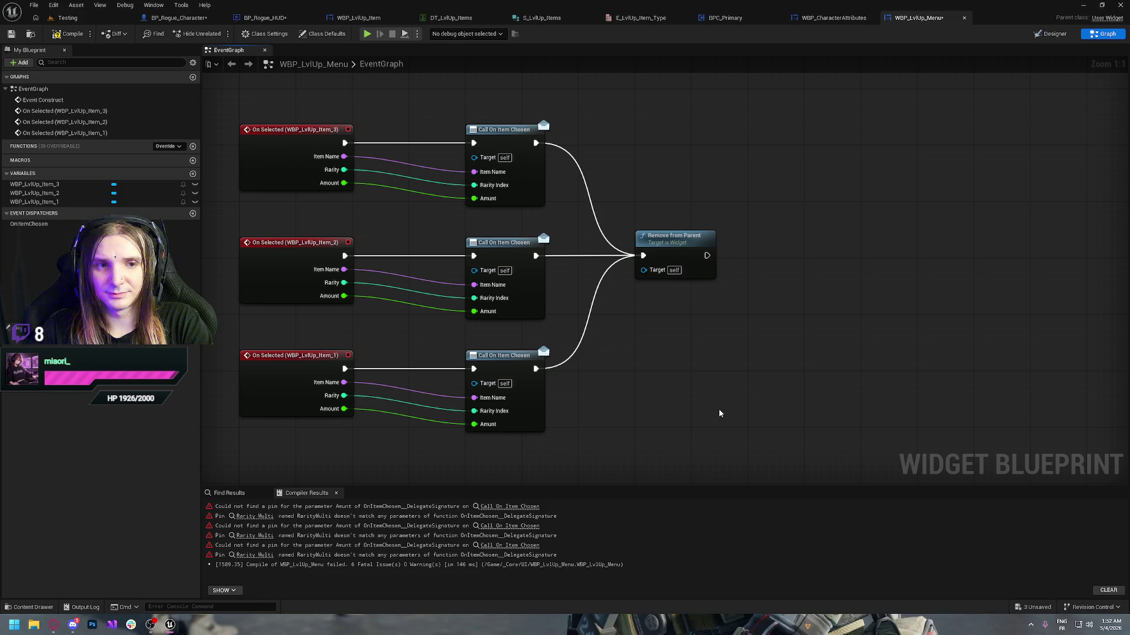
left_click(54, 625)
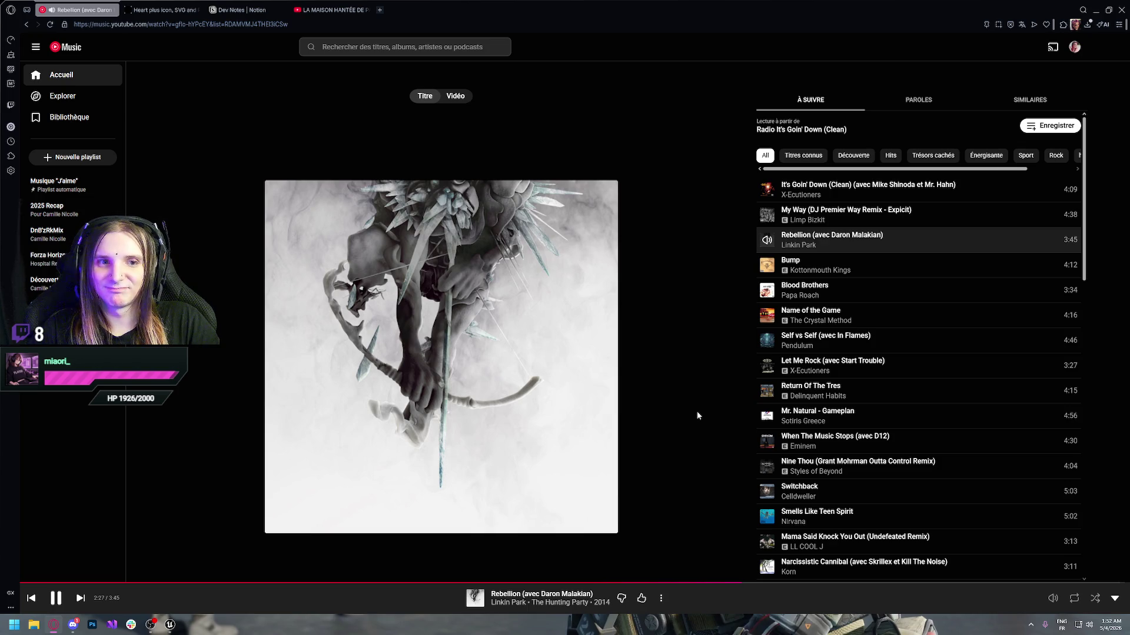
left_click(1099, 10)
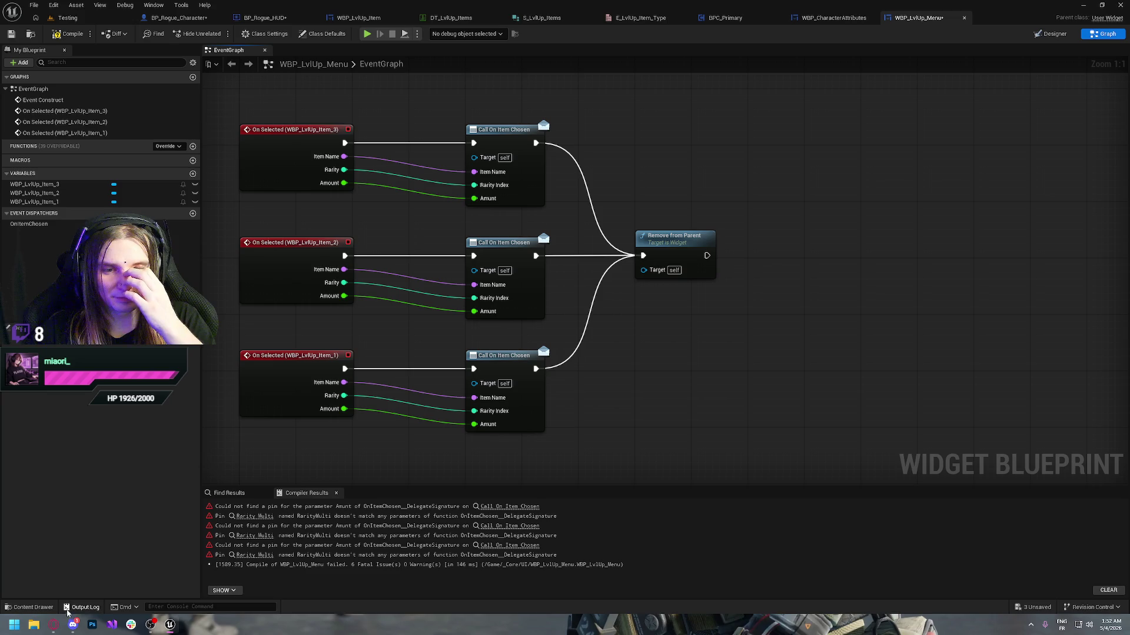
left_click(54, 625)
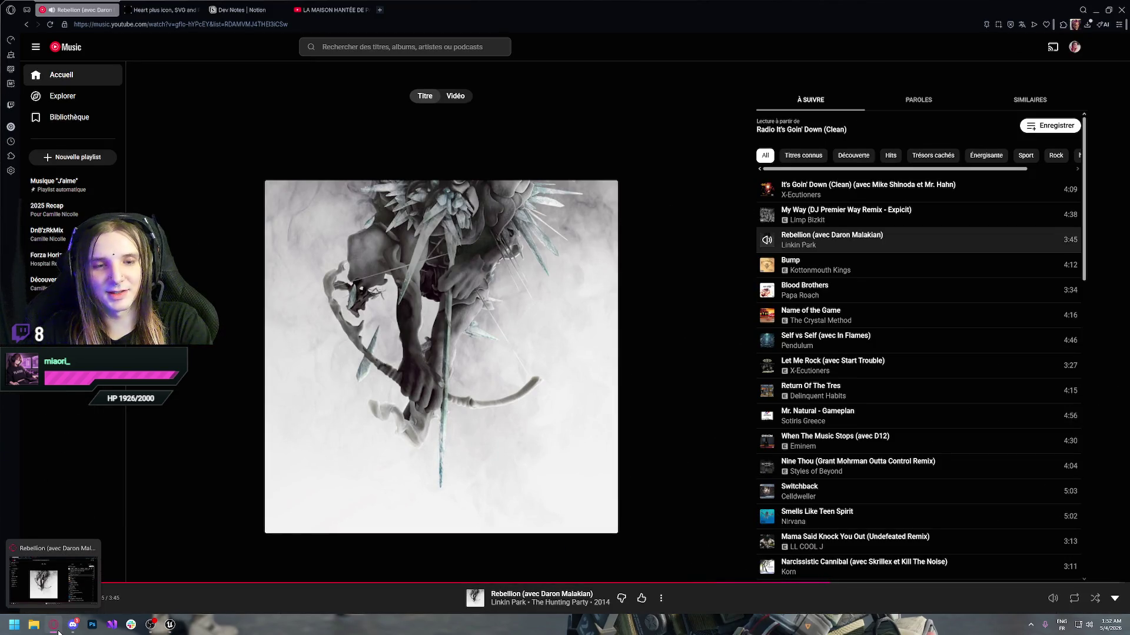
left_click(54, 625)
left_click_drag(669, 362, 716, 378)
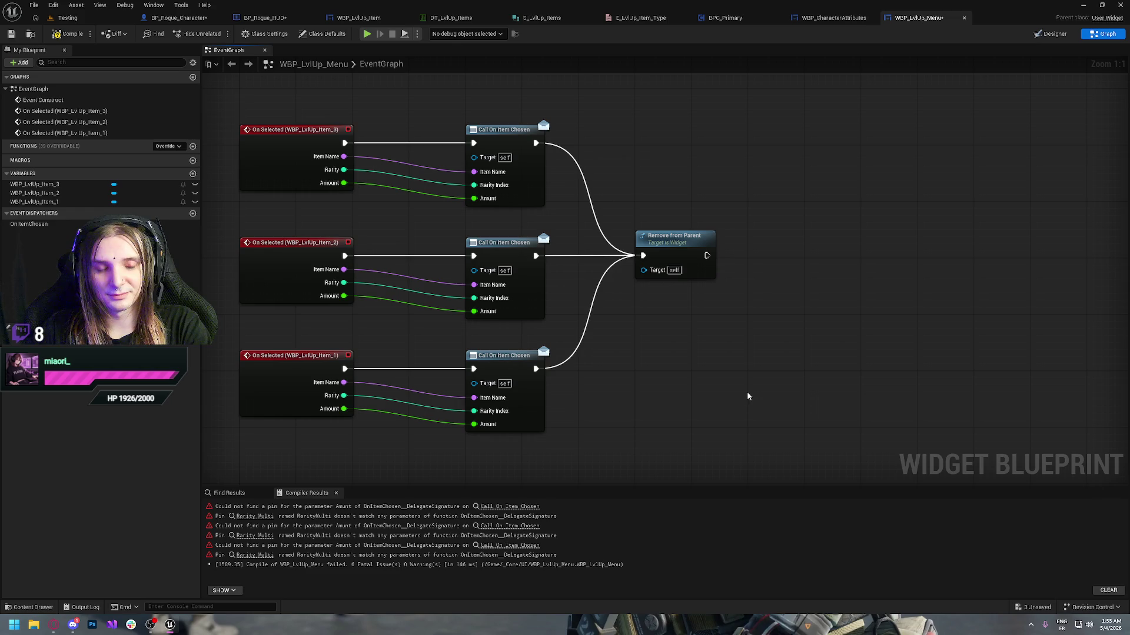
left_click_drag(619, 381, 673, 409)
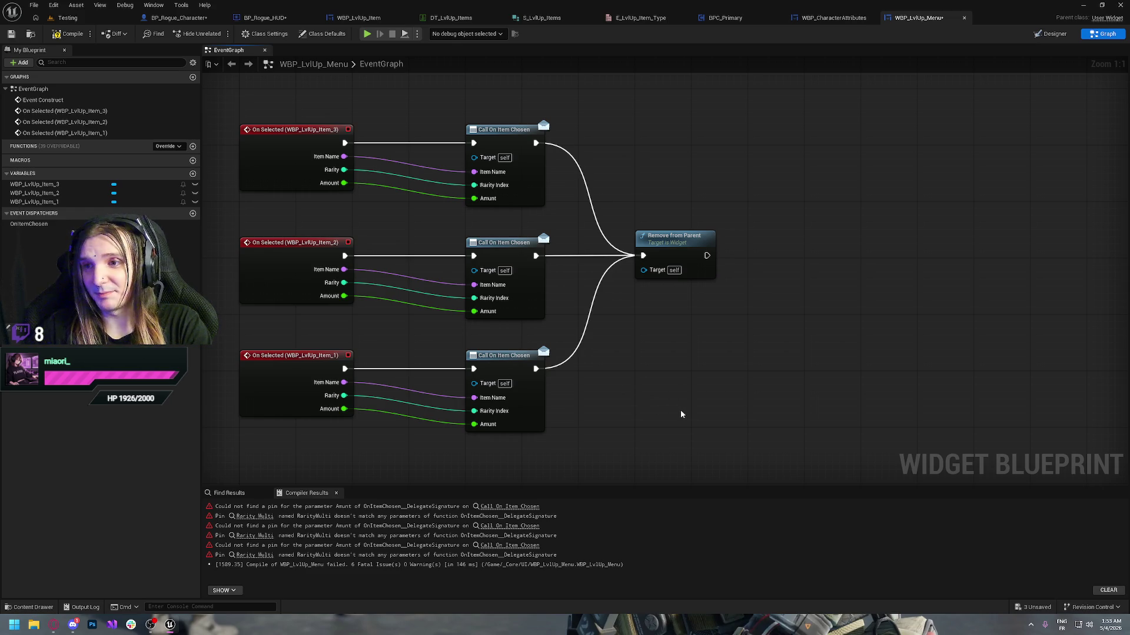
- Compile the menu, then in BP_Rogue_HUD wire CustomEvent_0's execution into Call Apply Upgrade
left_click(69, 33)
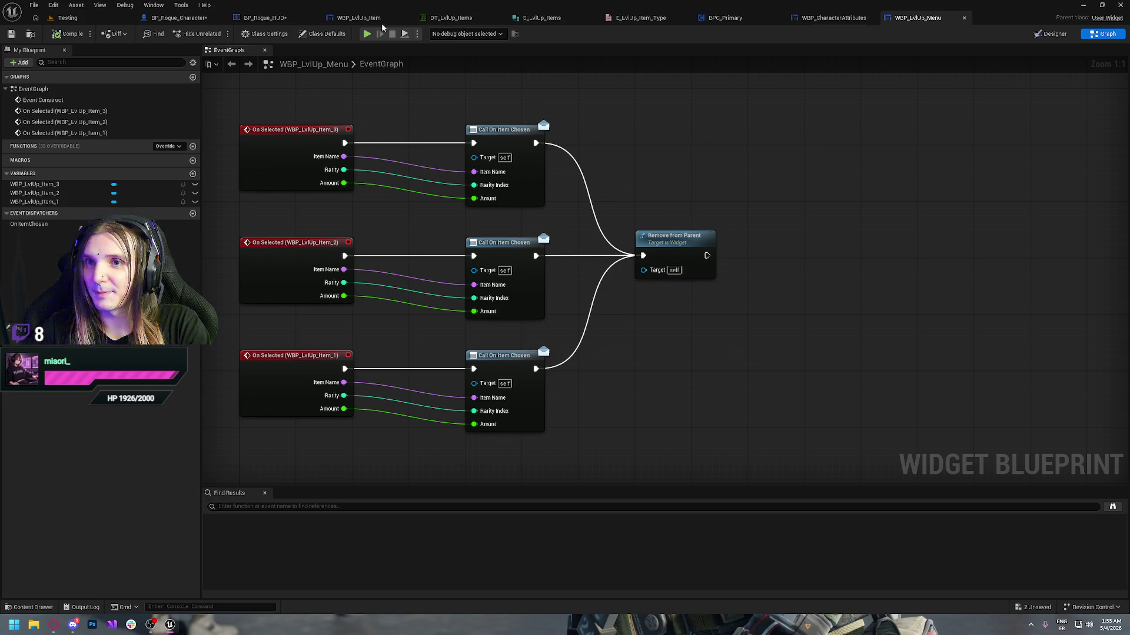
left_click(283, 20)
right_click(467, 165)
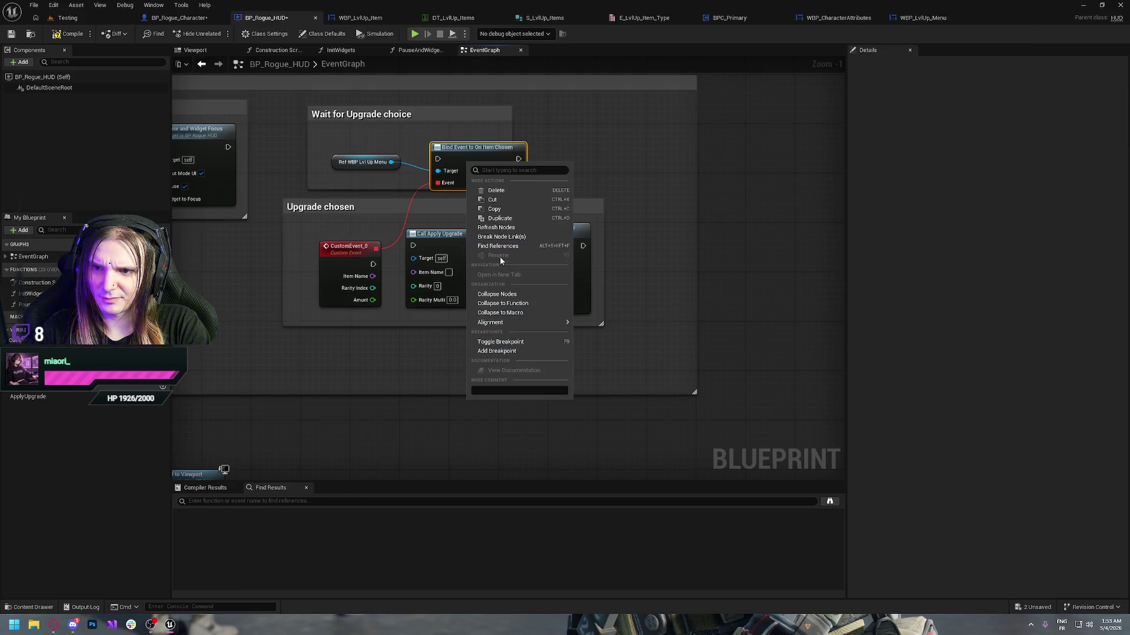
left_click(495, 227)
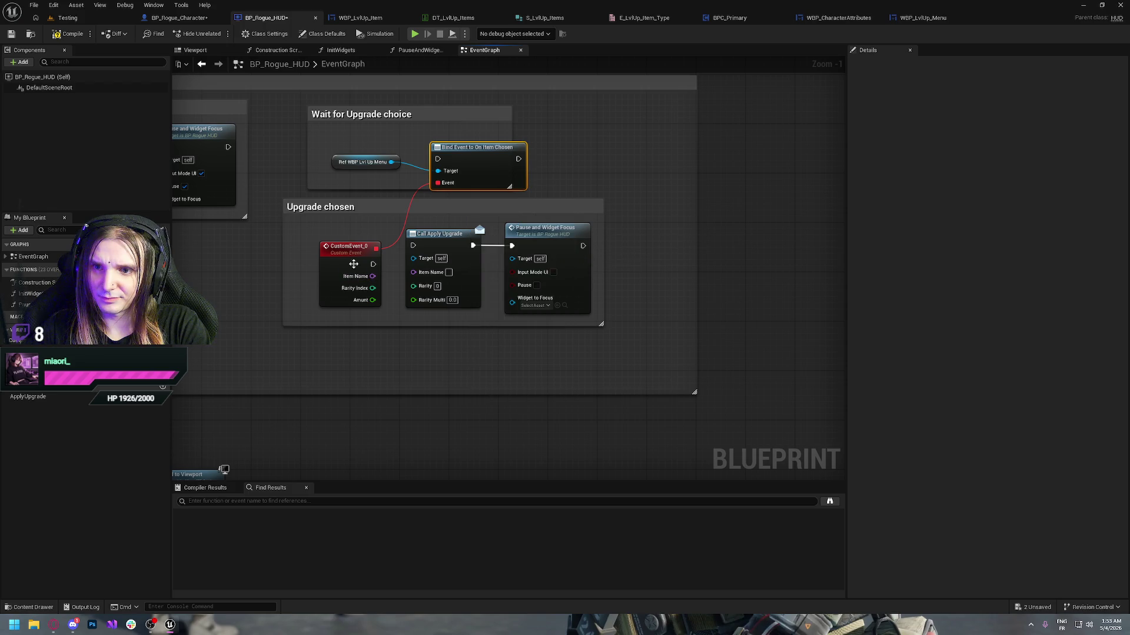
right_click(356, 266)
mouse_move(386, 352)
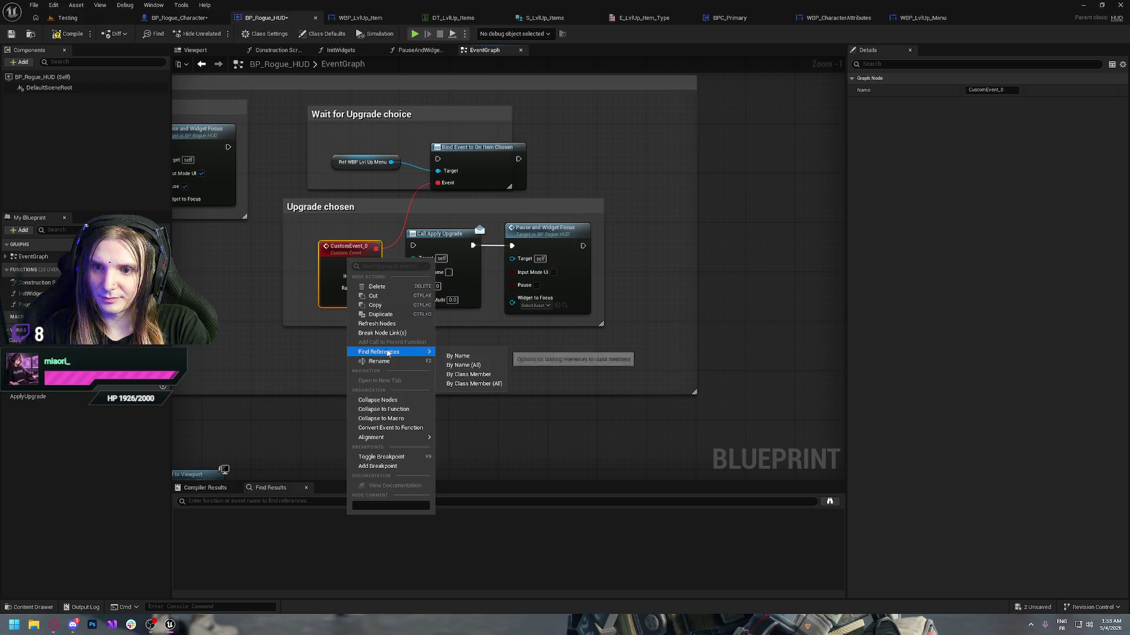
left_click(655, 158)
mouse_move(228, 147)
left_mouse_down()
mouse_move(382, 161)
mouse_move(438, 158)
mouse_move(440, 140)
left_mouse_up()
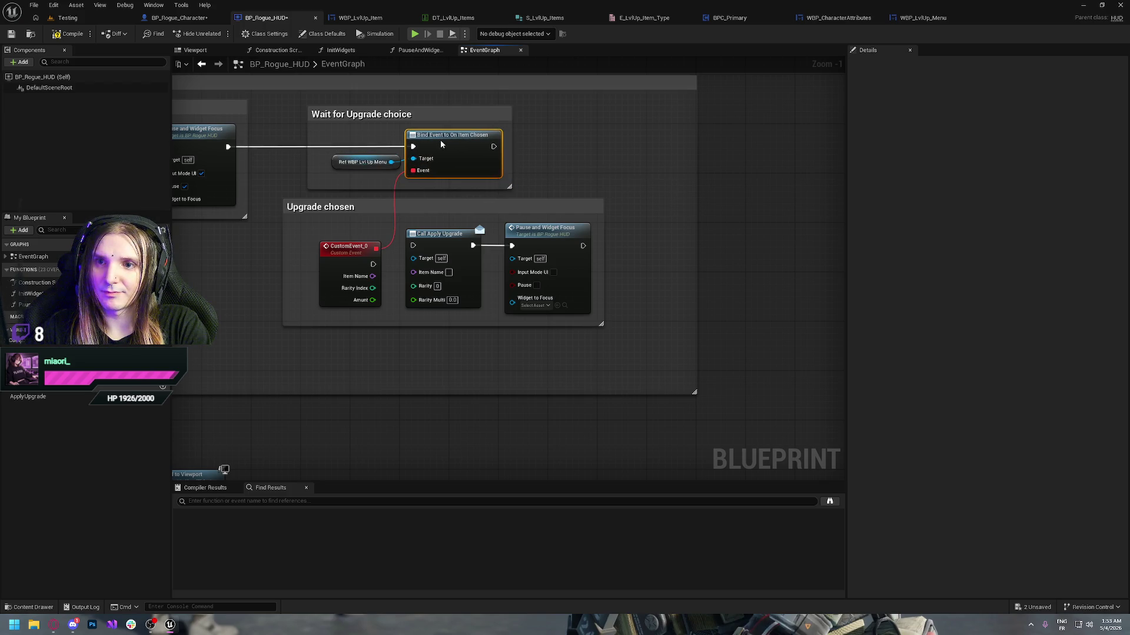
mouse_move(373, 264)
left_mouse_down()
mouse_move(394, 277)
mouse_move(426, 248)
mouse_move(414, 246)
left_mouse_up()
mouse_move(377, 288)
left_mouse_down()
mouse_move(376, 269)
mouse_move(414, 271)
mouse_move(432, 303)
mouse_move(397, 300)
left_mouse_up()
- Rename ApplyUpgrade's RarityMulti input to Amount, connect the event's Amunt to it, and compile
left_click(457, 208)
left_click(441, 234)
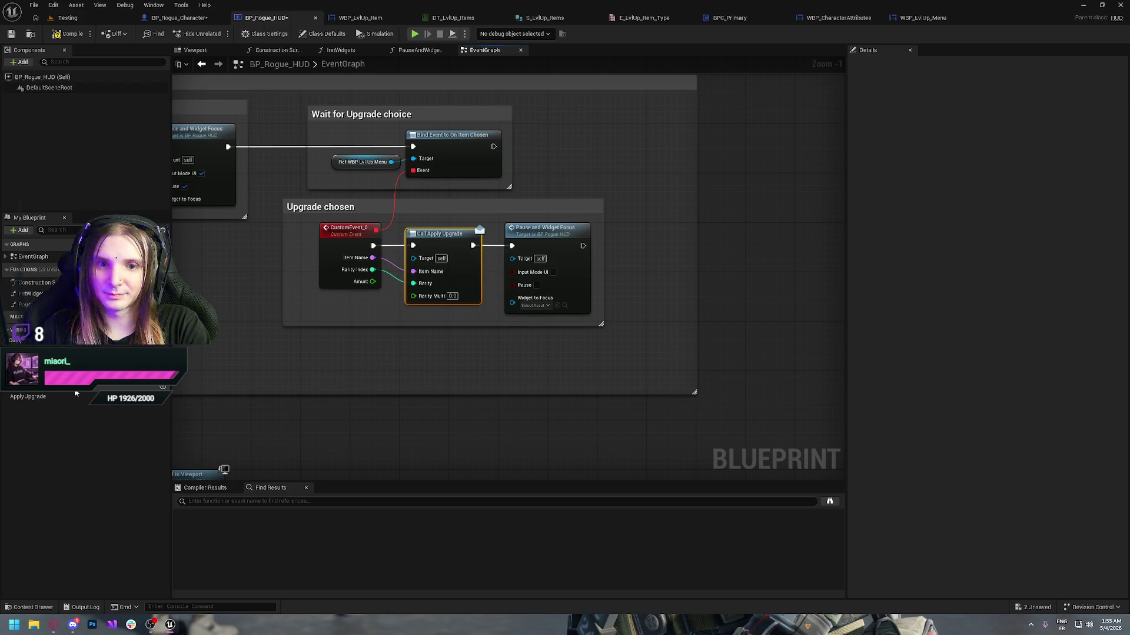
left_click(27, 396)
left_click(875, 113)
type("Amount")
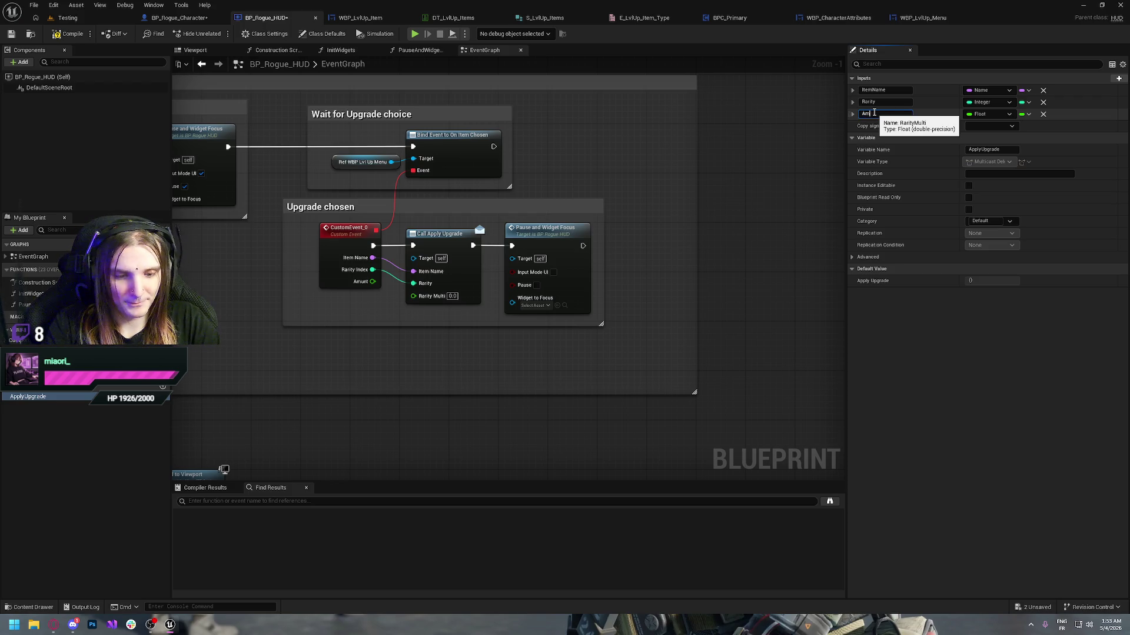
mouse_move(372, 281)
left_mouse_down()
mouse_move(427, 318)
mouse_move(414, 295)
left_mouse_up()
right_click(442, 239)
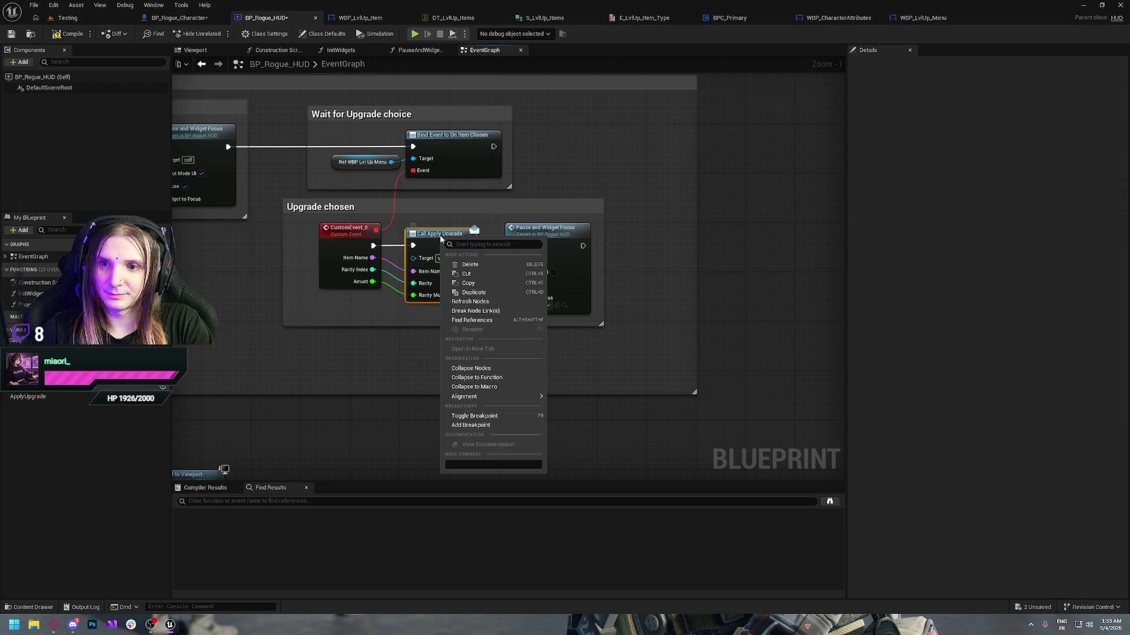
left_click(470, 301)
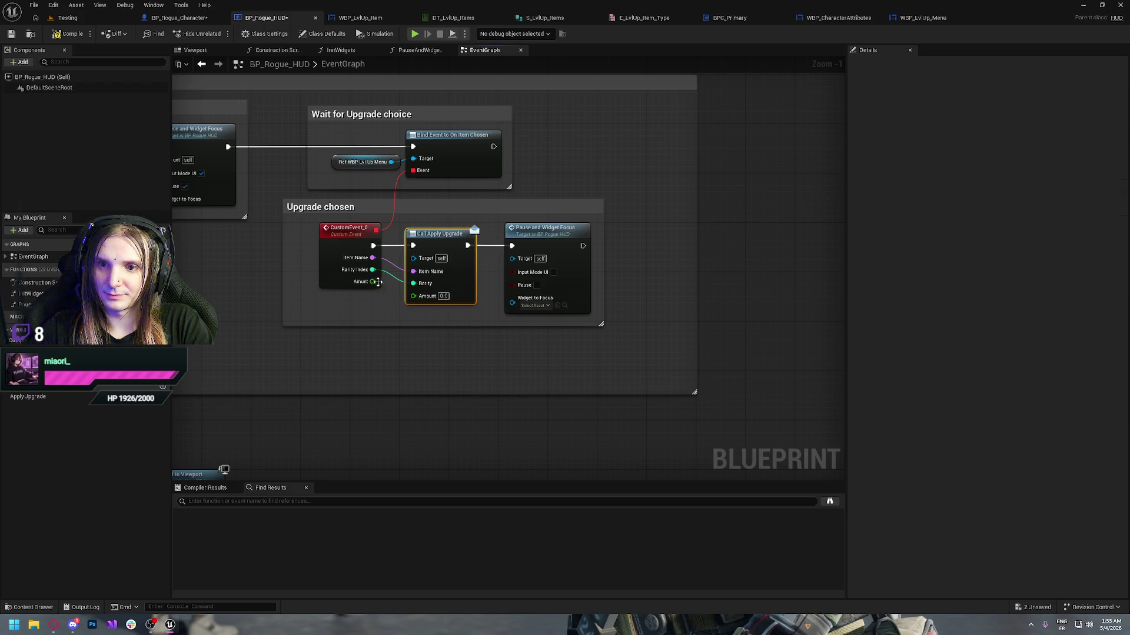
left_click_drag(421, 298, 413, 296)
left_click(732, 253)
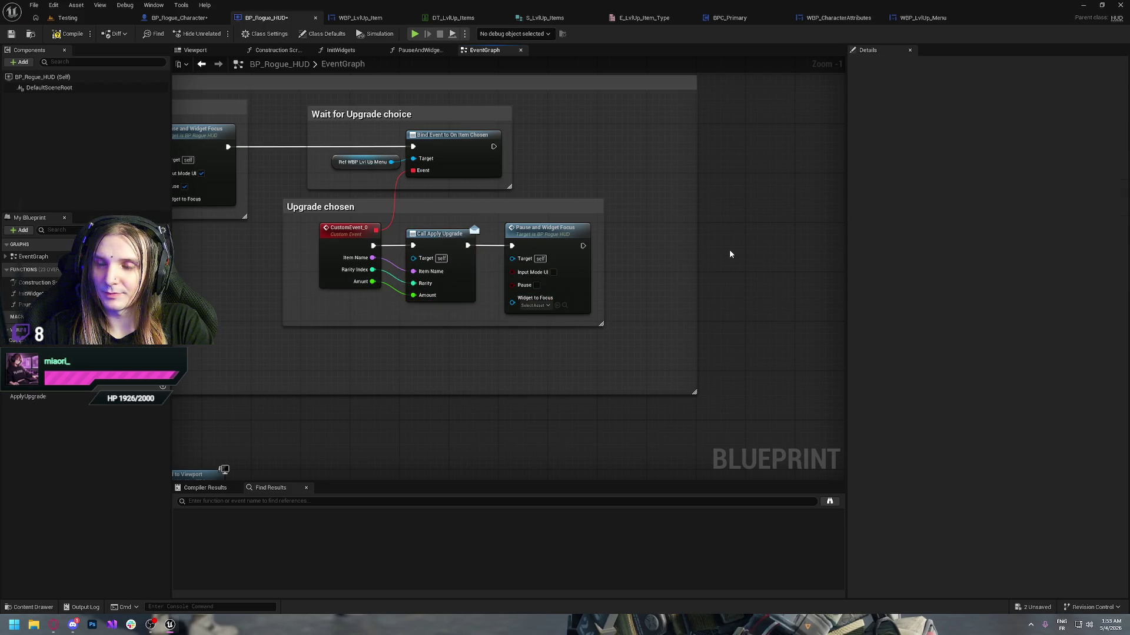
left_click(69, 33)
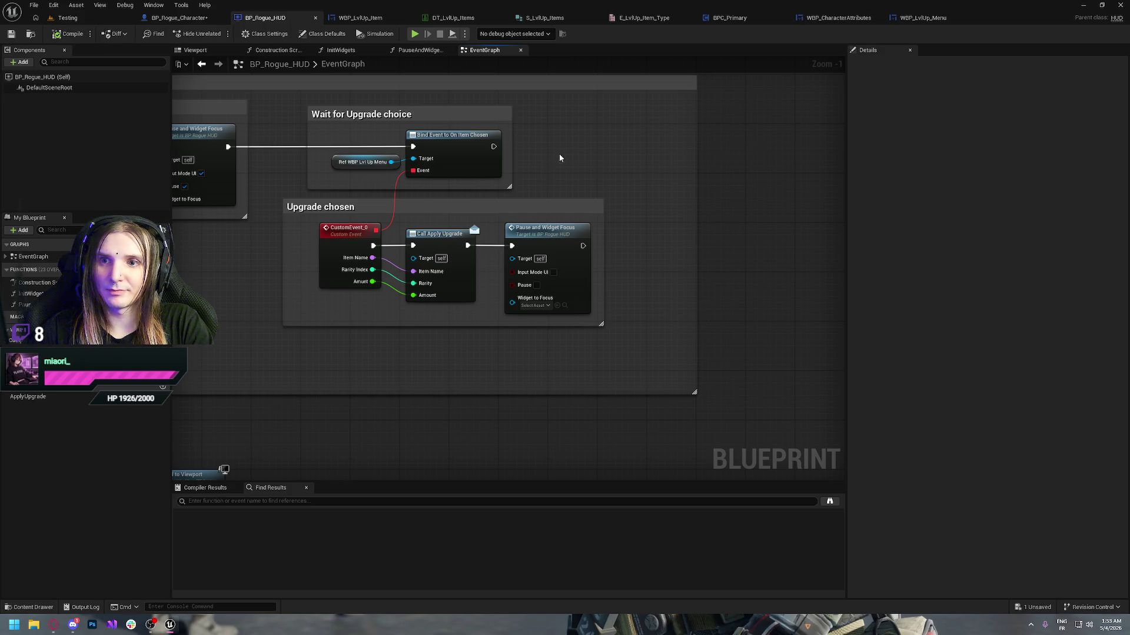
- Pan through the HUD graph's XP bar, upgrade choice and pause/focus sections, then bring up the music player
mouse_move(623, 201)
left_mouse_down()
mouse_move(574, 290)
mouse_move(531, 260)
mouse_move(562, 142)
left_mouse_up()
mouse_move(401, 190)
left_mouse_down()
mouse_move(426, 161)
mouse_move(604, 252)
left_mouse_up()
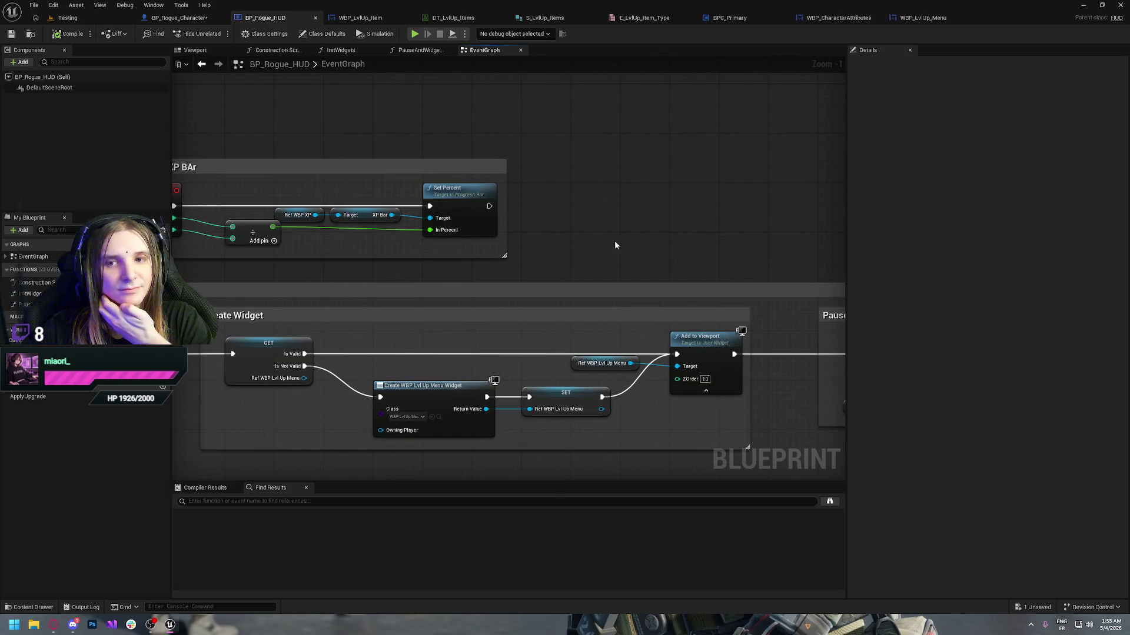
left_click_drag(697, 258, 531, 206)
left_click_drag(641, 194, 369, 151)
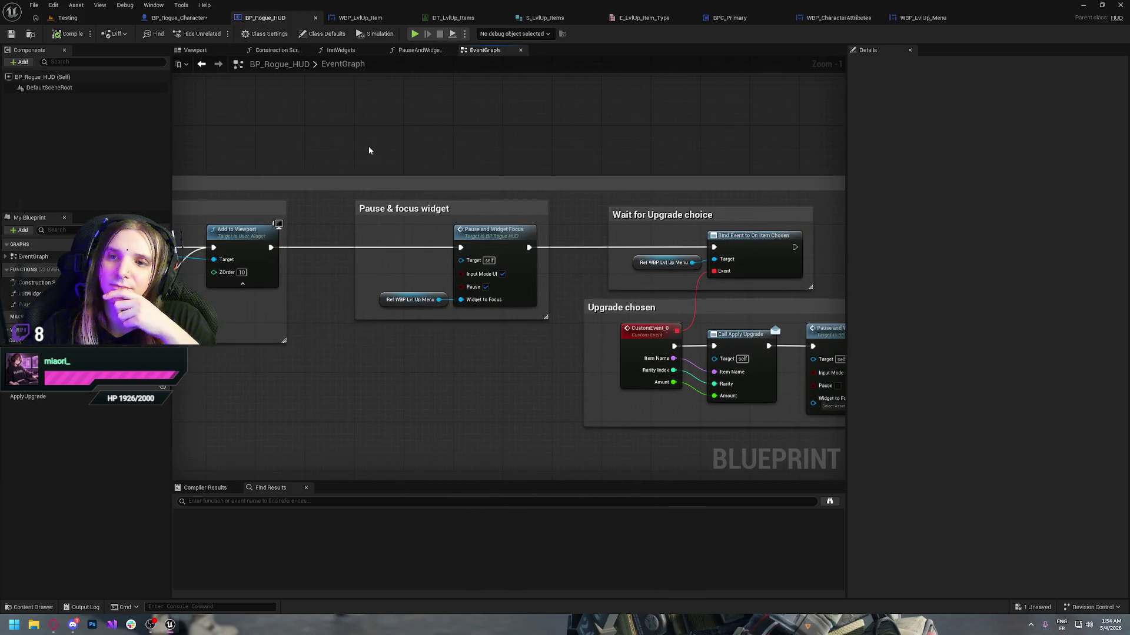
mouse_move(486, 373)
left_mouse_down()
mouse_move(300, 335)
mouse_move(231, 291)
left_mouse_up()
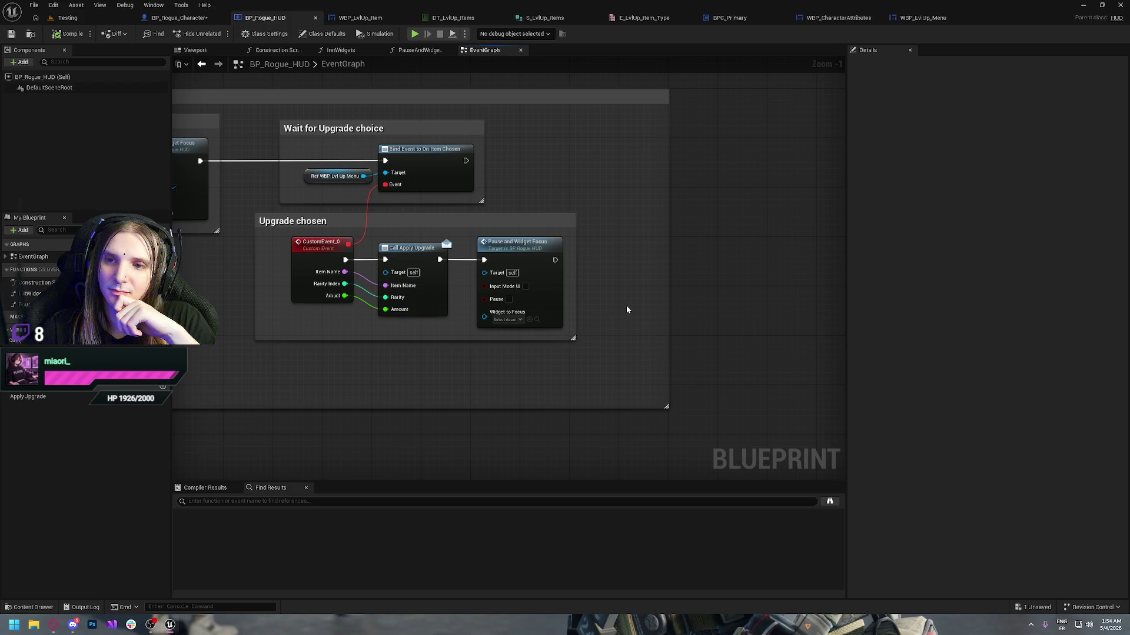
mouse_move(605, 221)
left_mouse_down()
mouse_move(709, 229)
mouse_move(777, 251)
mouse_move(686, 232)
left_mouse_up()
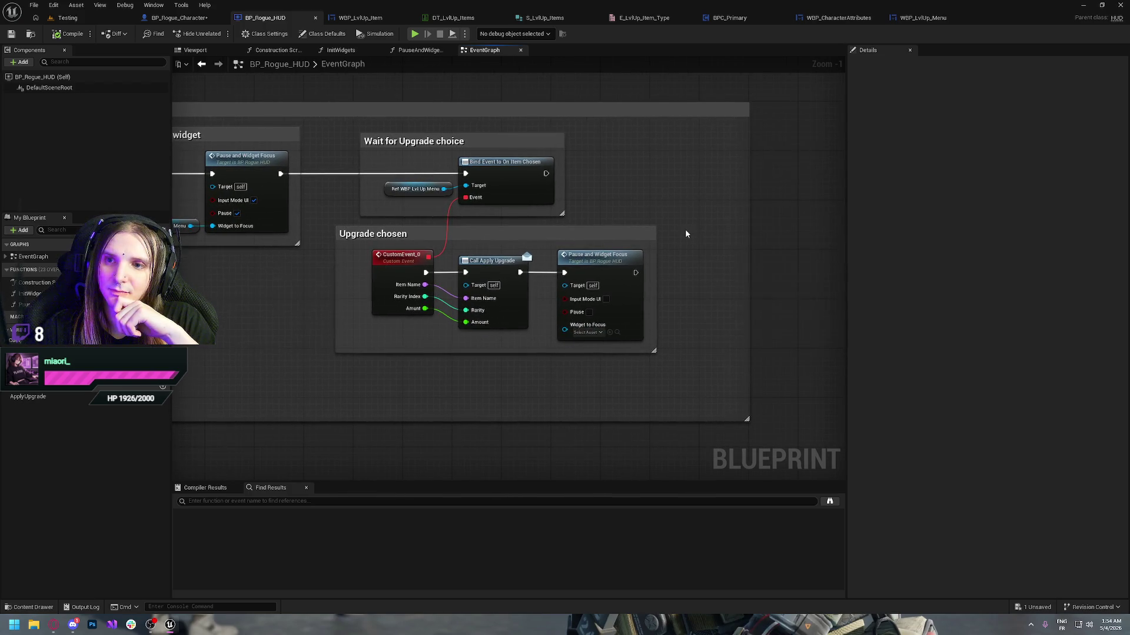
left_click(52, 626)
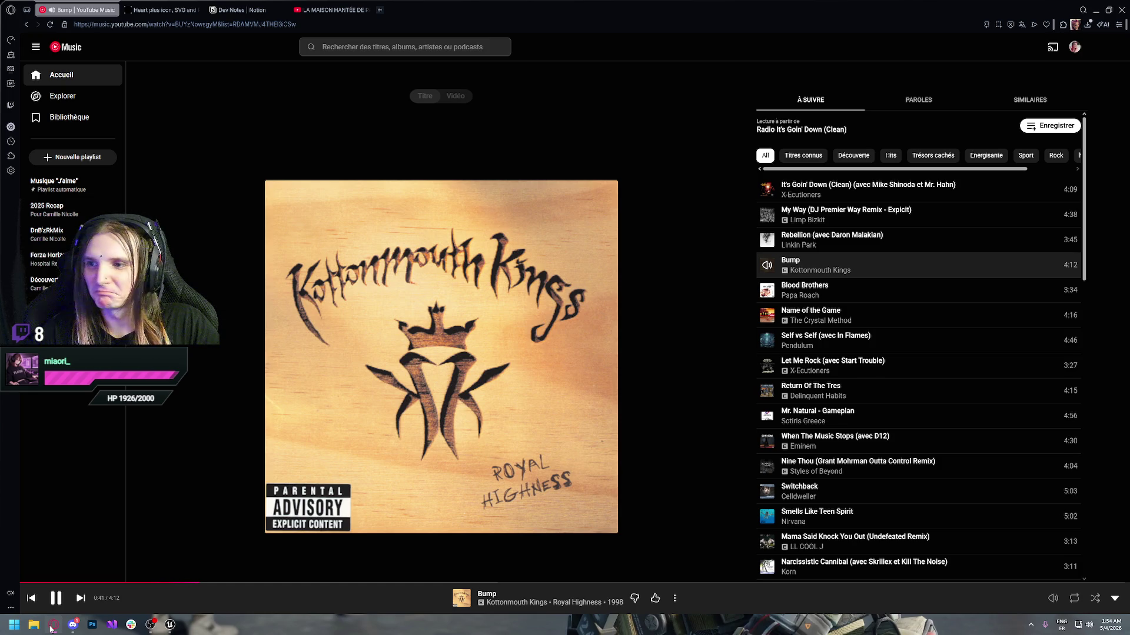
left_click(51, 628)
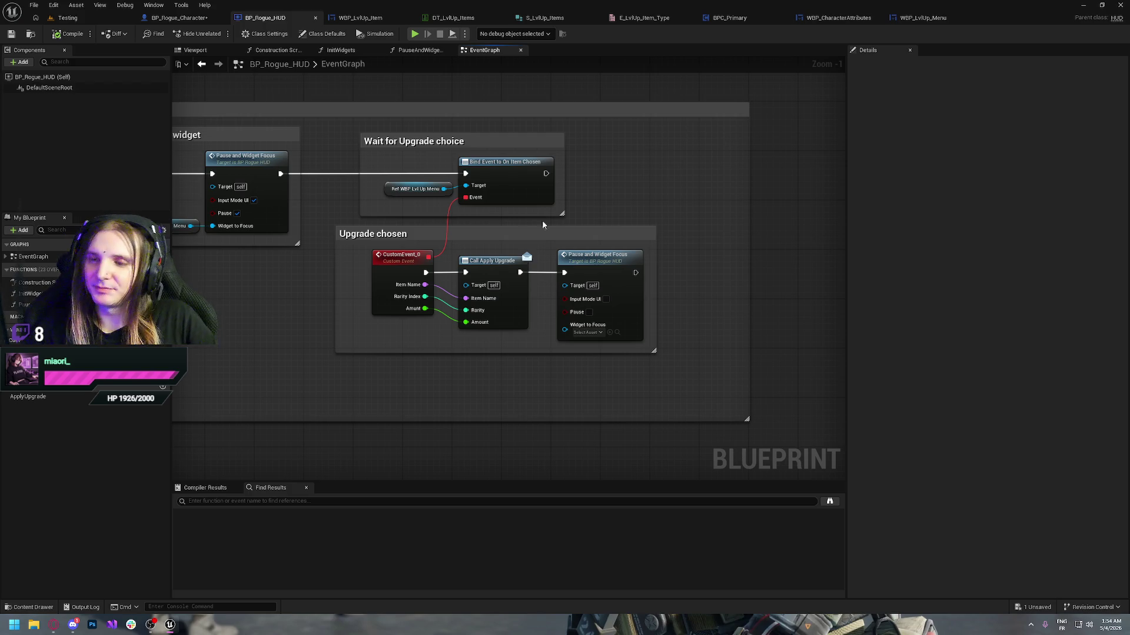
- Bind a new custom event named ApplyLvlUpItem to Apply Upgrade and wire its Item Name into the row lookup
left_click(179, 18)
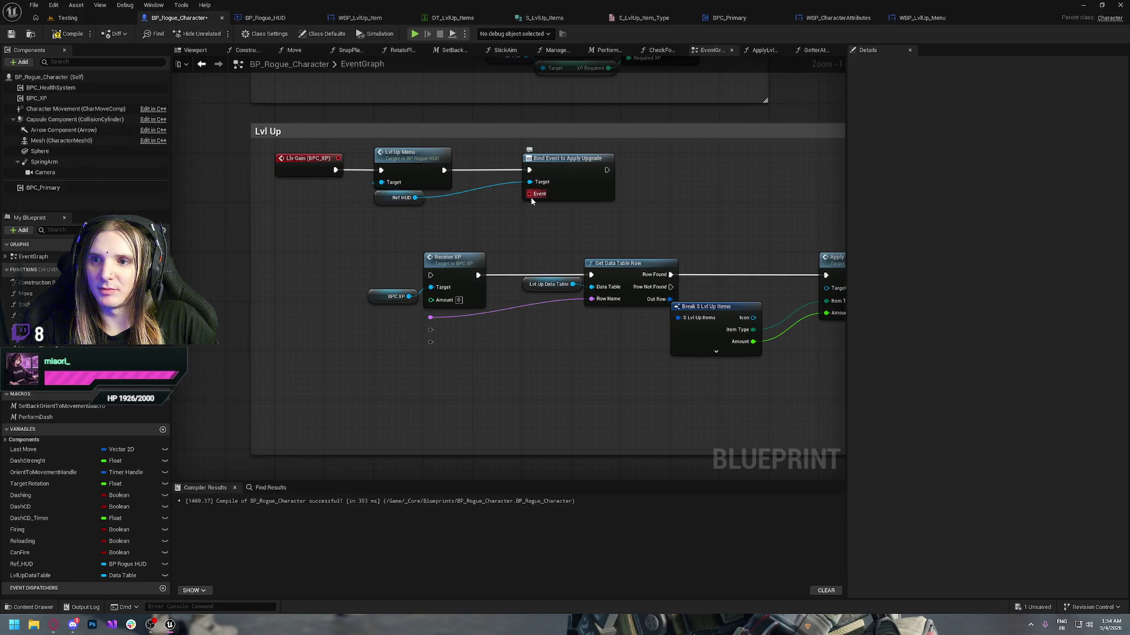
left_click_drag(529, 194, 365, 270)
type("custom")
key("Return")
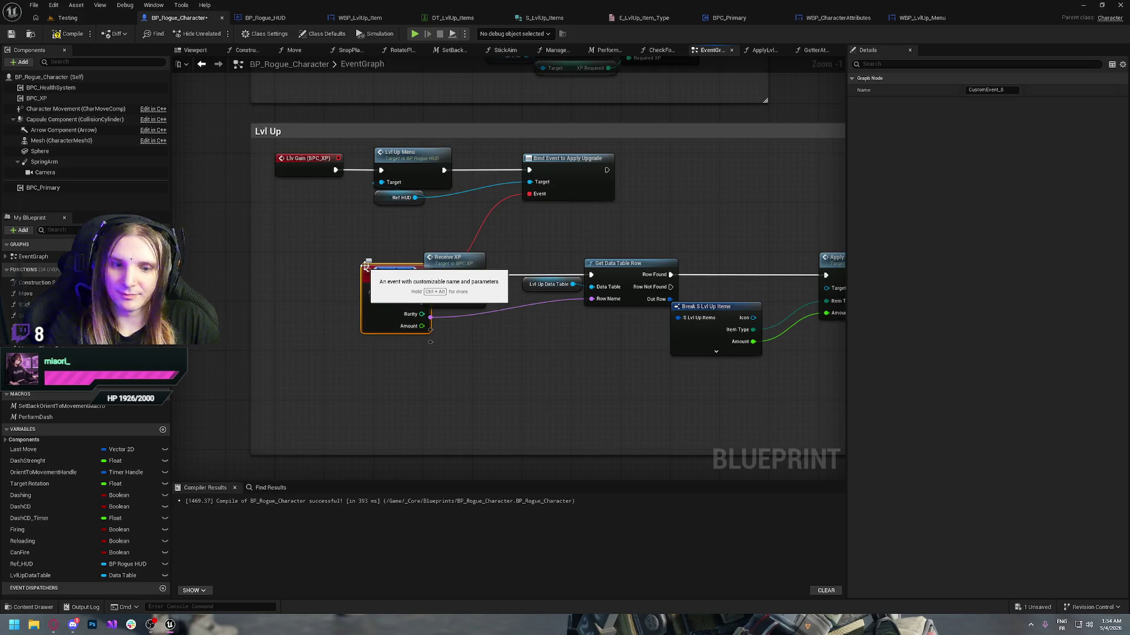
type("A")
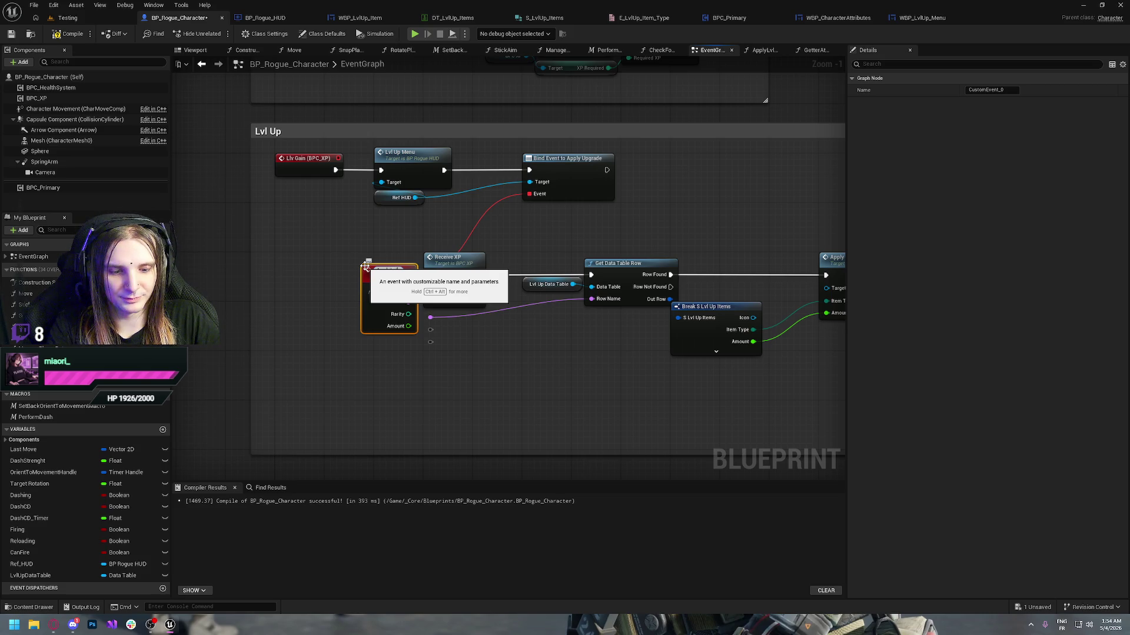
type("pplyLvlUpItem")
key("Return")
mouse_move(386, 274)
left_mouse_down()
mouse_move(299, 262)
mouse_move(430, 274)
left_mouse_up()
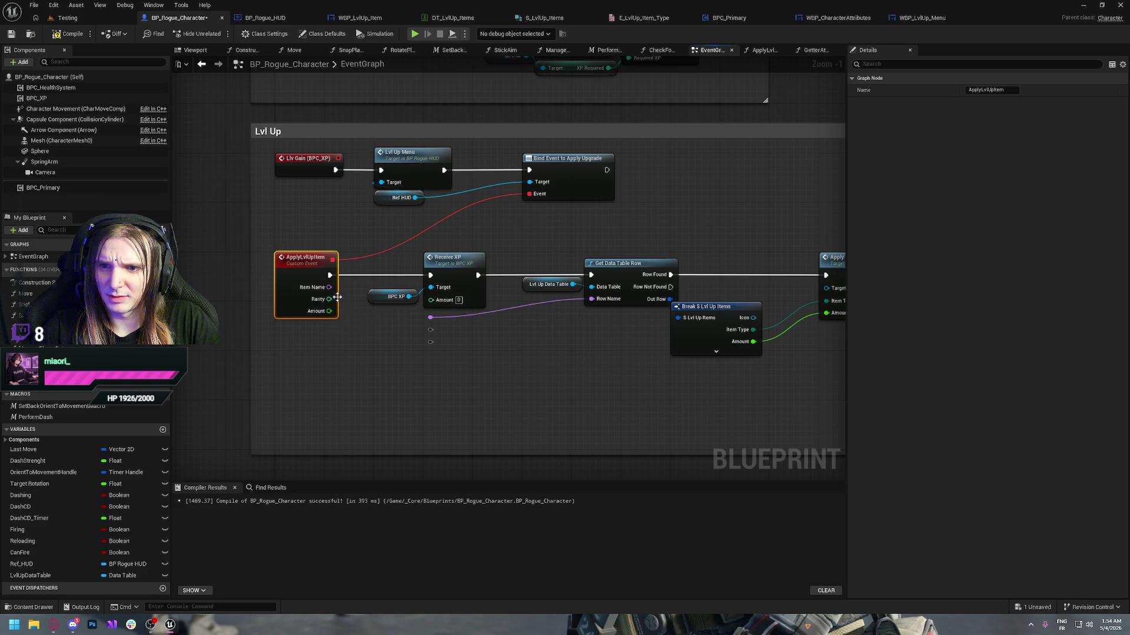
left_click_drag(329, 287, 428, 316)
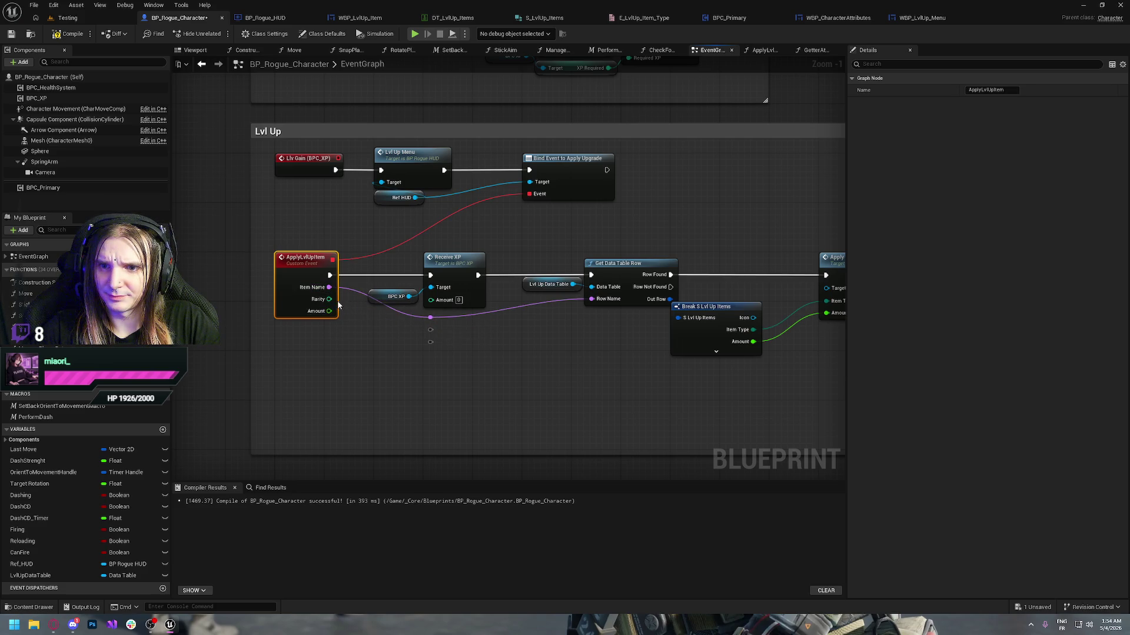
- Delete the data table lookup and Break S Lvl Up Items nodes, then open ApplyLvlUpgrade
left_click(585, 363)
left_click_drag(478, 360, 381, 336)
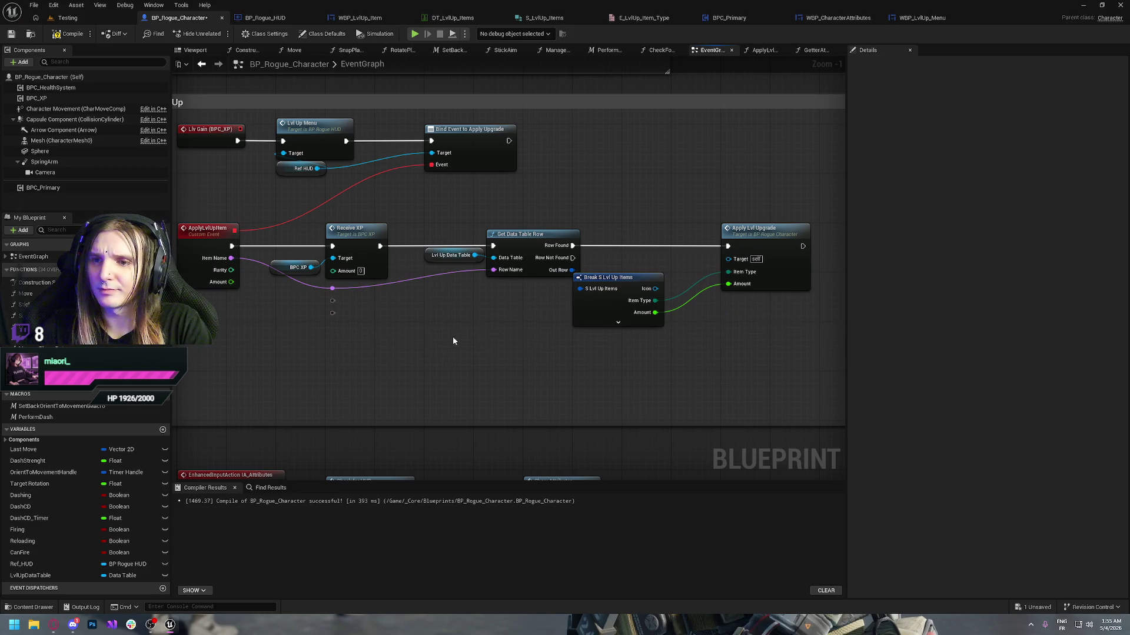
left_click_drag(453, 338, 314, 348)
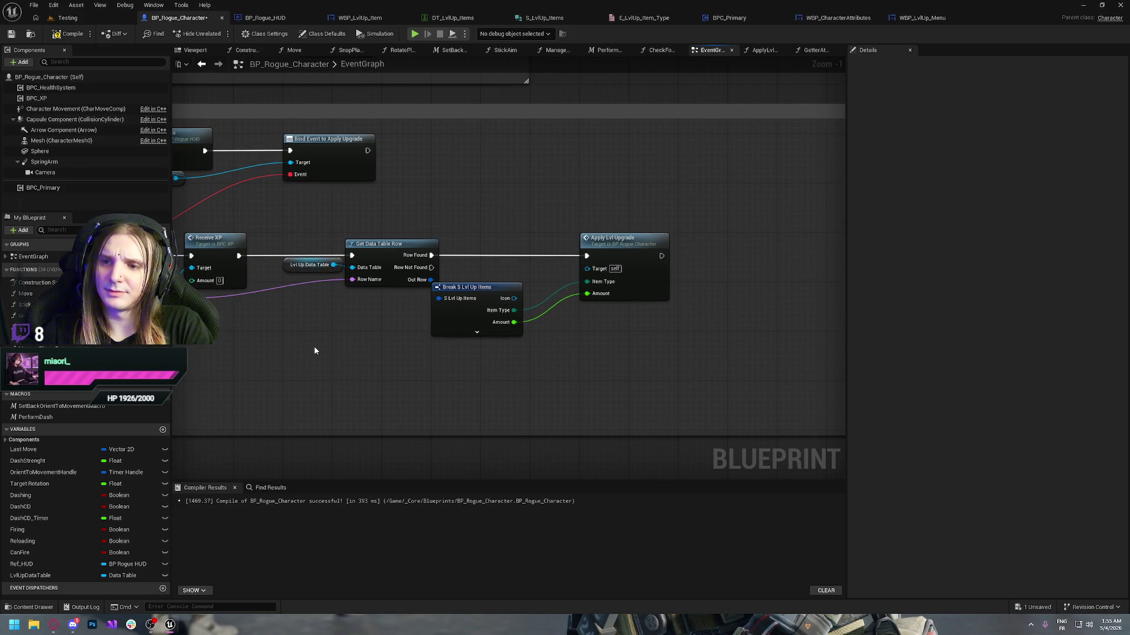
left_click_drag(300, 217, 490, 340)
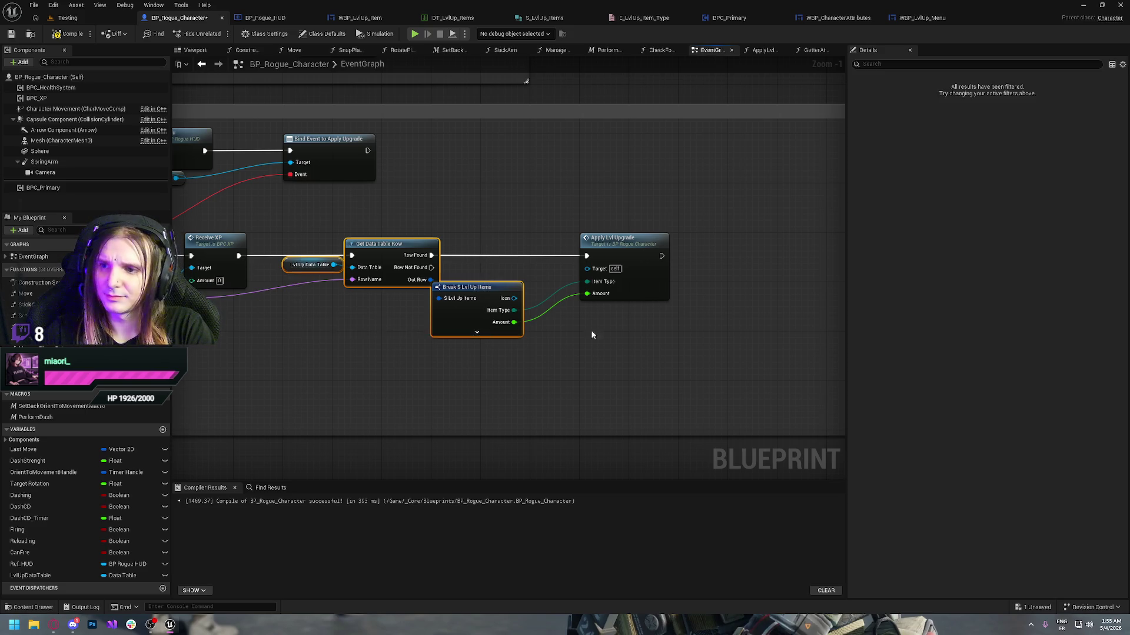
key("Delete")
double_click(617, 247)
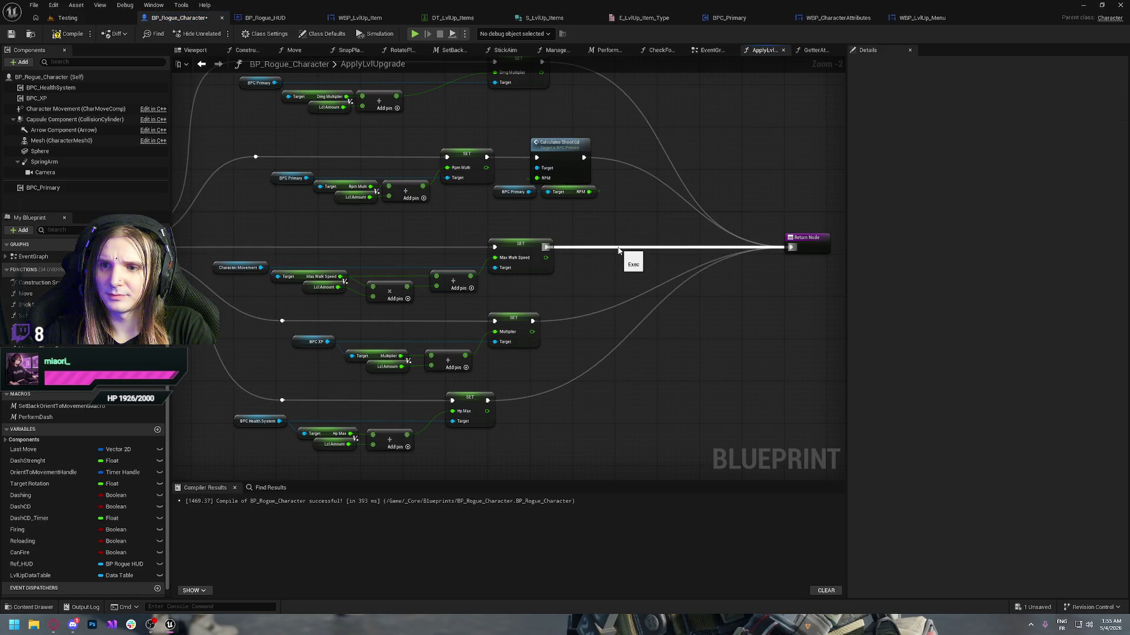
- Inspect ApplyLvlUpgrade's entry, Switch and SET nodes, then return to the character's EventGraph
scroll(570, 294, "down", 1)
scroll(547, 356, "up", 1)
left_click_drag(547, 356, 293, 394)
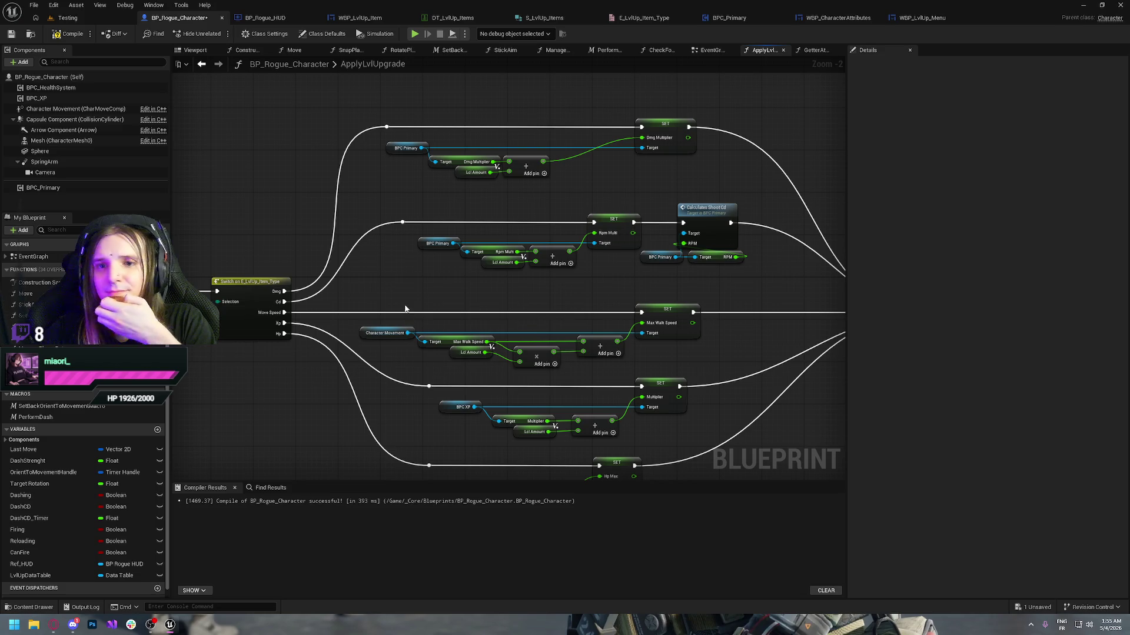
left_click_drag(405, 308, 561, 289)
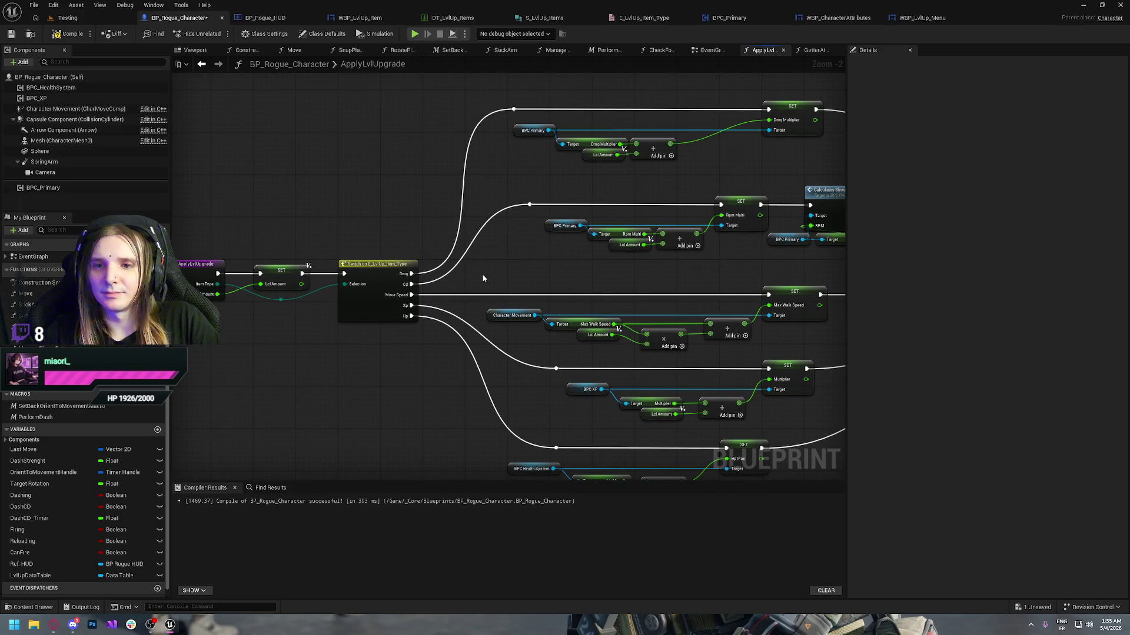
left_click_drag(448, 269, 461, 236)
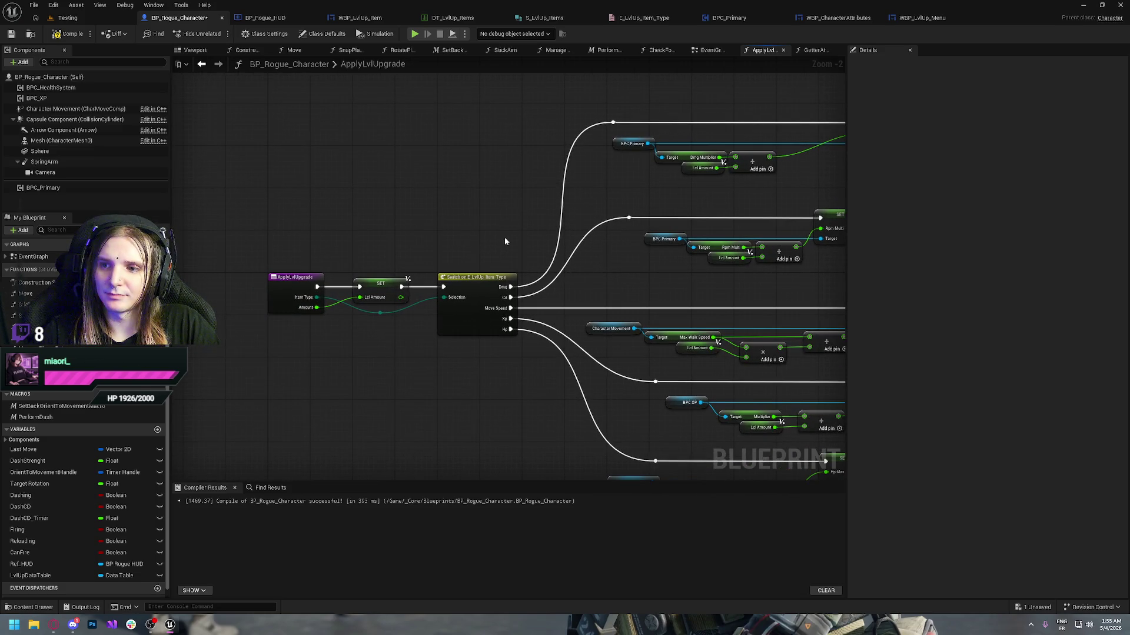
key("alt+Tab")
key("alt+Tab")
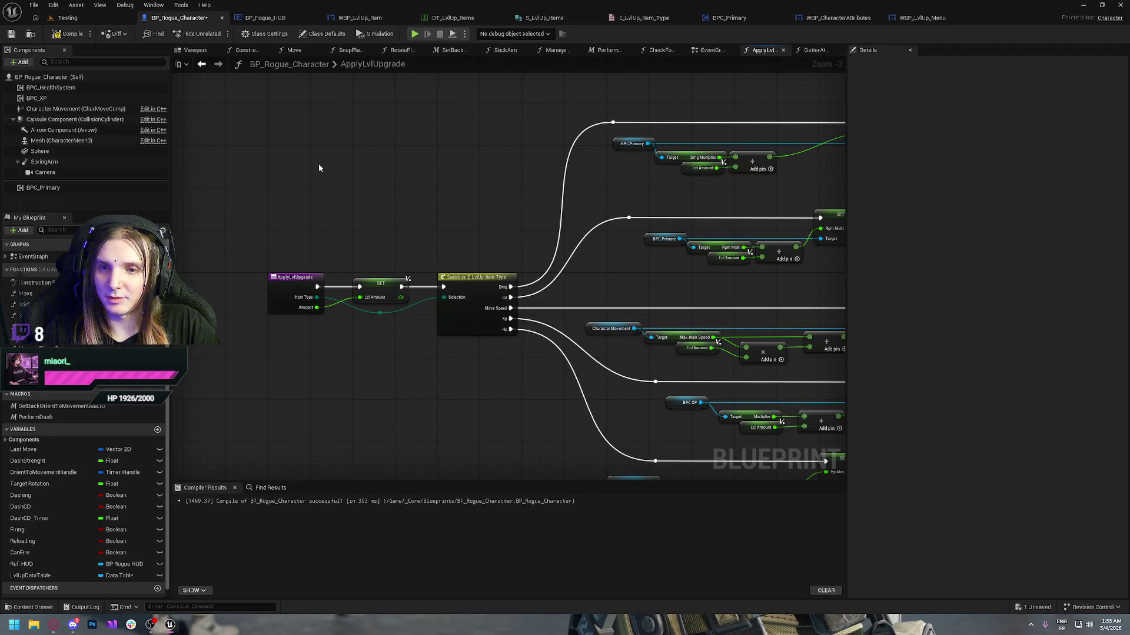
left_click(712, 50)
- Restore the lookup nodes, route ApplyLvlUpItem's Amount into Apply Lvl Upgrade via reroutes, and compile
left_click_drag(302, 315, 509, 318)
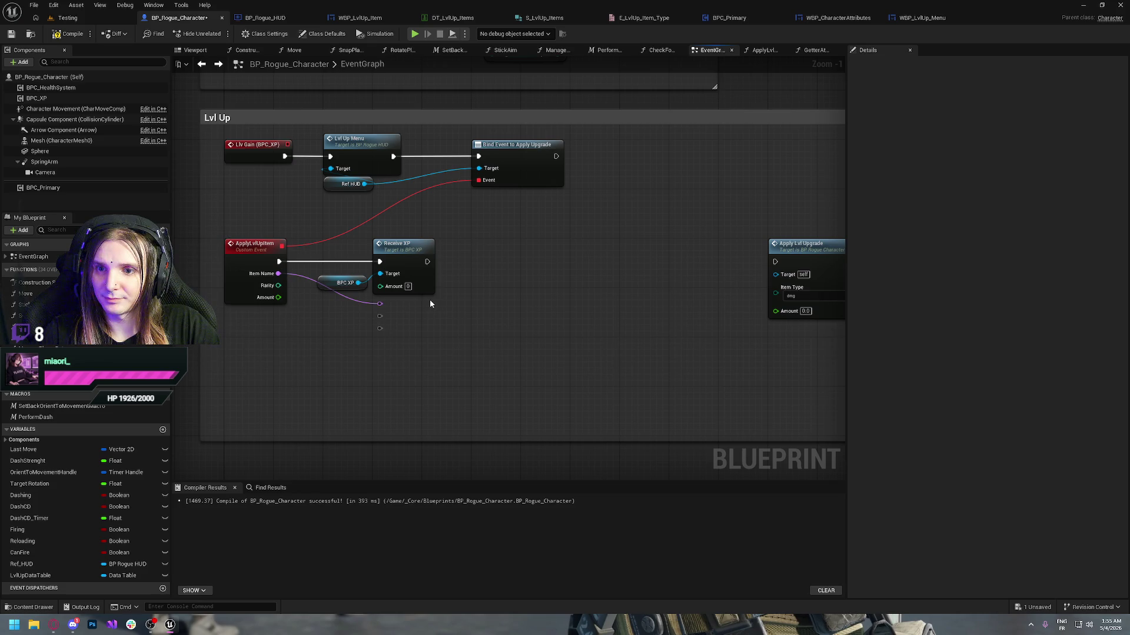
key("ctrl+z")
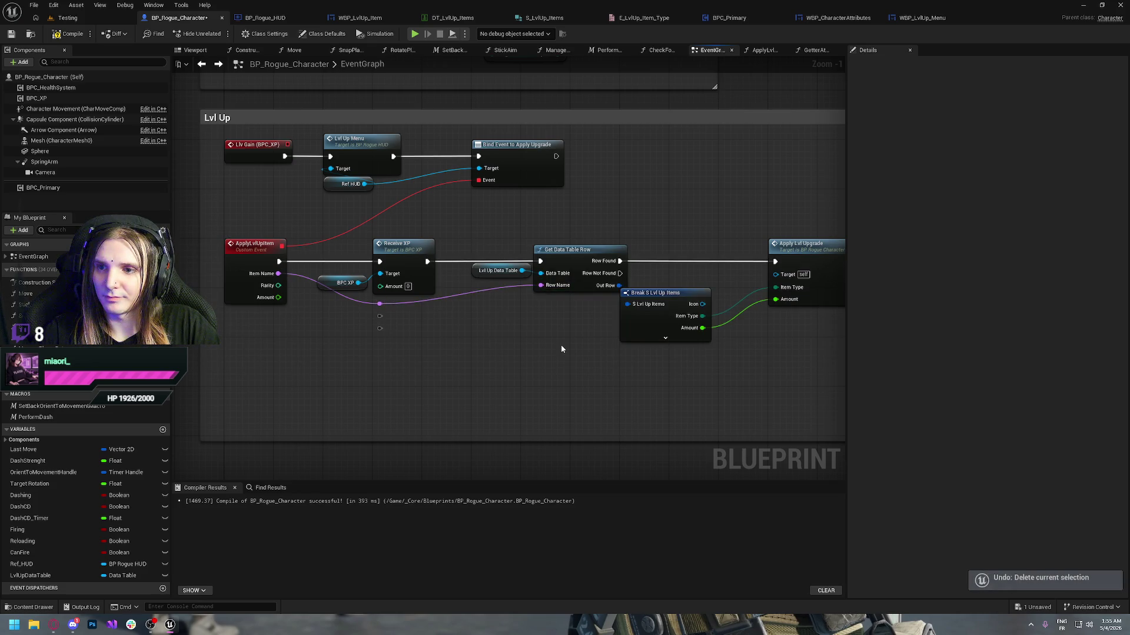
left_click_drag(724, 331, 536, 355)
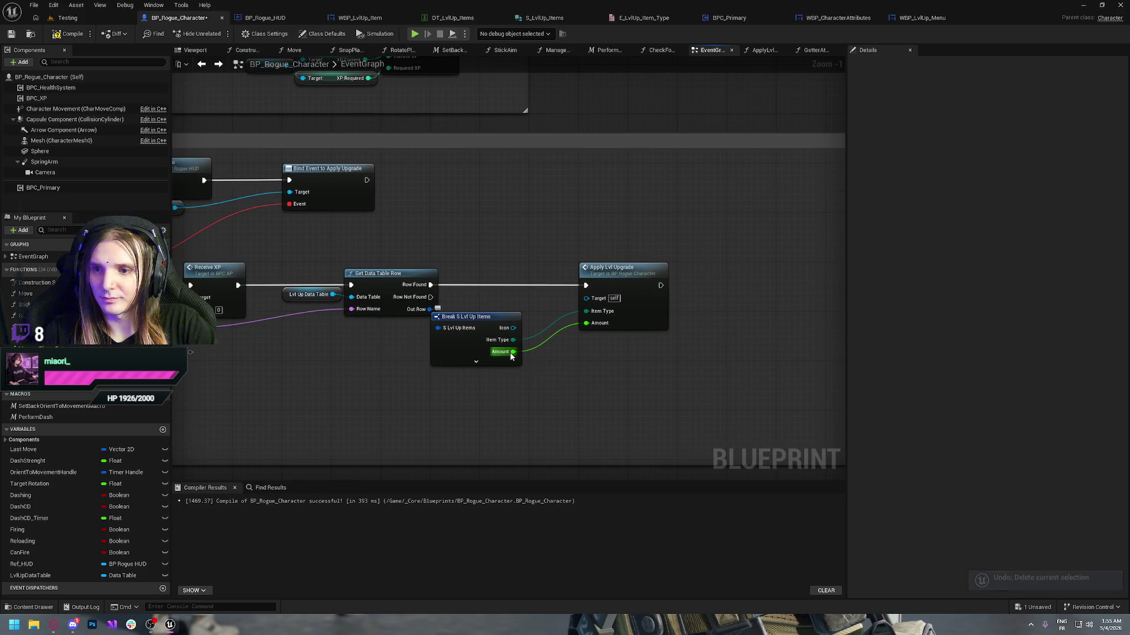
left_click(515, 351, "alt")
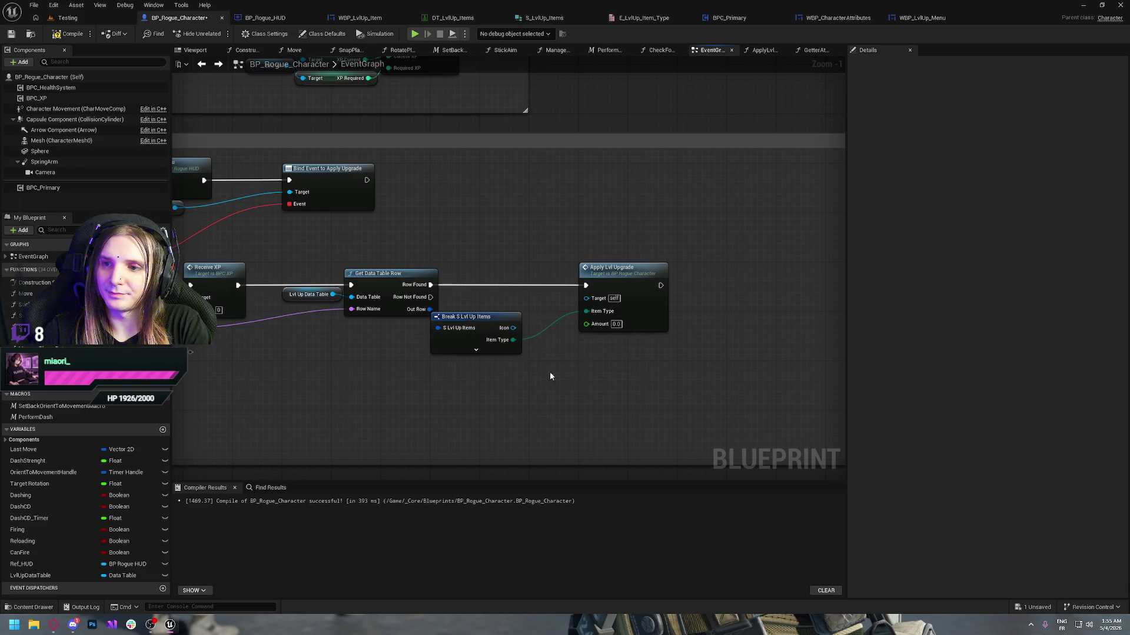
mouse_move(293, 308)
left_mouse_down()
mouse_move(391, 348)
mouse_move(394, 338)
mouse_move(559, 349)
mouse_move(683, 313)
mouse_move(673, 310)
left_mouse_up()
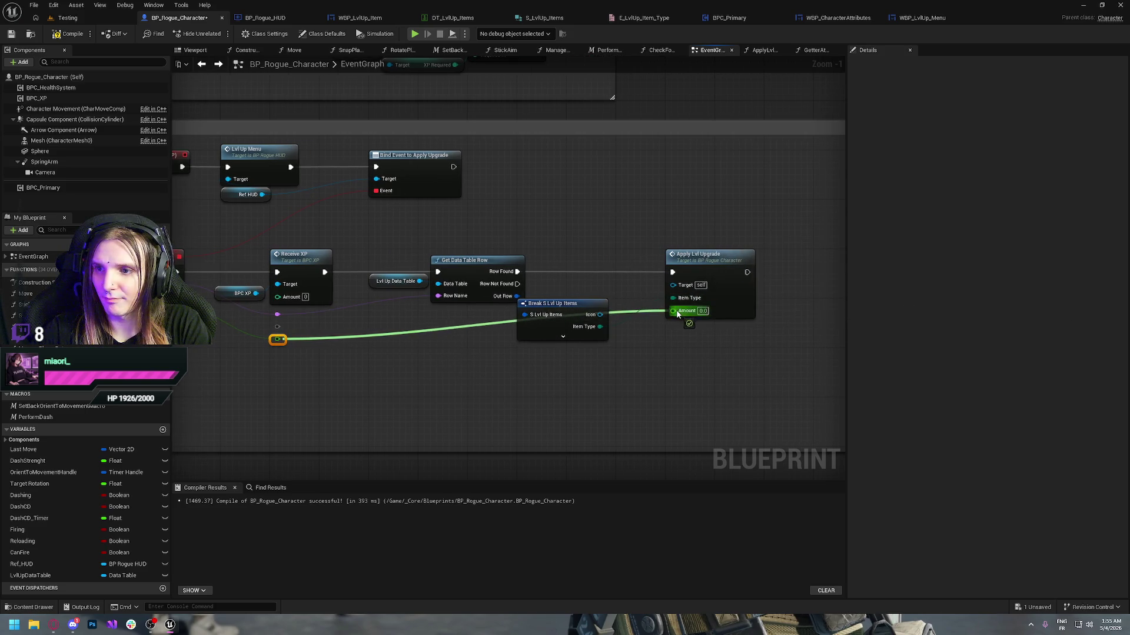
mouse_move(284, 342)
left_mouse_down()
mouse_move(283, 365)
mouse_move(441, 353)
mouse_move(606, 366)
left_mouse_up()
double_click(315, 354)
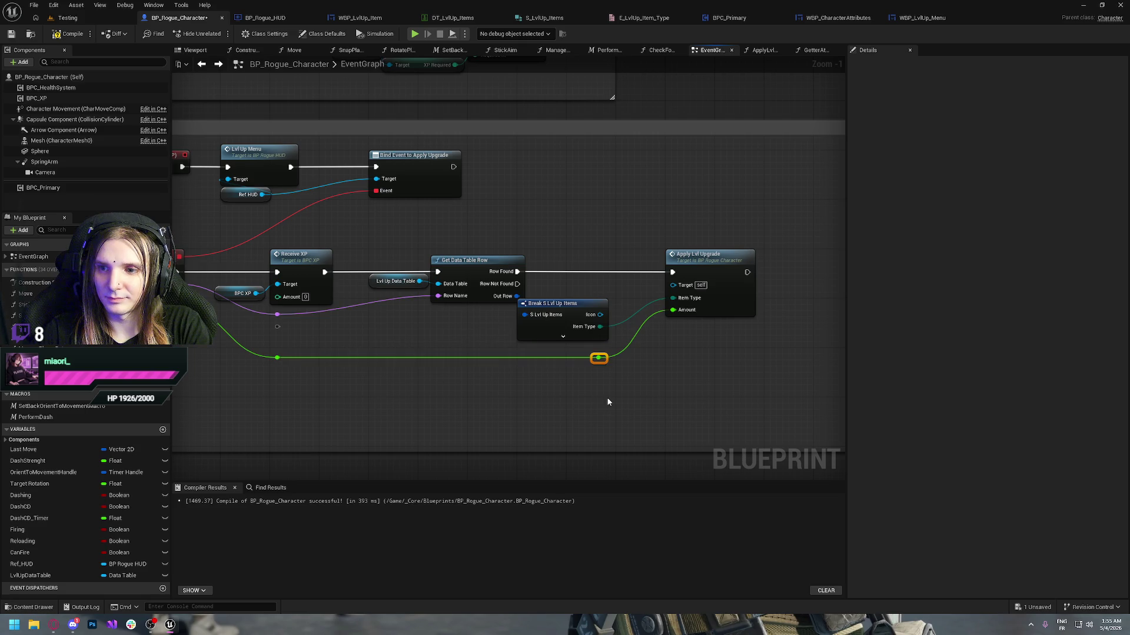
left_click_drag(277, 328, 277, 317)
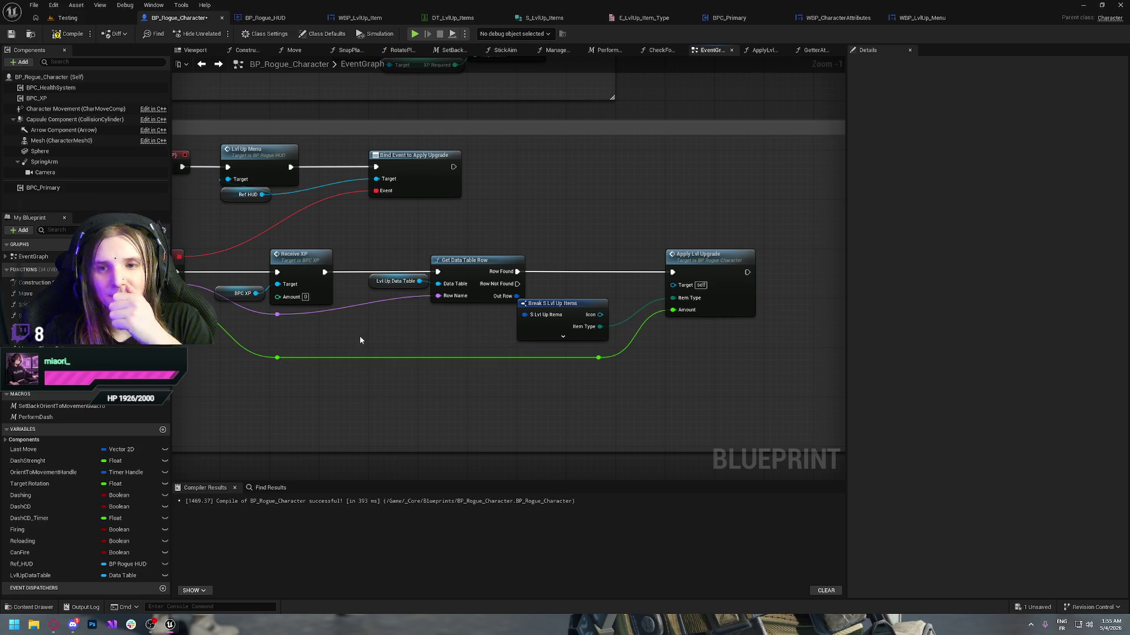
left_click(390, 335)
mouse_move(390, 336)
left_mouse_down()
mouse_move(447, 339)
mouse_move(377, 388)
mouse_move(335, 390)
mouse_move(438, 399)
left_mouse_up()
left_click(68, 33)
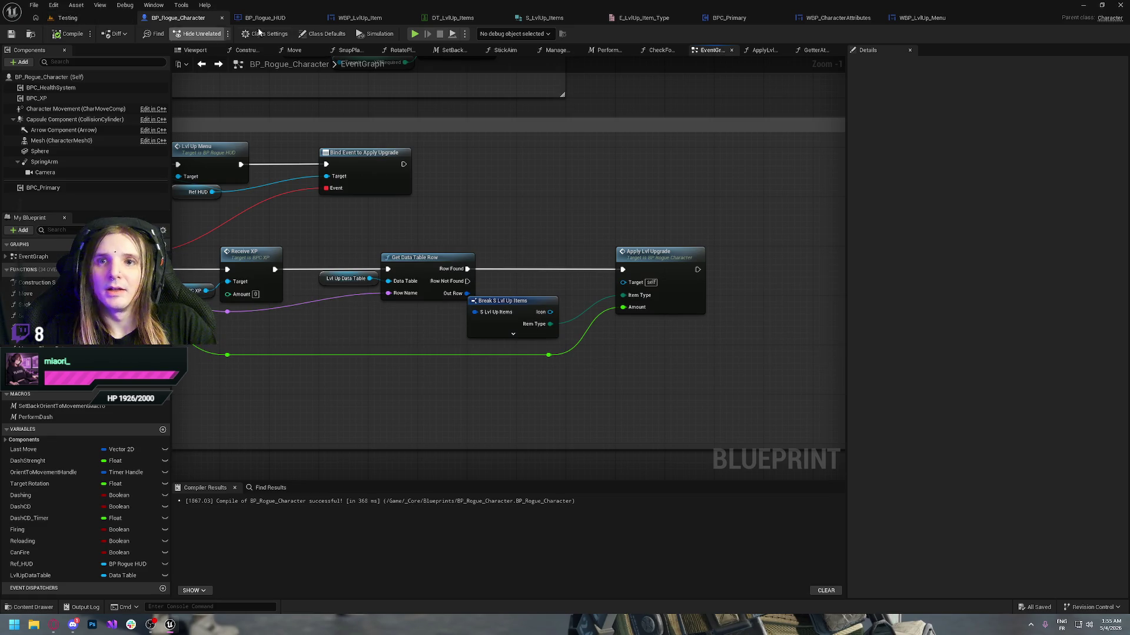
left_click(415, 35)
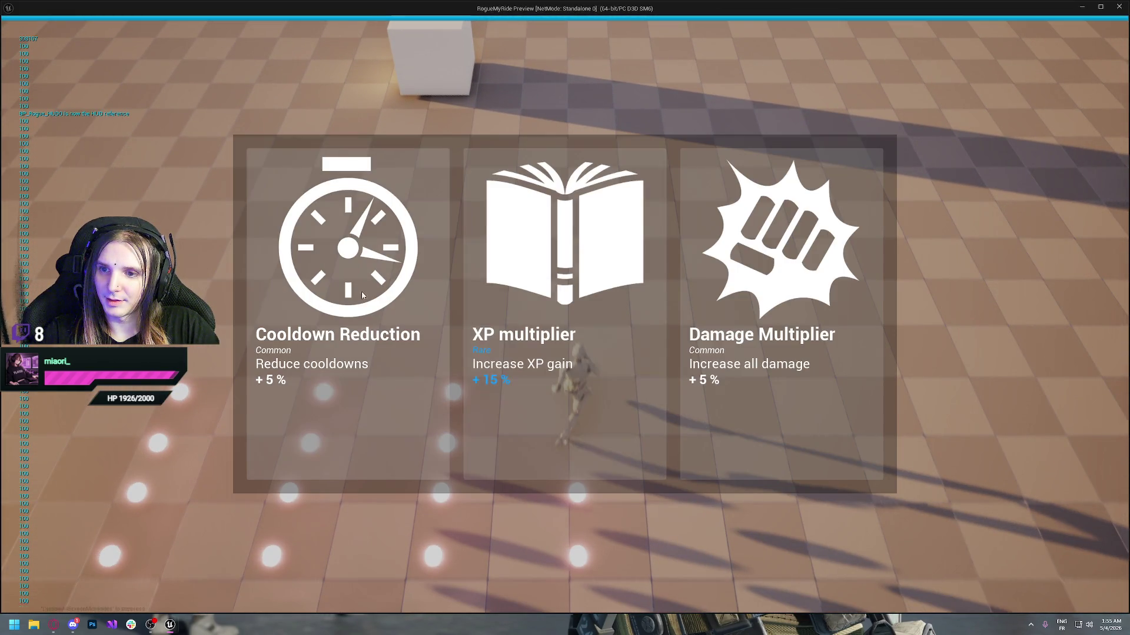
- Pick the XP multiplier card, verify XP gain shows +15% in the stats panel, and stop playing
left_click(579, 323)
key("Tab")
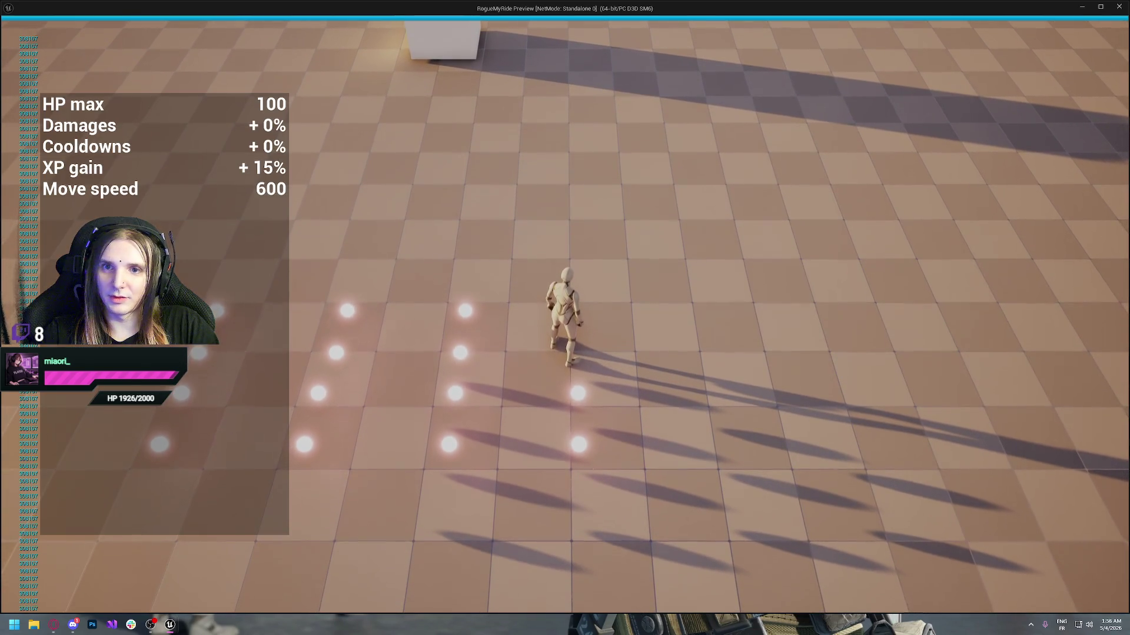
key("Tab")
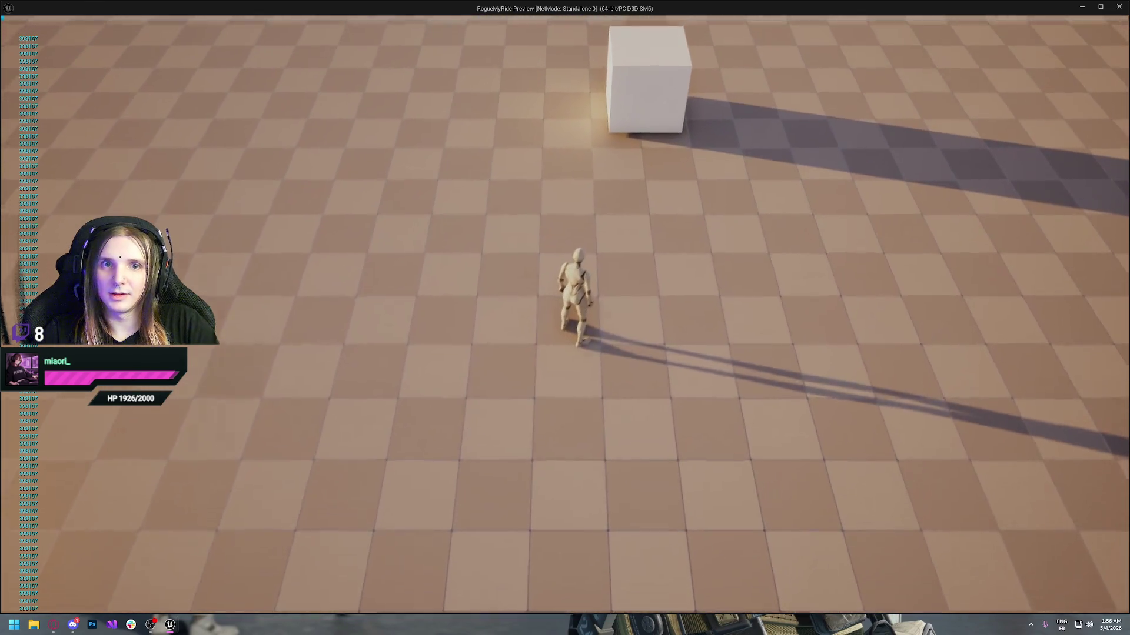
key("Escape")
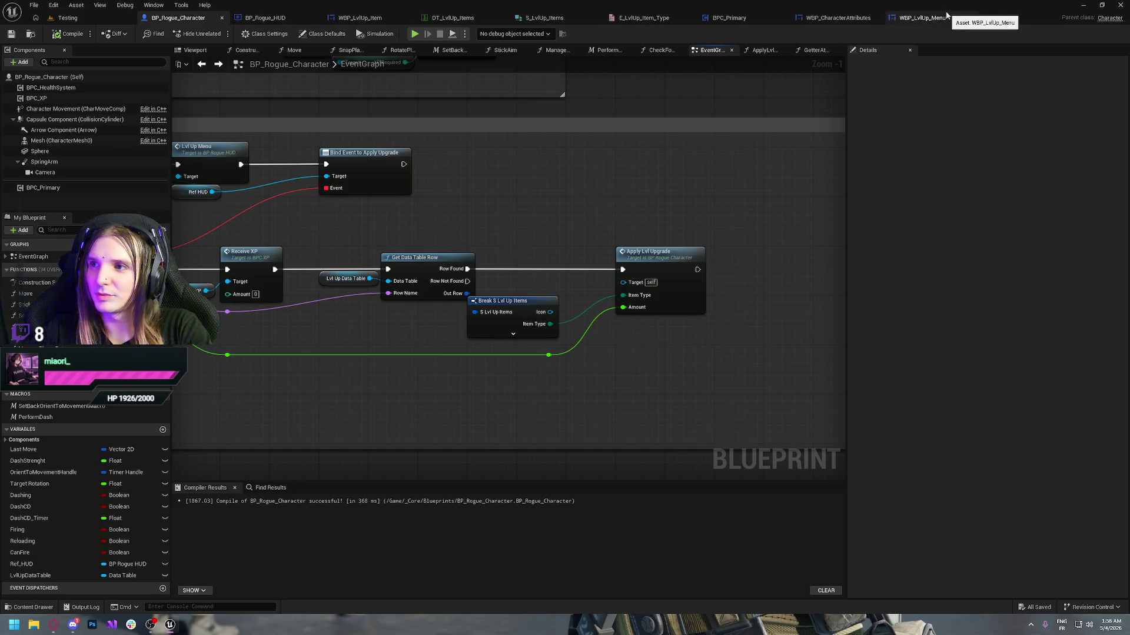
- Open the BPC_XP component from Core/Blueprints/Component, after briefly opening and closing WBP_XP
key("ctrl+space")
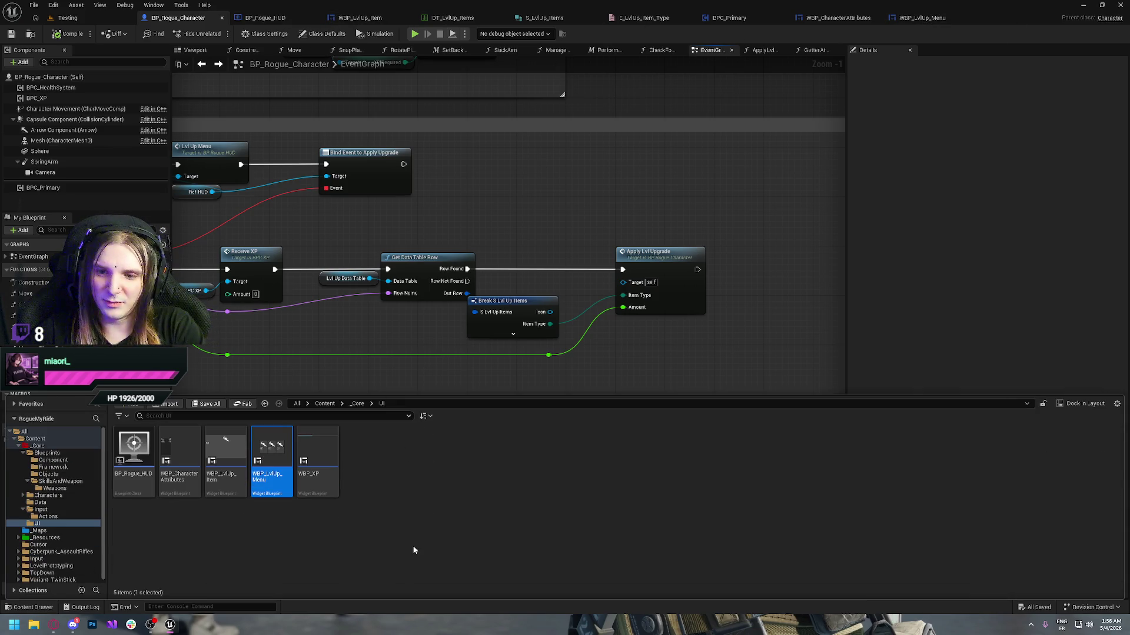
double_click(320, 461)
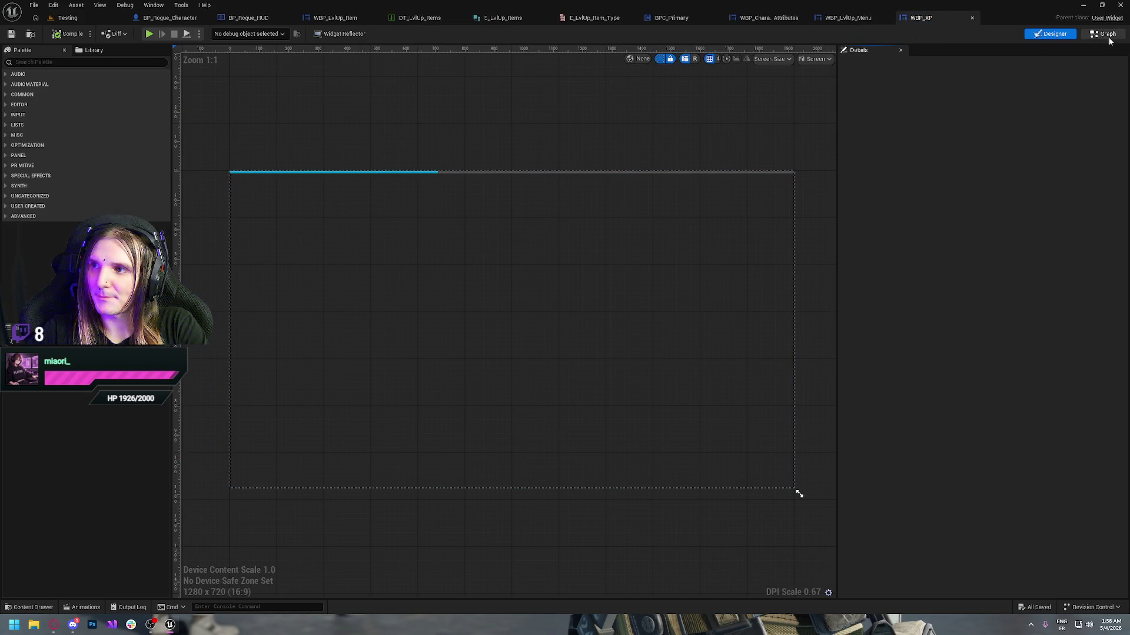
left_click(972, 18)
key("ctrl+space")
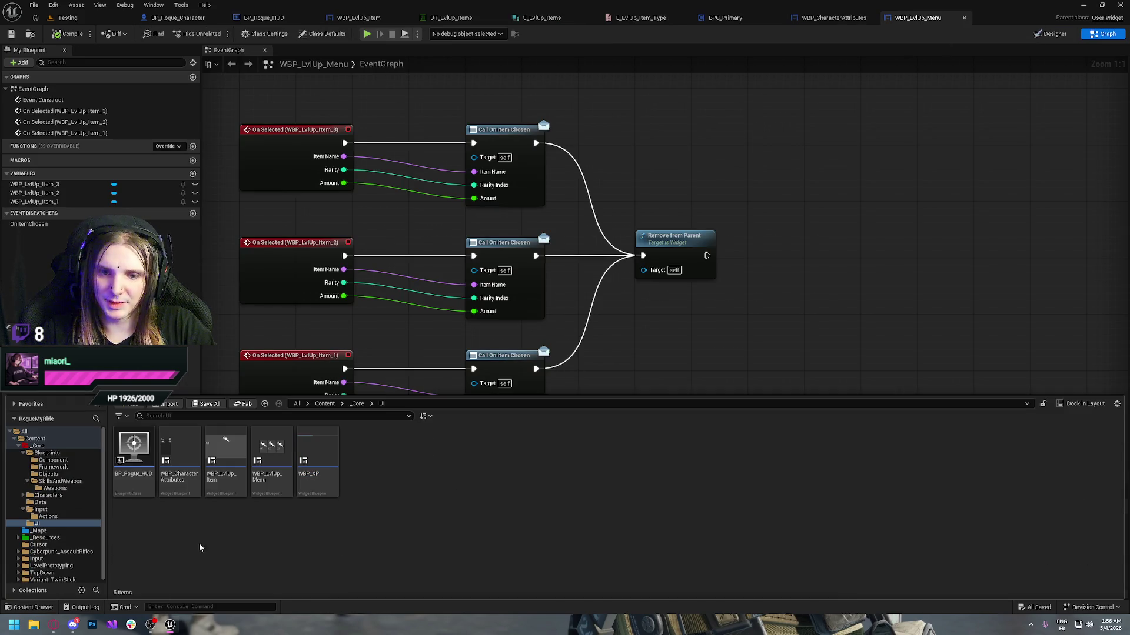
left_click(47, 453)
double_click(118, 458)
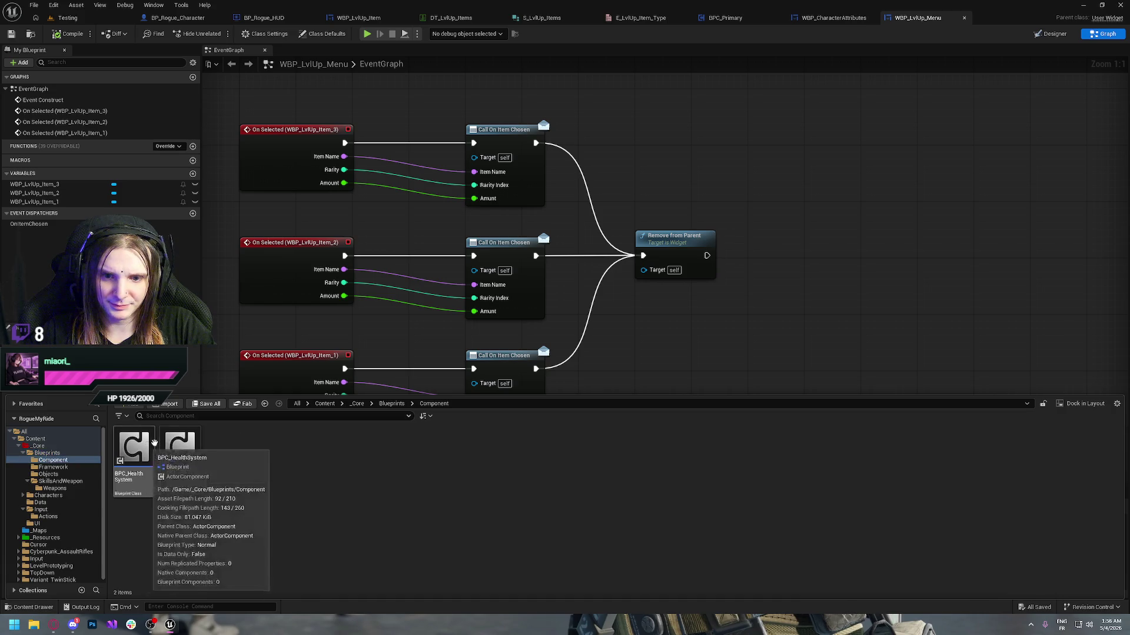
double_click(179, 450)
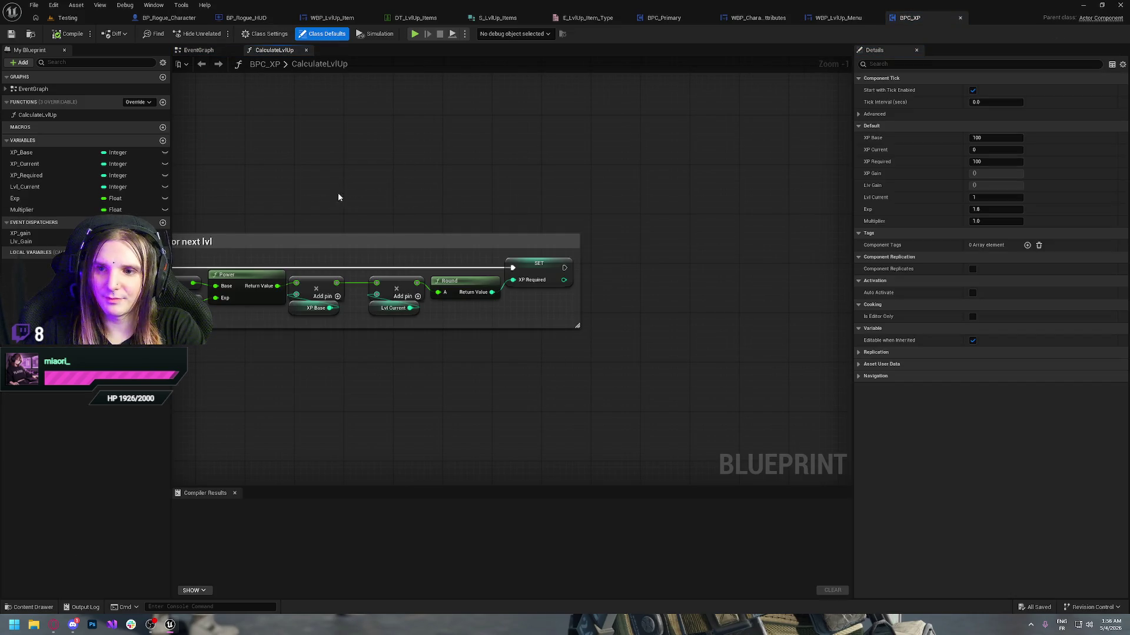
- Set the Exp variable's default to 1.2, compile BPC_XP, and return to the Testing level
mouse_move(280, 184)
left_mouse_down()
mouse_move(580, 164)
mouse_move(439, 167)
left_mouse_up()
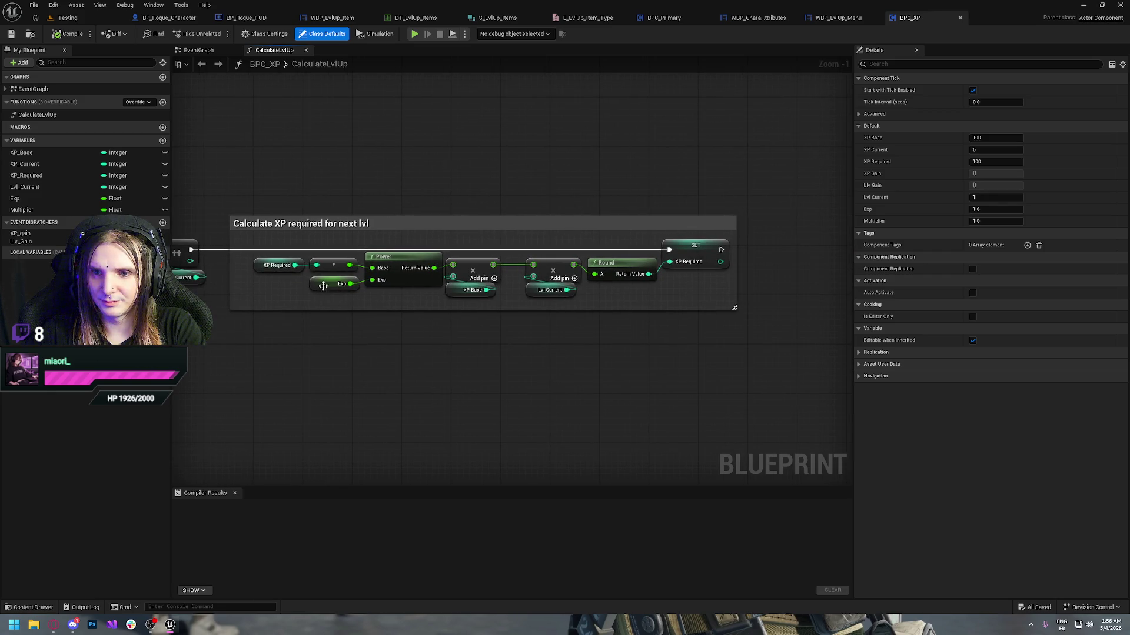
left_click(322, 286)
left_click(982, 281)
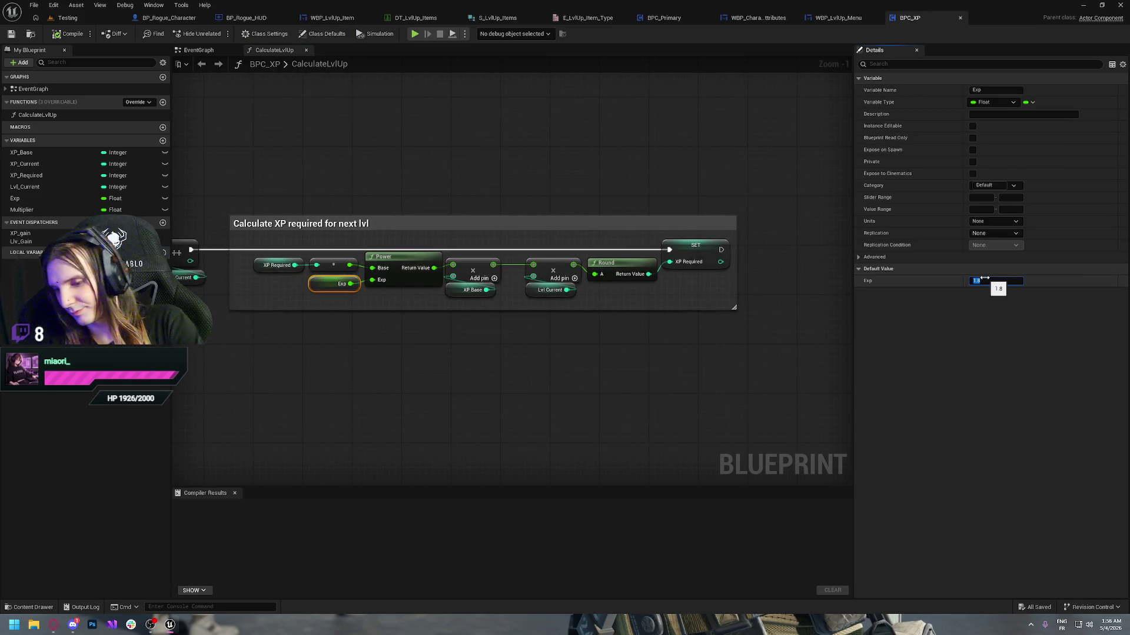
type(".2")
key("Return")
left_click(66, 34)
left_click(77, 19)
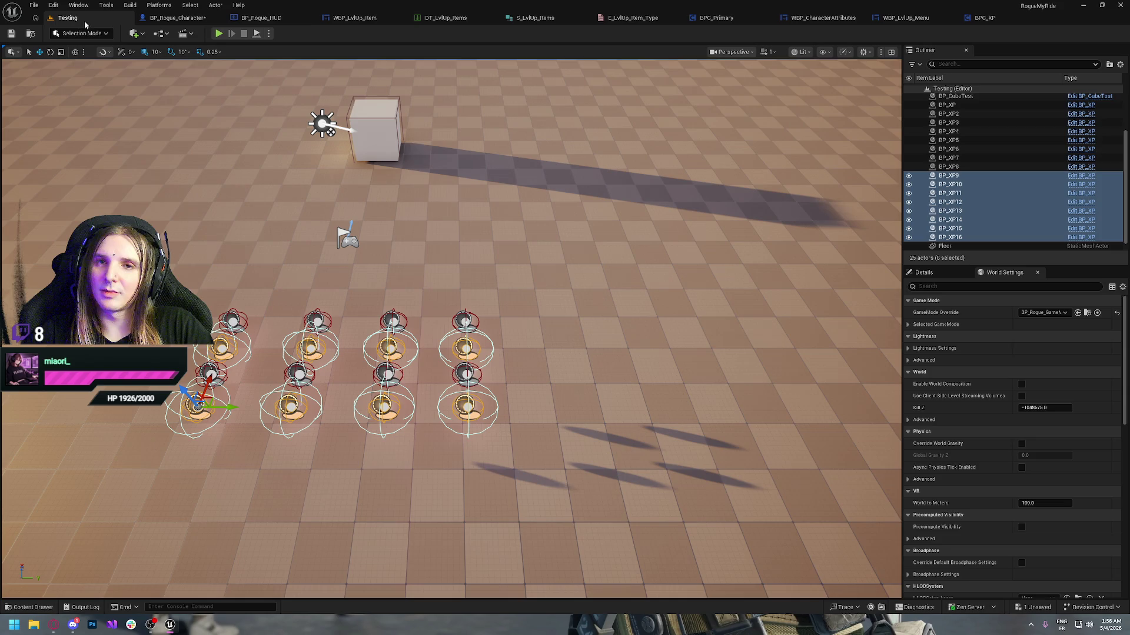
- Play-test the Testing level, picking a level-up card and collecting XP orbs, then return to BPC_XP
left_click(218, 34)
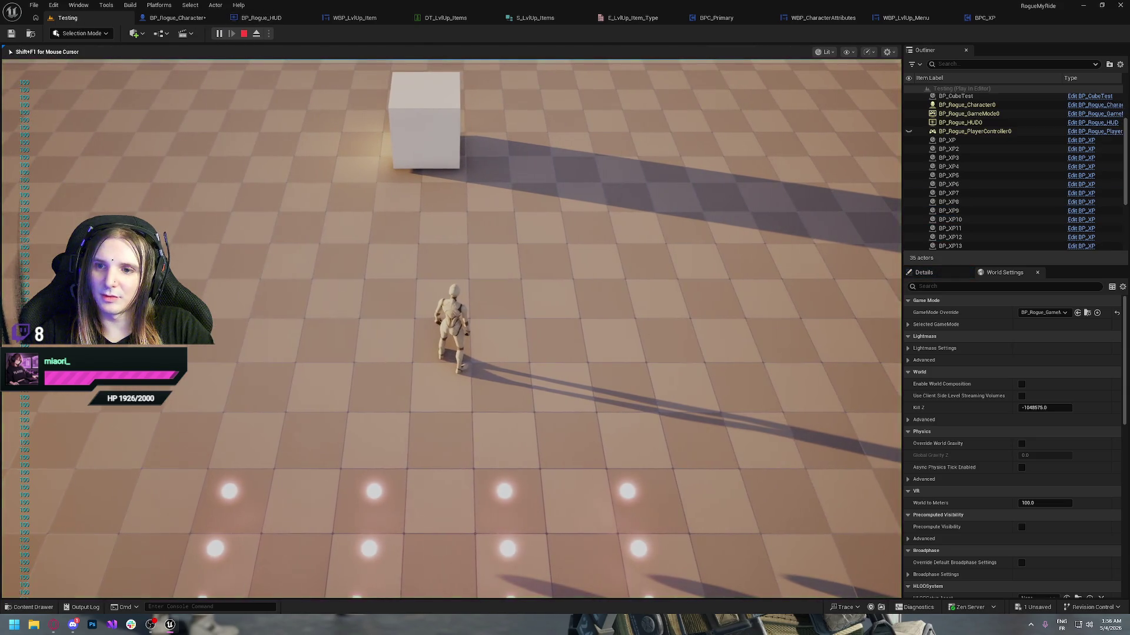
key("s")
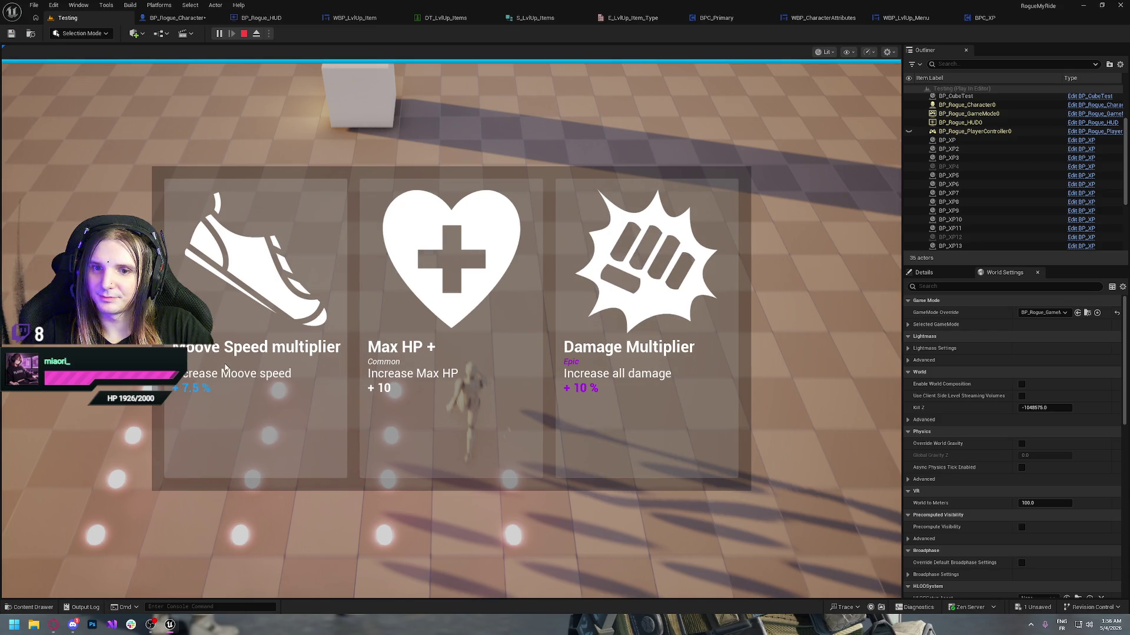
left_click(243, 354)
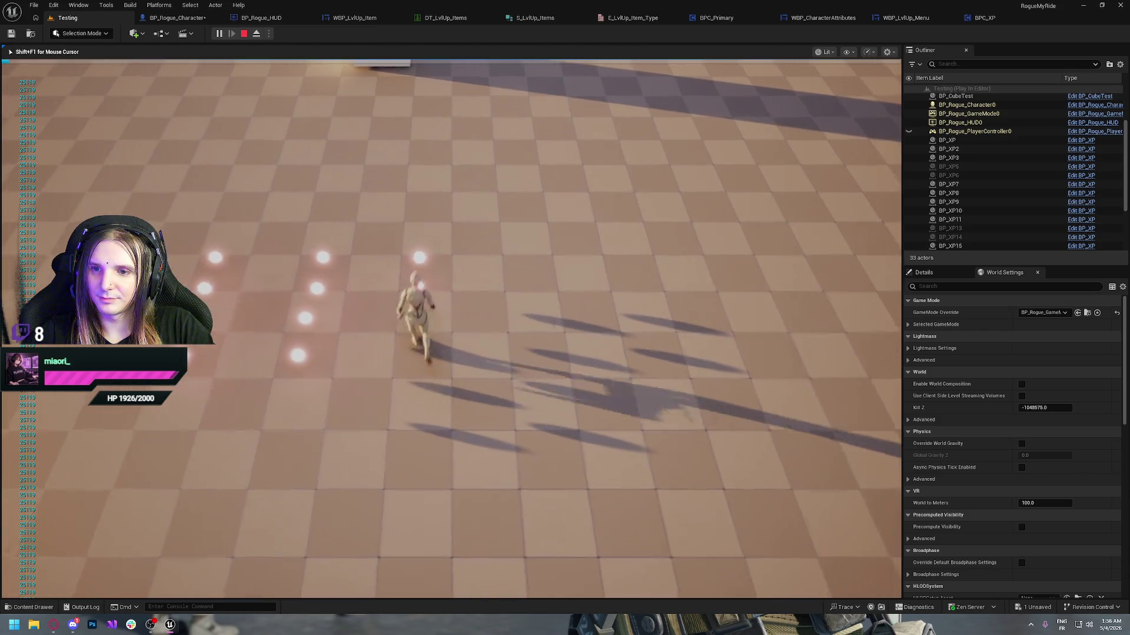
key("a")
key("w")
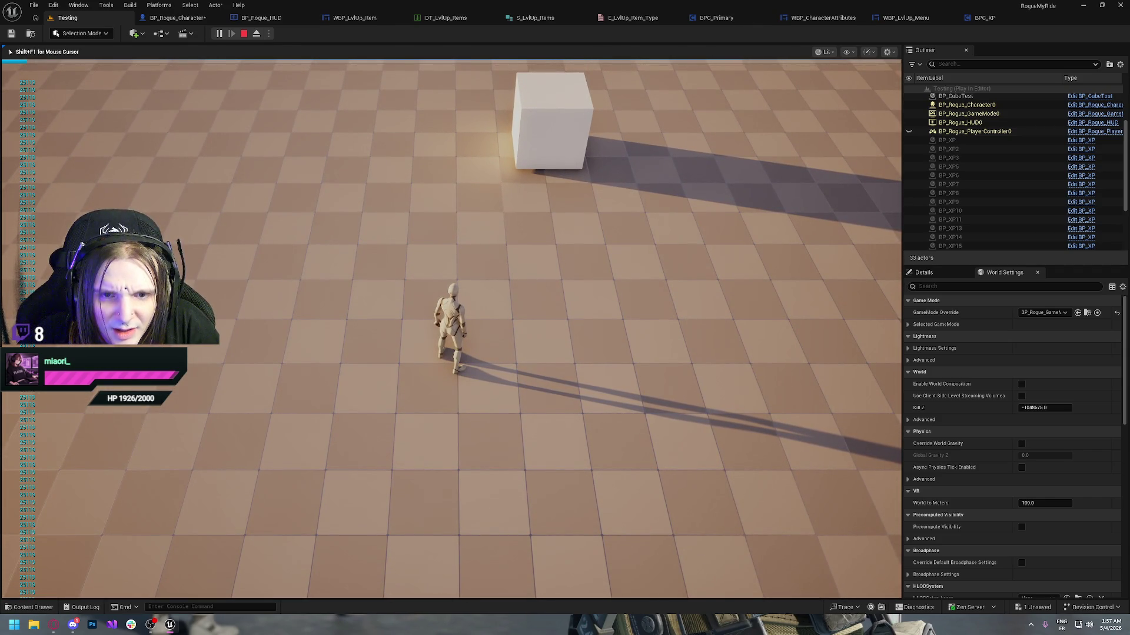
key("Escape")
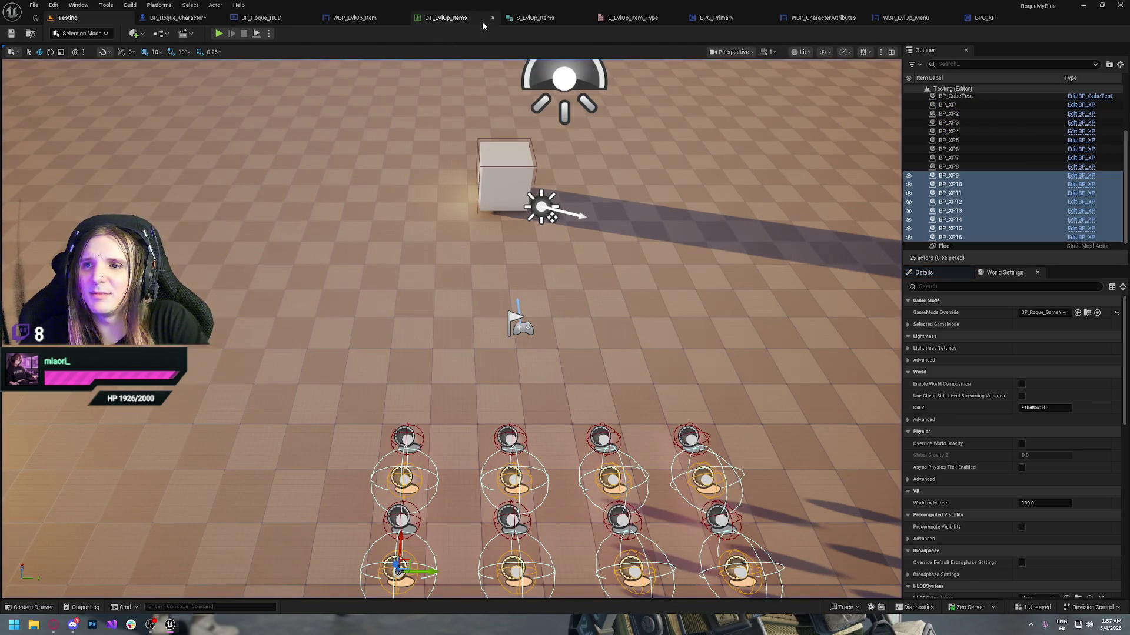
left_click(989, 21)
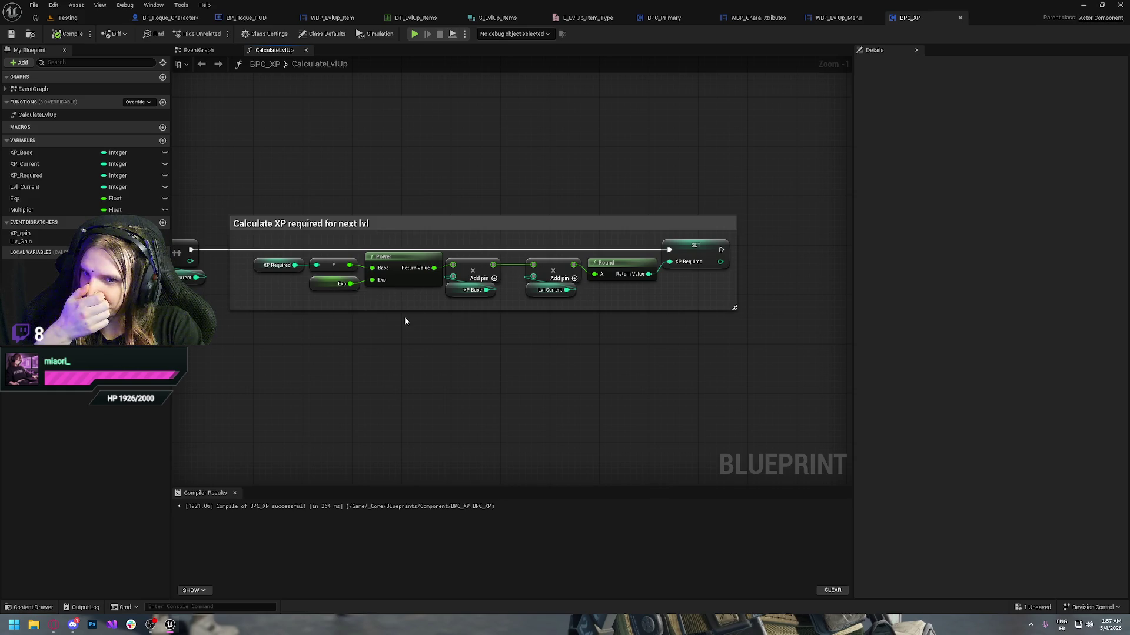
- Set BPC_XP's Exp default value to 1.1 and recompile the blueprint
left_click(314, 283)
left_click(996, 280)
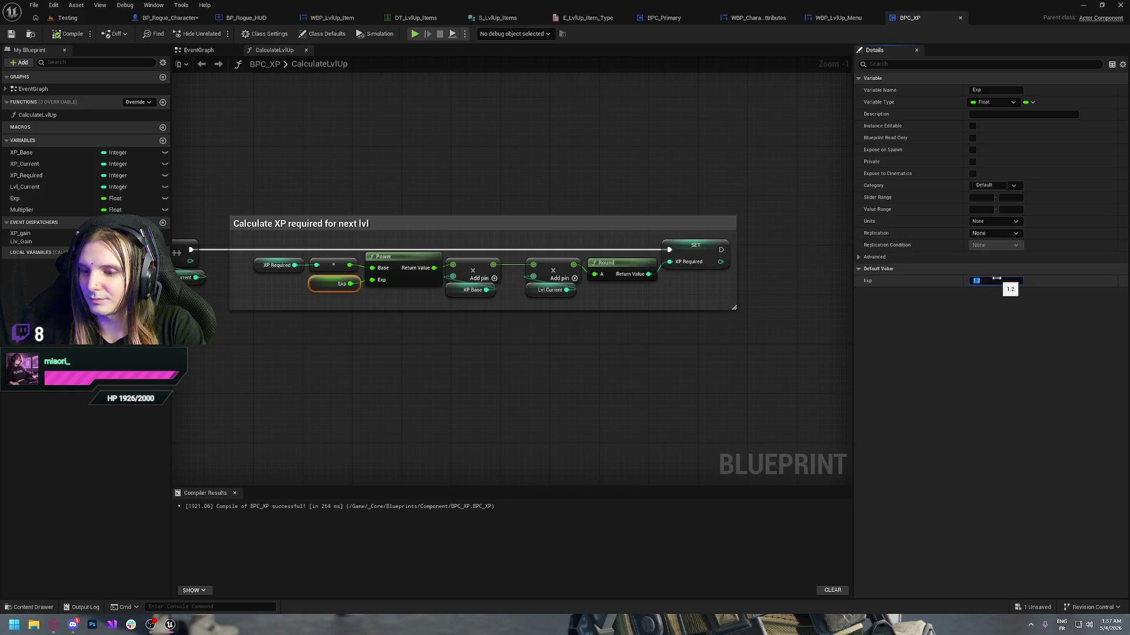
key("Return")
left_click(66, 33)
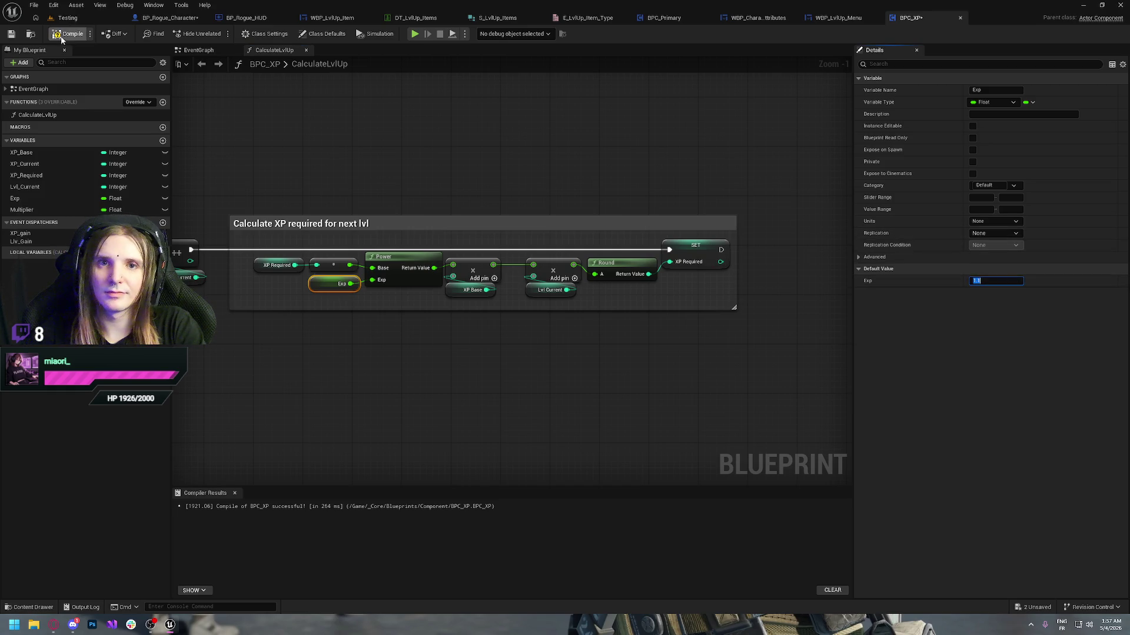
- Play-test to a level-up, choose the Damage Multiplier card, then close the preview
left_click(411, 35)
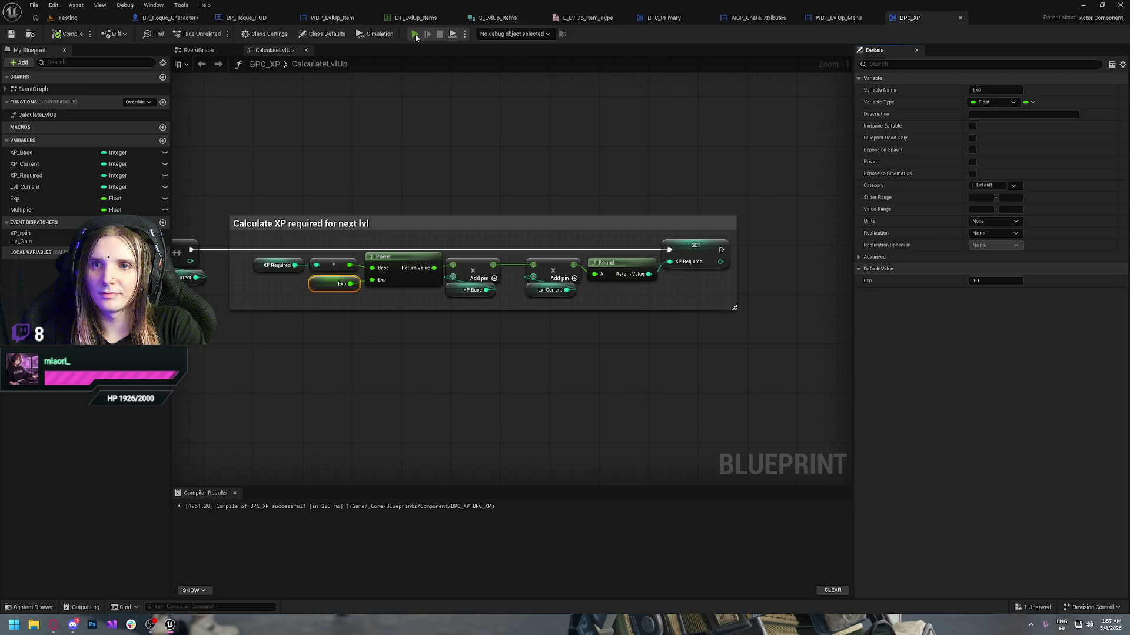
key("d")
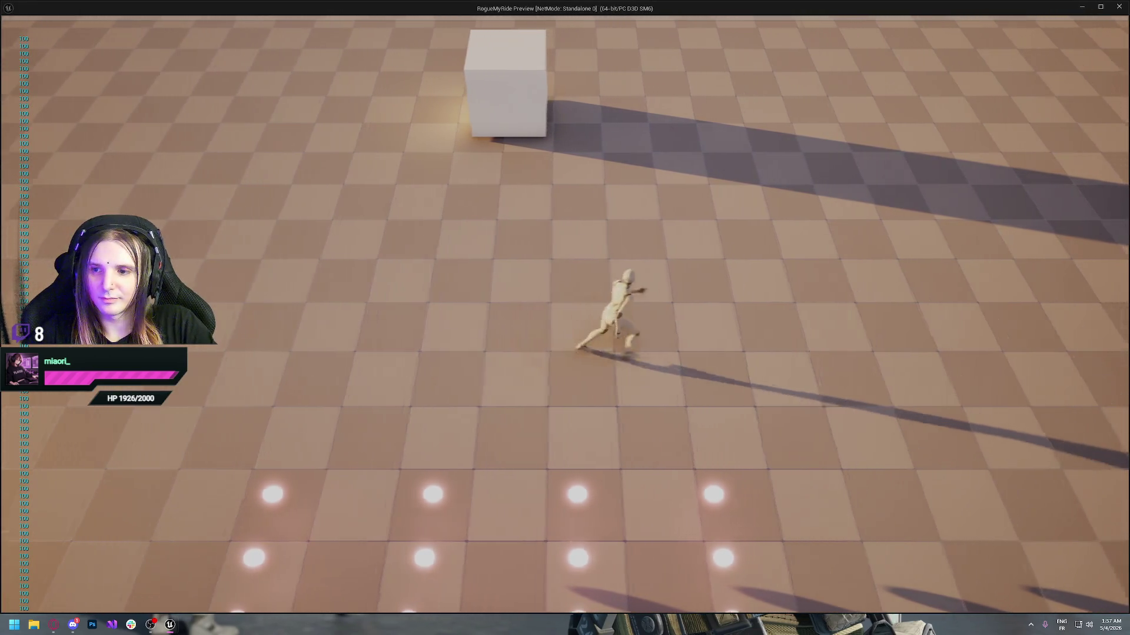
key("s")
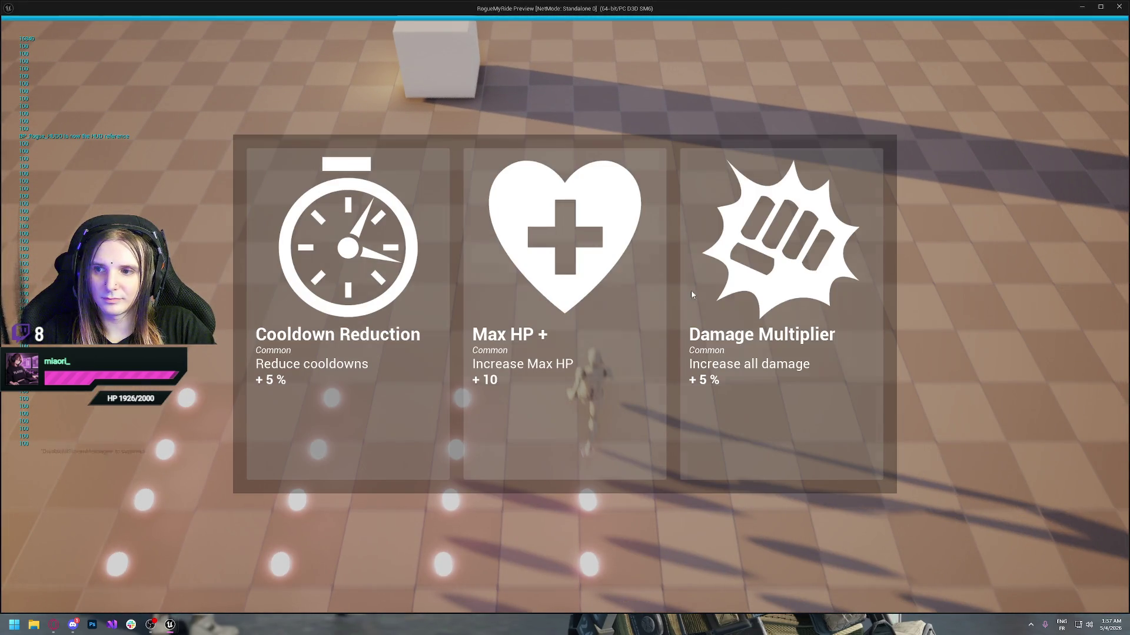
left_click(694, 294)
key("Escape")
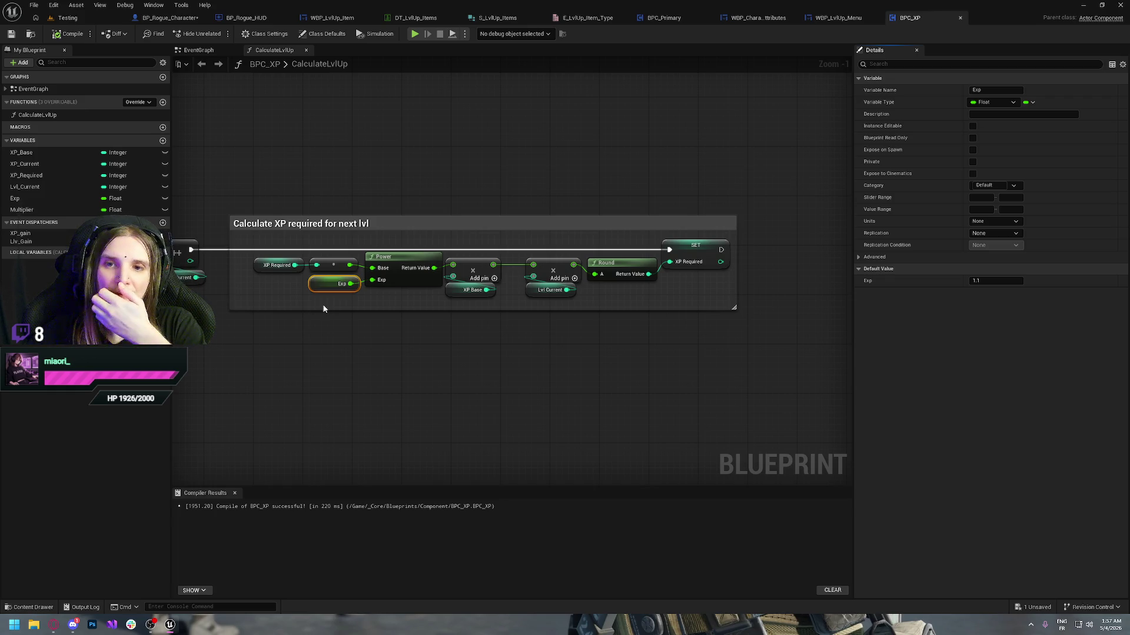
left_click(361, 345)
left_click_drag(362, 346, 438, 360)
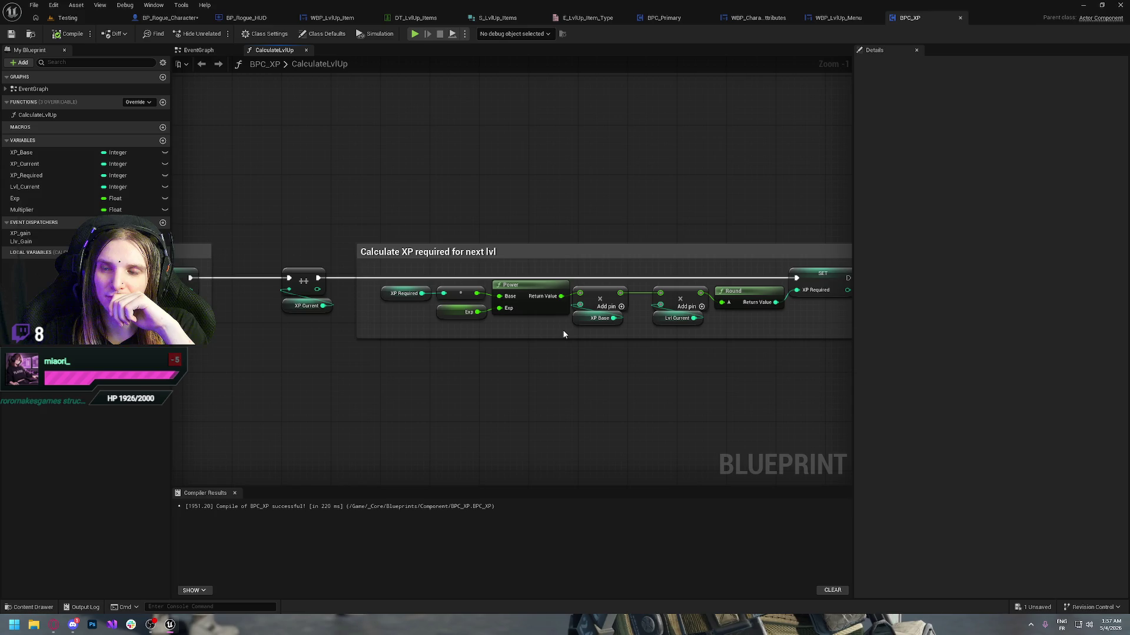
left_click_drag(398, 269, 700, 334)
left_click(572, 387)
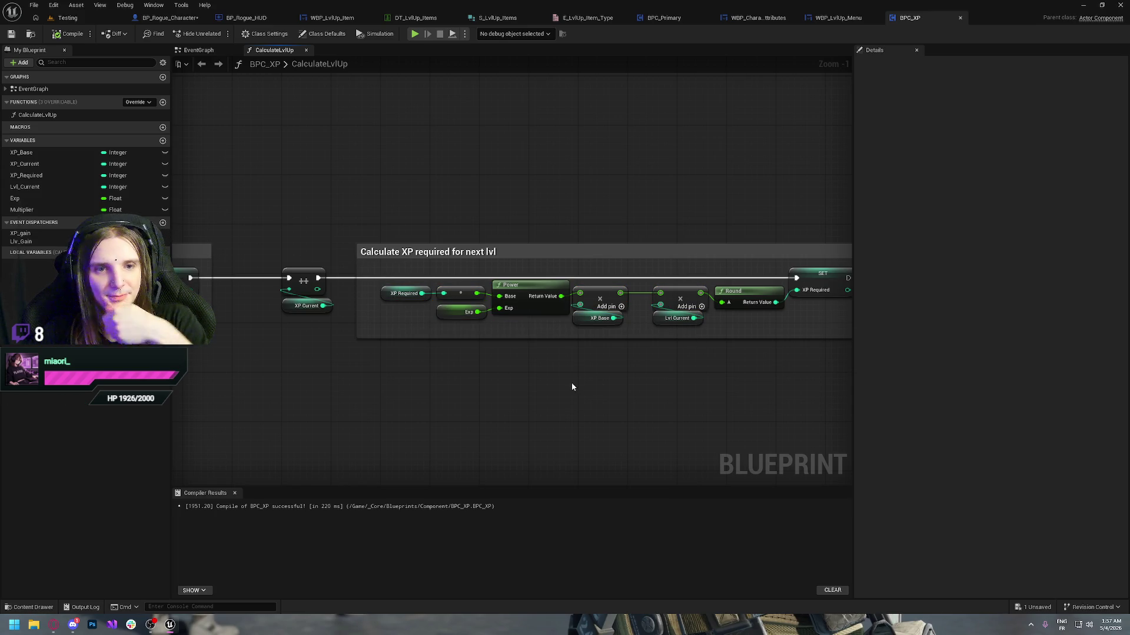
mouse_move(394, 359)
left_mouse_down()
mouse_move(736, 309)
mouse_move(736, 288)
left_mouse_up()
left_click(703, 391)
left_click_drag(648, 386, 485, 411)
mouse_move(237, 419)
left_mouse_down()
mouse_move(624, 294)
mouse_move(738, 300)
left_mouse_up()
left_click(544, 412)
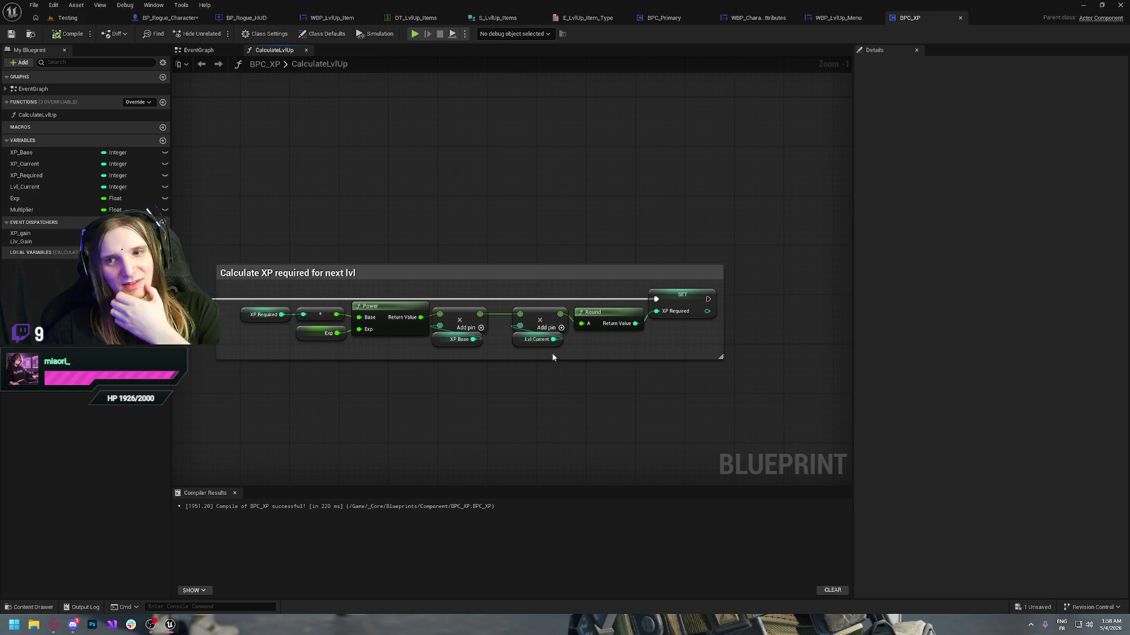
left_click_drag(553, 354, 271, 309)
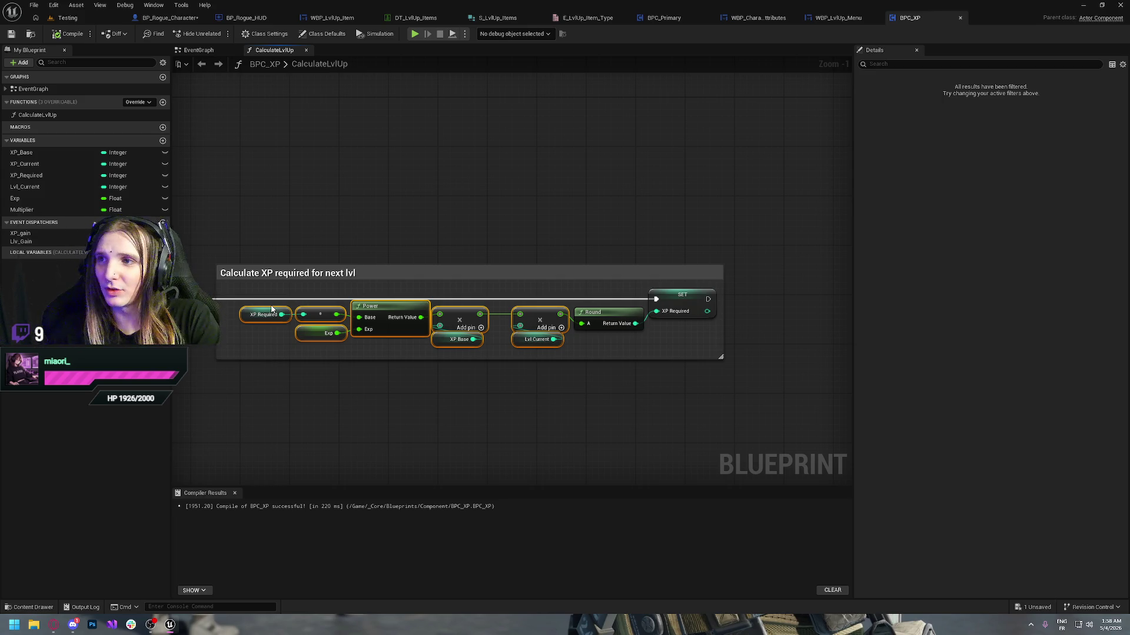
- Delete the two multiply nodes and move the Power chain up against Round
left_click(476, 430)
left_click_drag(553, 351, 527, 306)
left_click(594, 350)
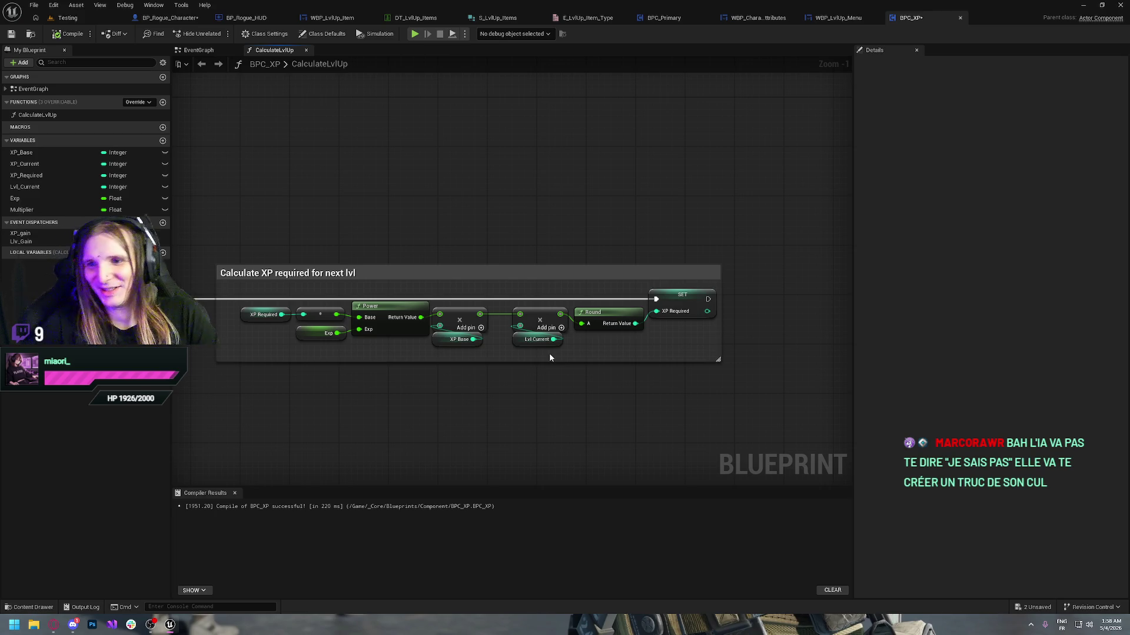
left_click_drag(549, 357, 464, 312)
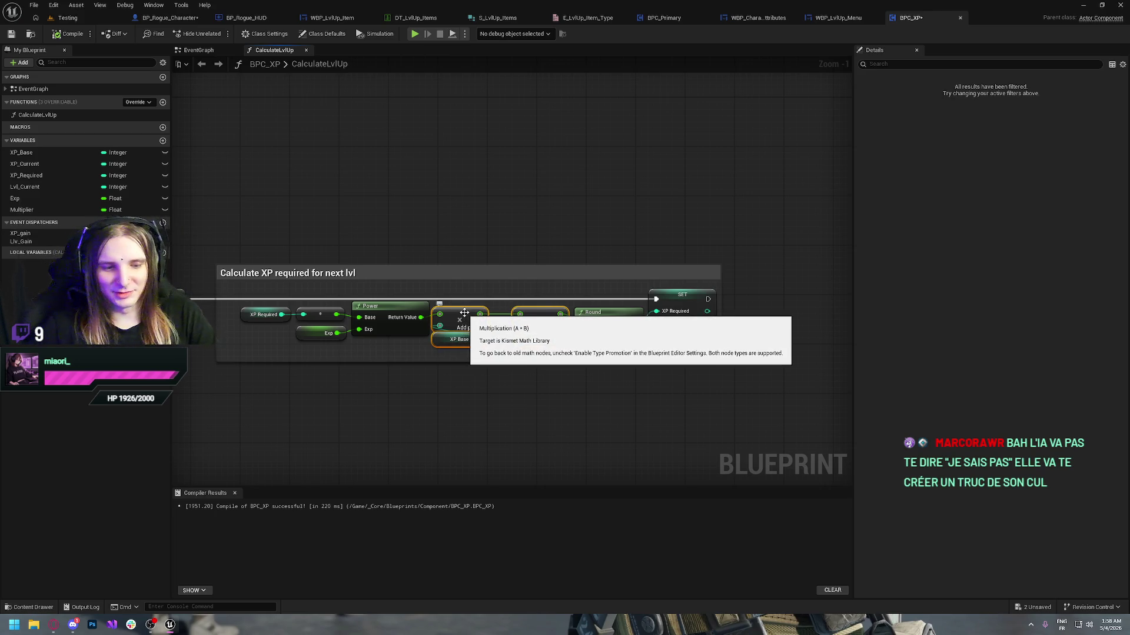
key("Delete")
left_click_drag(480, 360, 237, 299)
mouse_move(421, 317)
left_mouse_down()
mouse_move(583, 328)
mouse_move(479, 314)
mouse_move(594, 307)
left_mouse_up()
left_click(328, 334)
- Remove the XP Required getter and feed XP Base × Lvl Current into Power
key("ctrl+v")
left_click(406, 314)
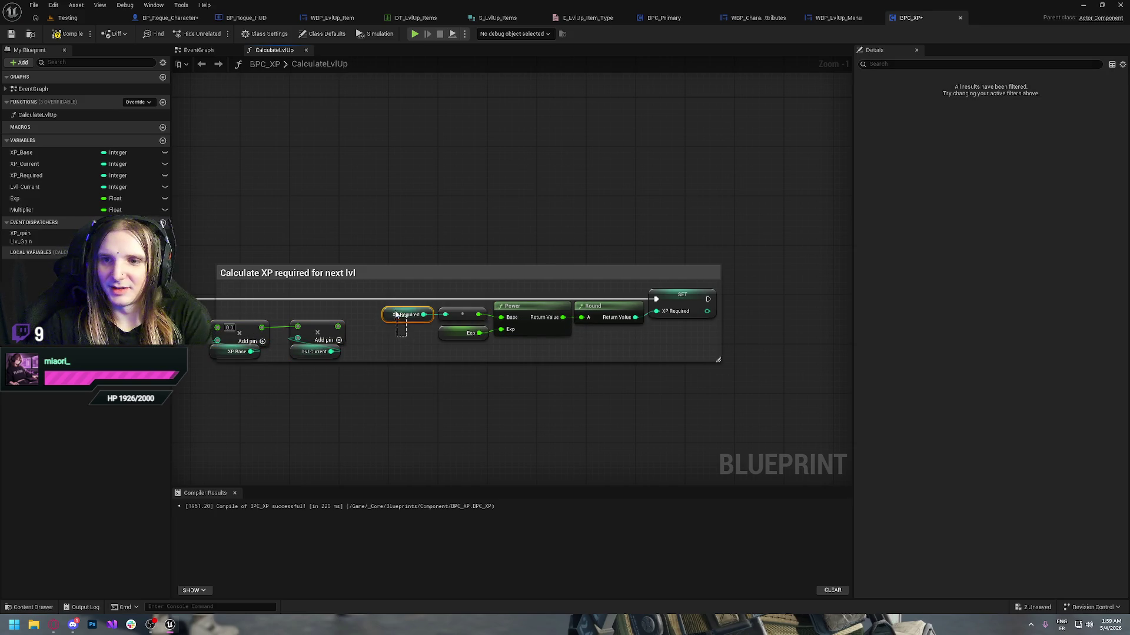
key("Delete")
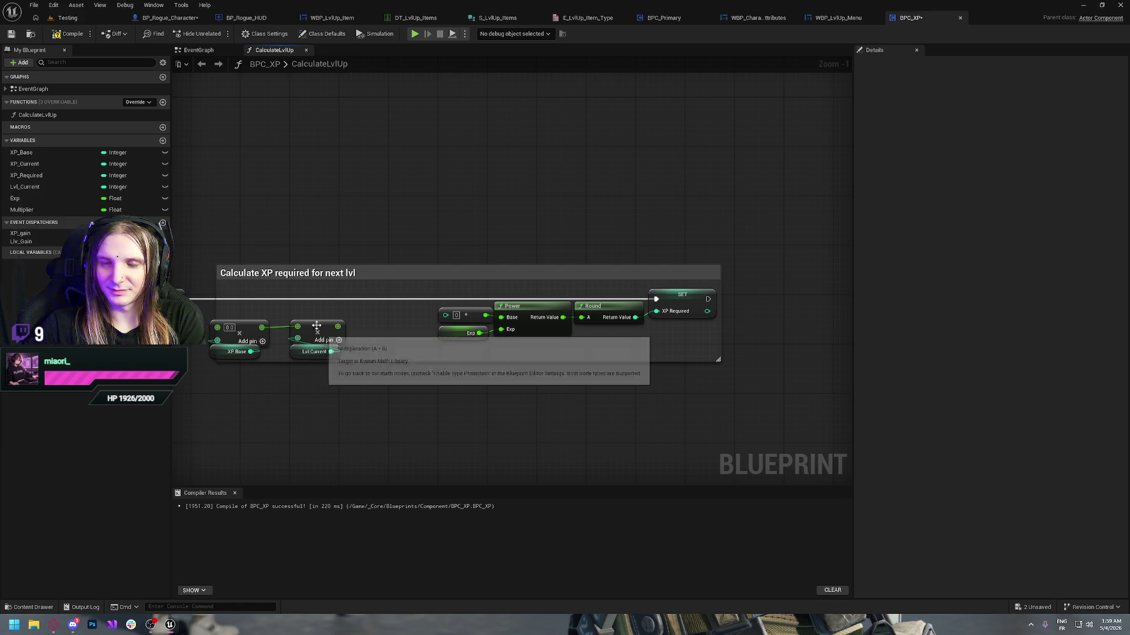
left_click(253, 327)
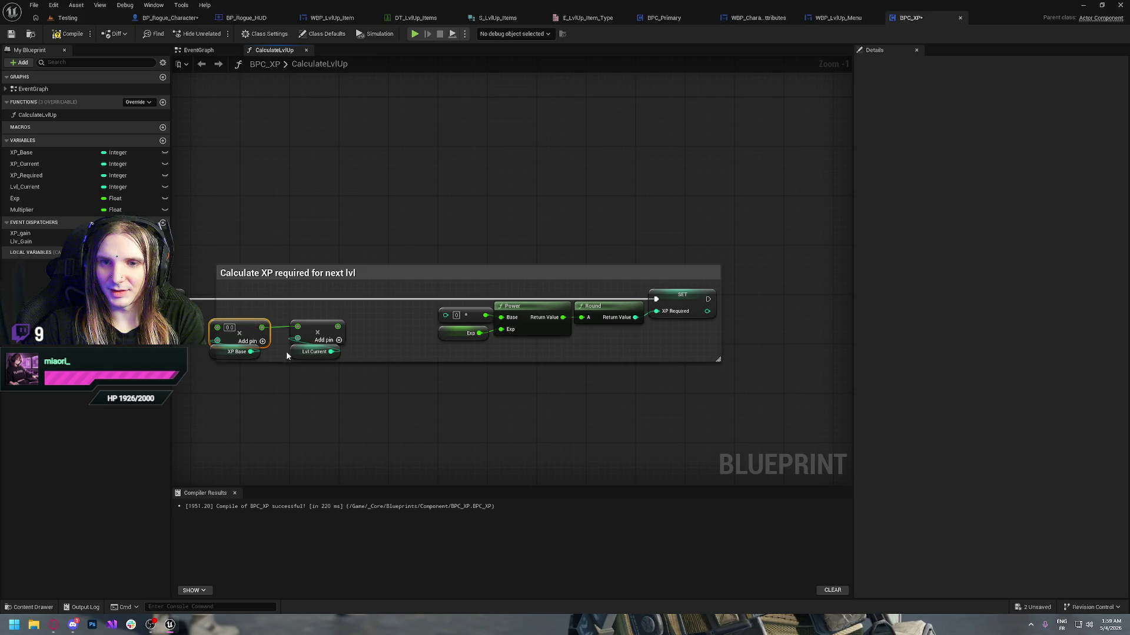
key("Delete")
mouse_move(251, 352)
left_mouse_down()
mouse_move(303, 340)
mouse_move(298, 328)
mouse_move(249, 329)
left_mouse_up()
mouse_move(318, 353)
left_mouse_down()
mouse_move(263, 347)
mouse_move(247, 318)
left_mouse_up()
left_click(372, 349)
left_click_drag(329, 334, 403, 321)
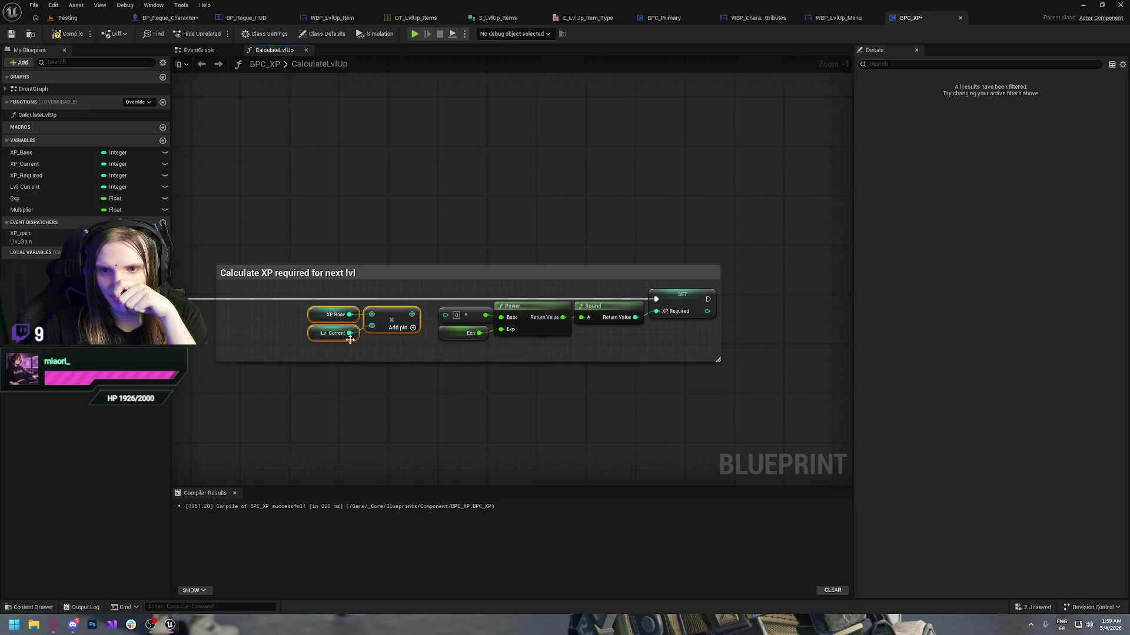
left_click_drag(412, 315, 451, 321)
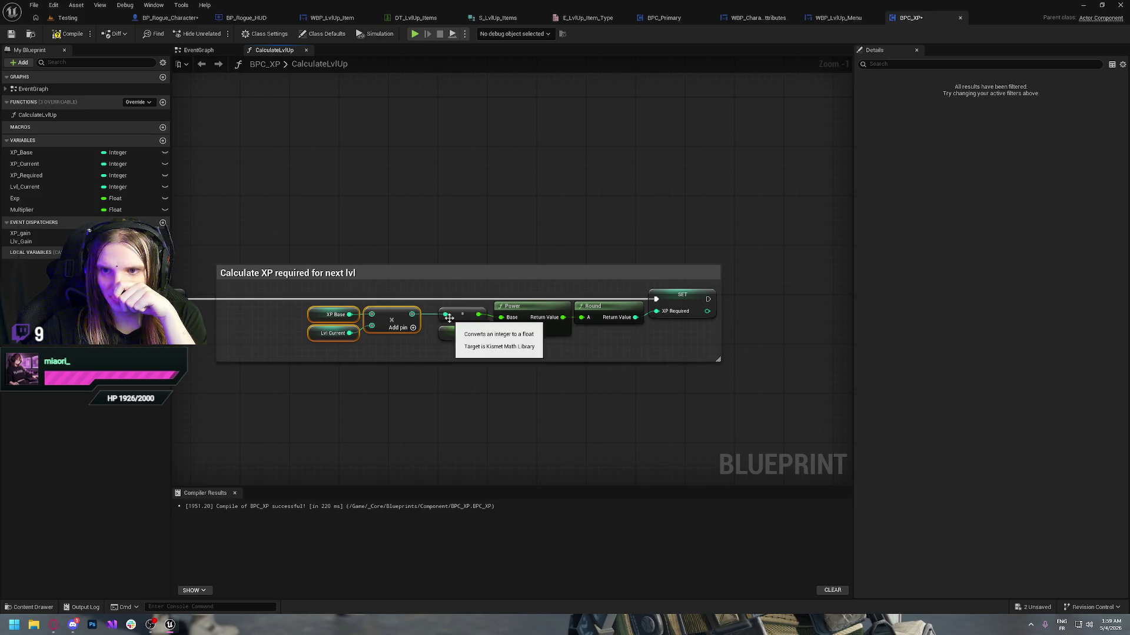
- Set the Exp default to 1.8 and recompile BPC_XP
left_click(499, 303)
mouse_move(653, 347)
left_mouse_down()
mouse_move(620, 336)
mouse_move(672, 327)
mouse_move(677, 313)
mouse_move(666, 350)
left_mouse_up()
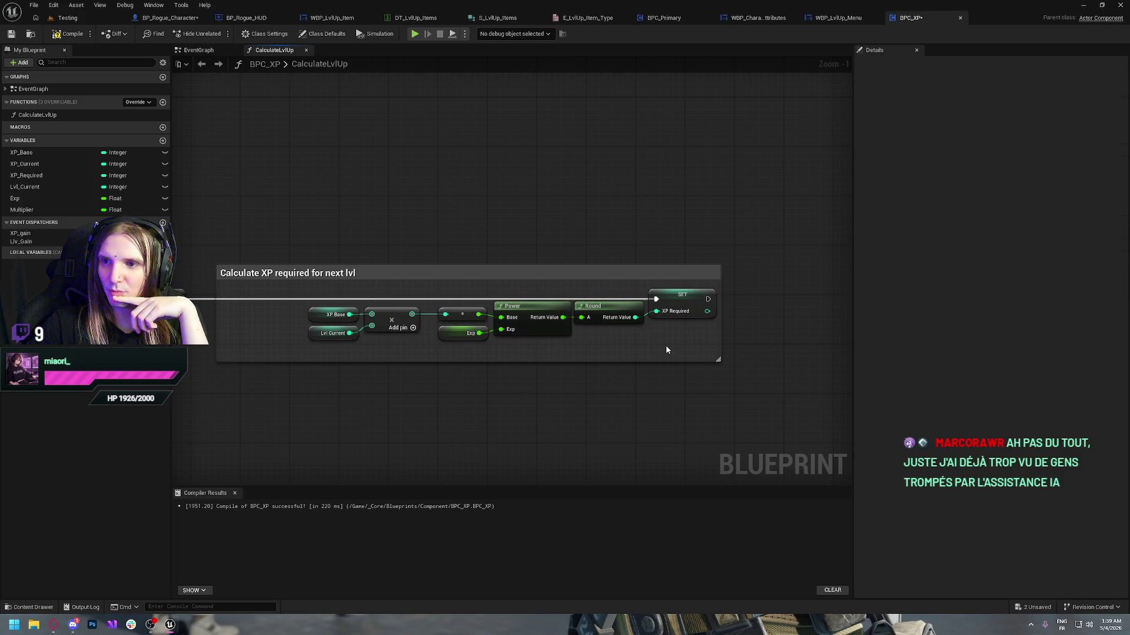
left_click(459, 339)
left_click(980, 281)
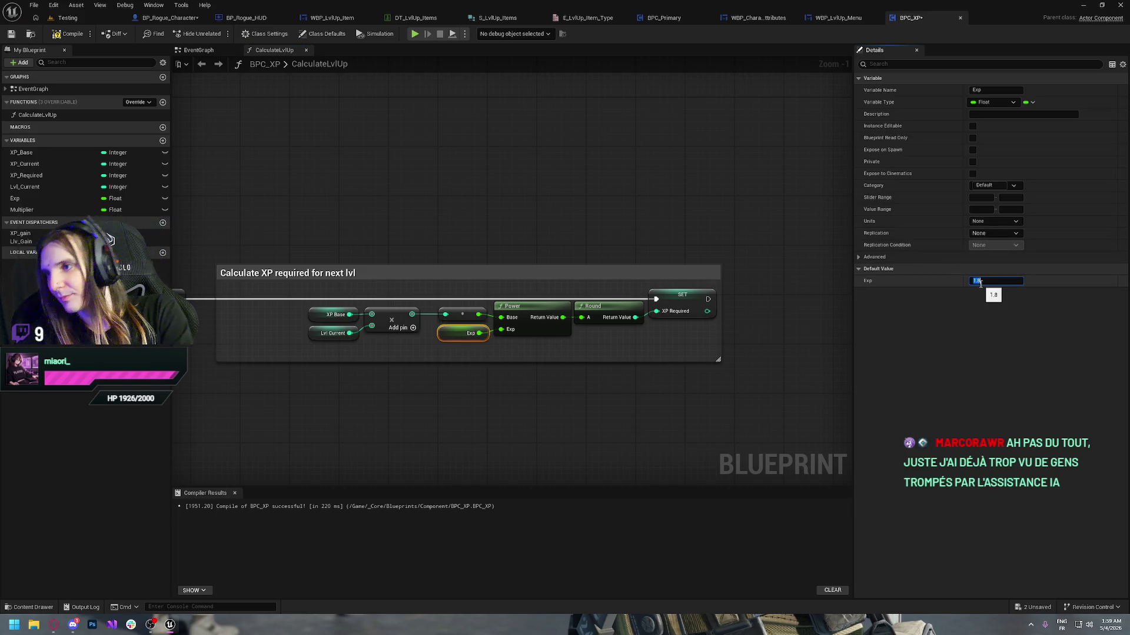
left_click(681, 184)
left_click(69, 34)
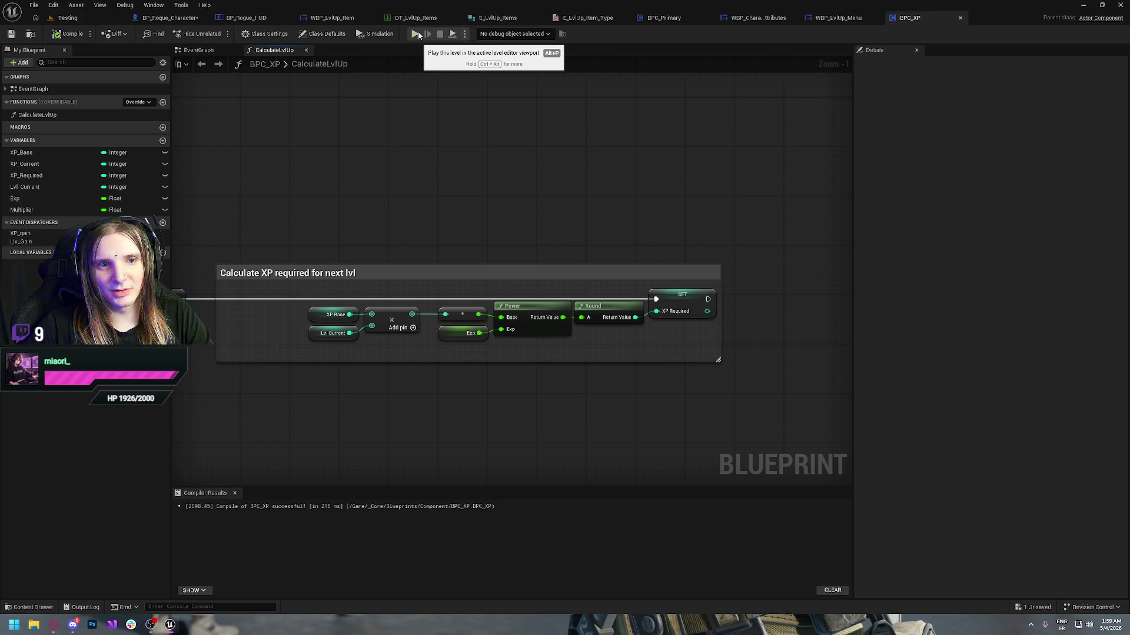
left_click(416, 34)
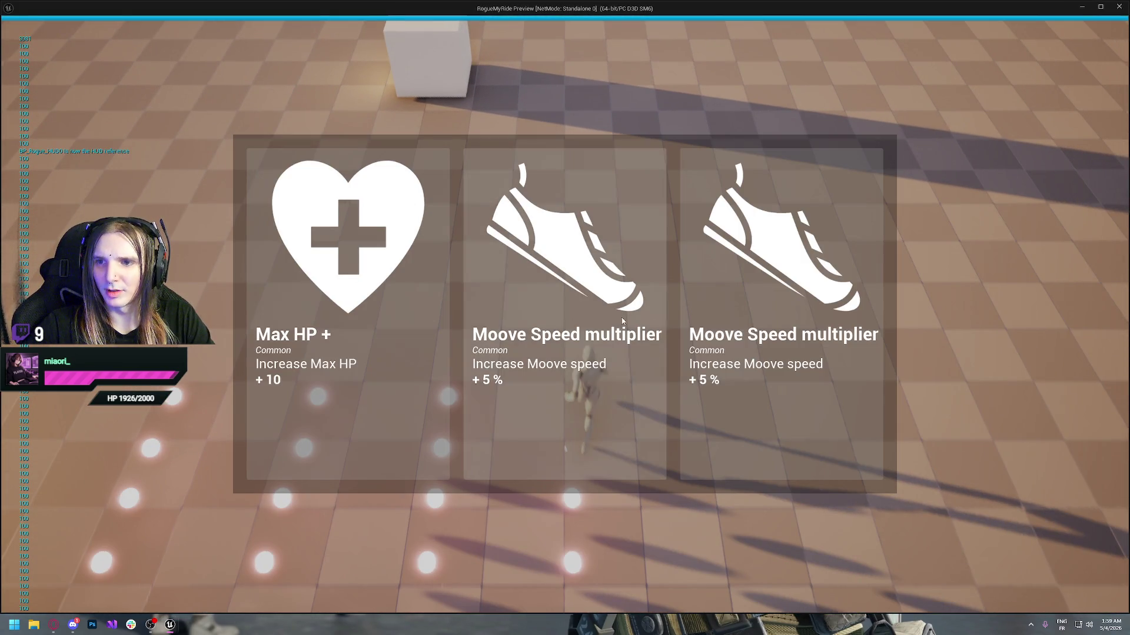
- Pick the Max HP + card, stop playing, then set Exp default to 1.2 and recompile
left_click(378, 312)
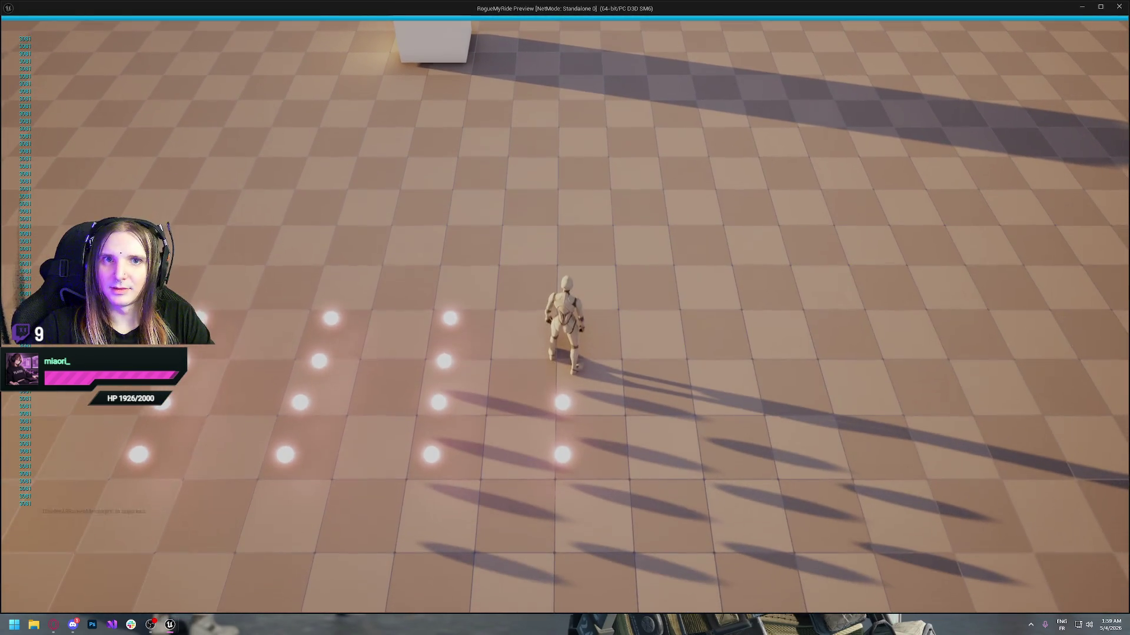
key("Escape")
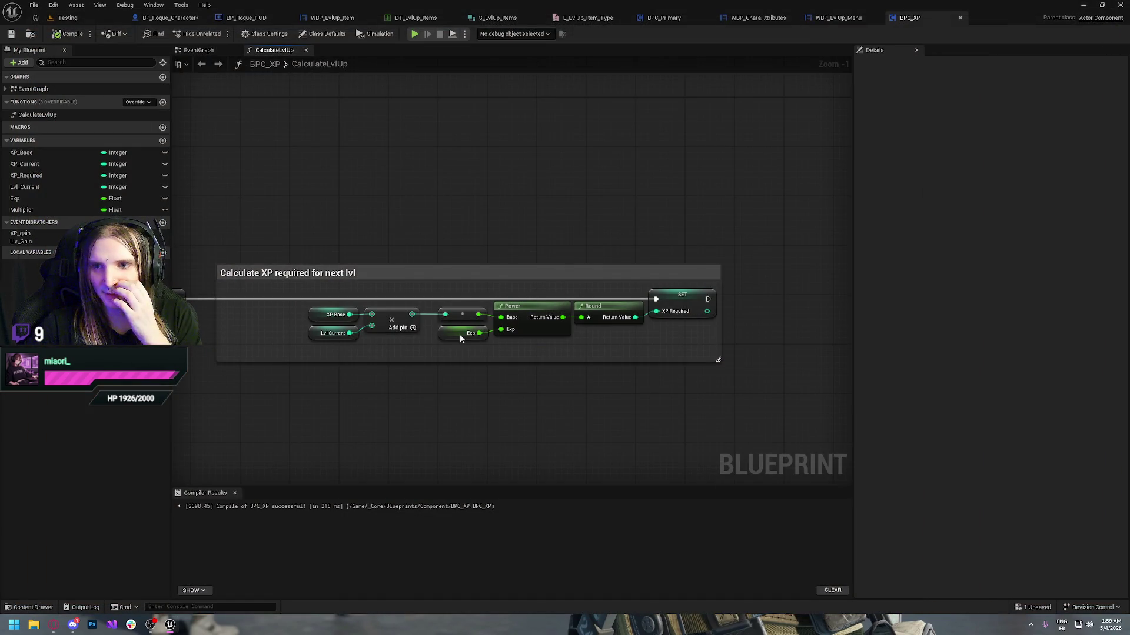
left_click(460, 335)
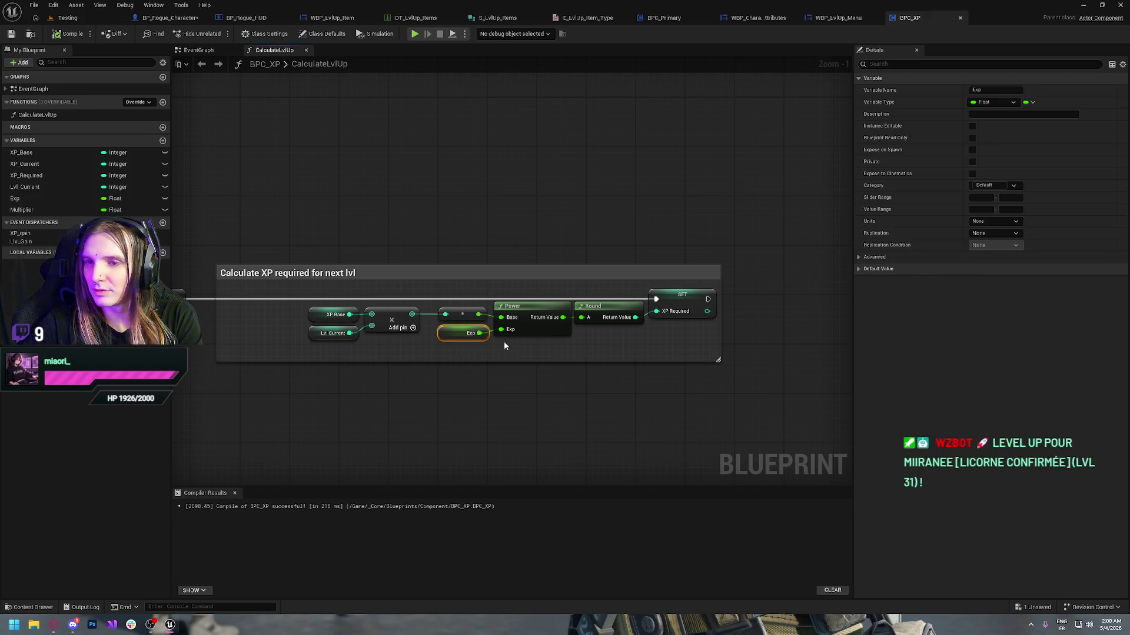
left_click(891, 269)
left_click(984, 280)
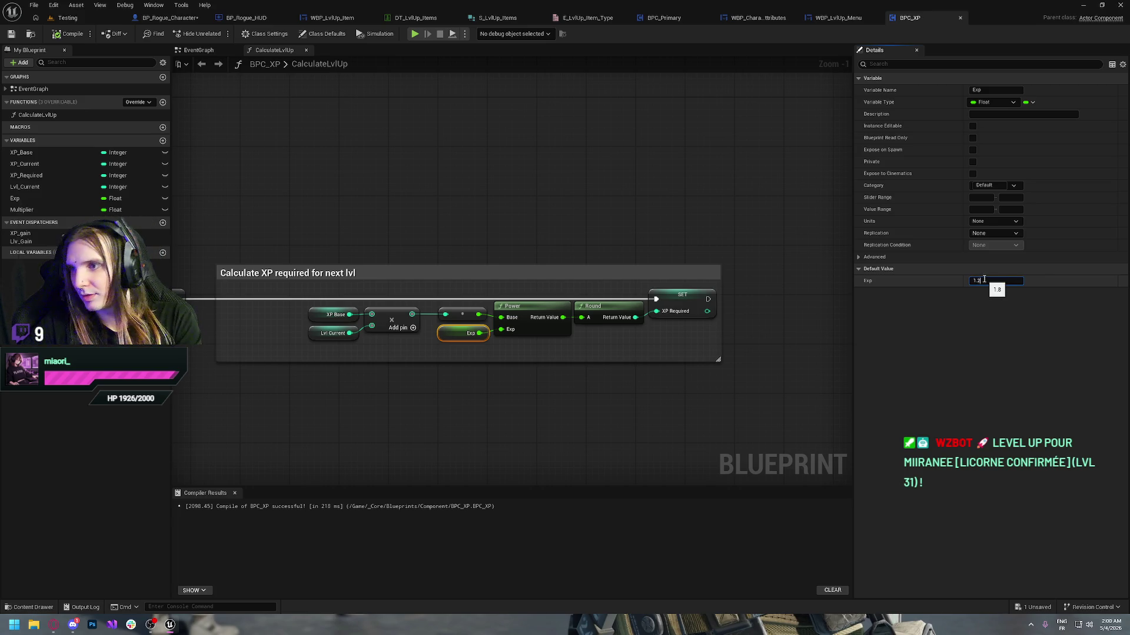
key("Return")
key("F7")
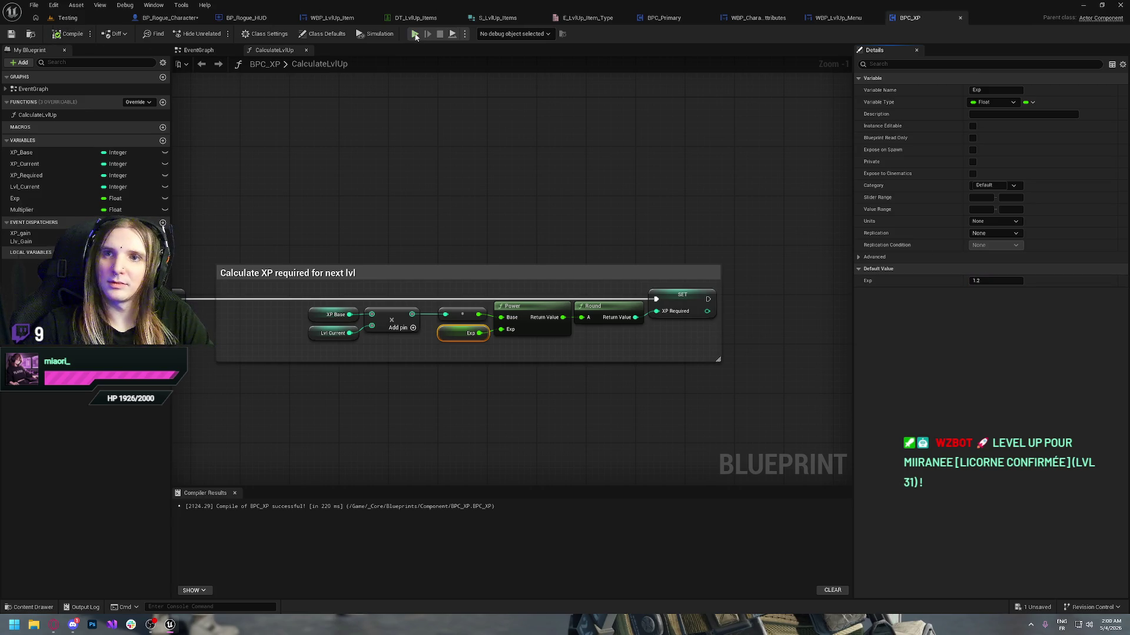
- Play-test again, collecting orbs and picking cards including Moove Speed, then end the session
left_click(415, 35)
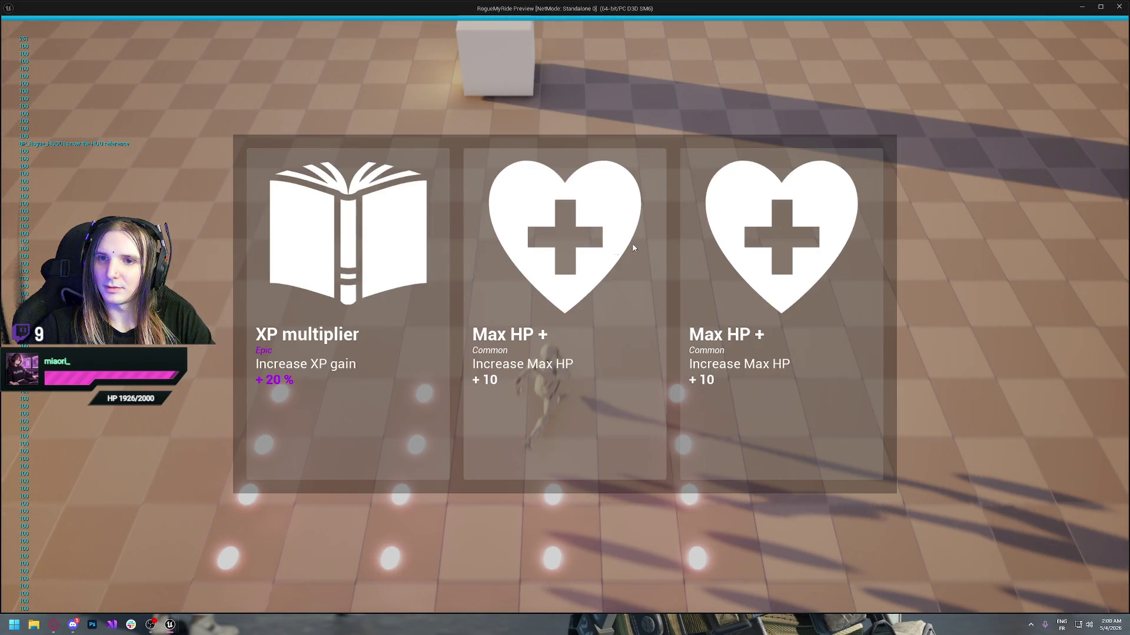
left_click(634, 248)
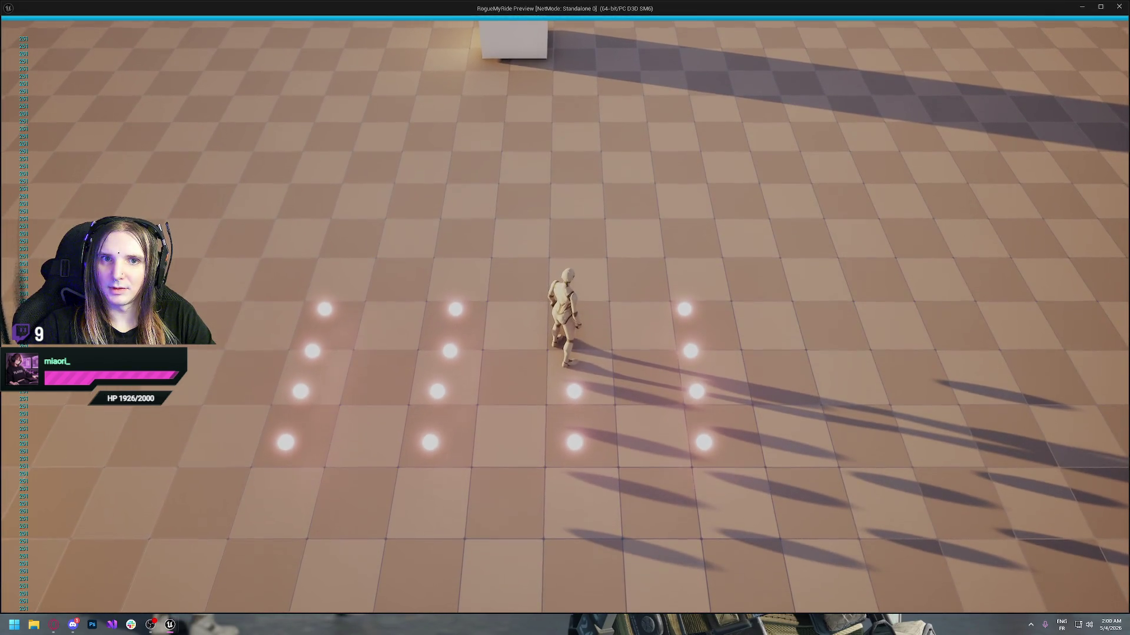
key("s")
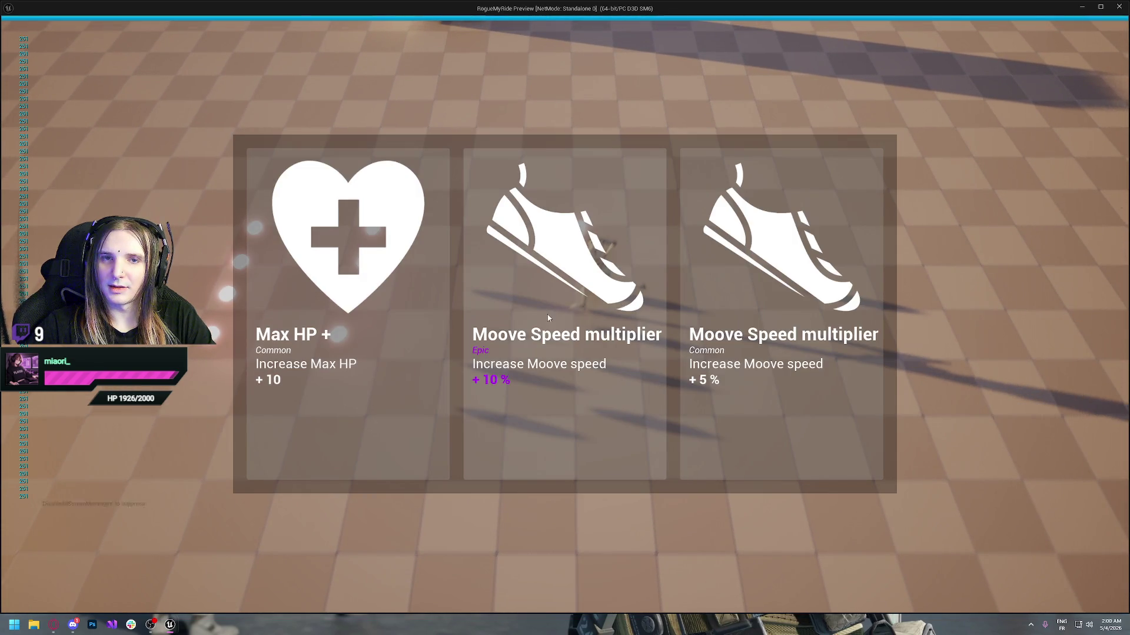
left_click(537, 202)
key("a")
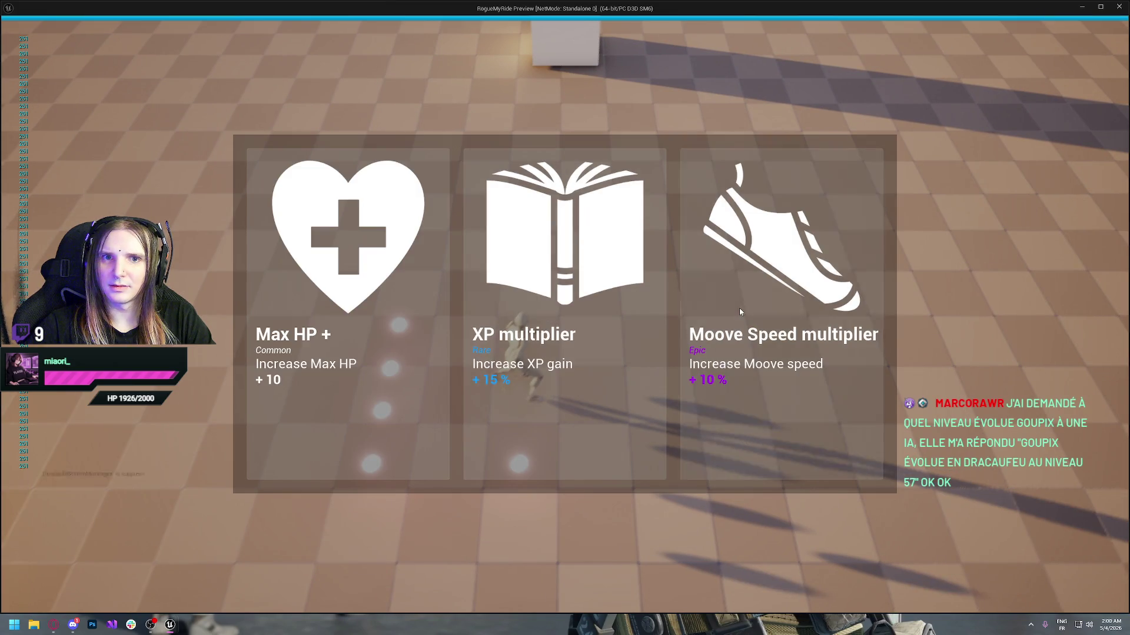
left_click(740, 310)
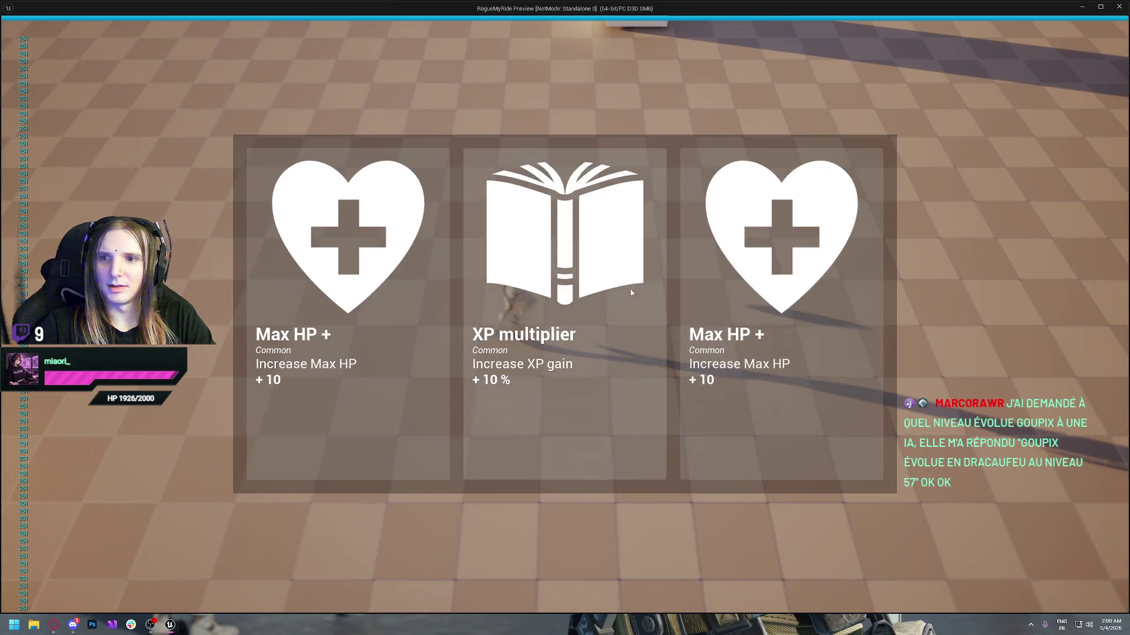
left_click(630, 288)
key("Escape")
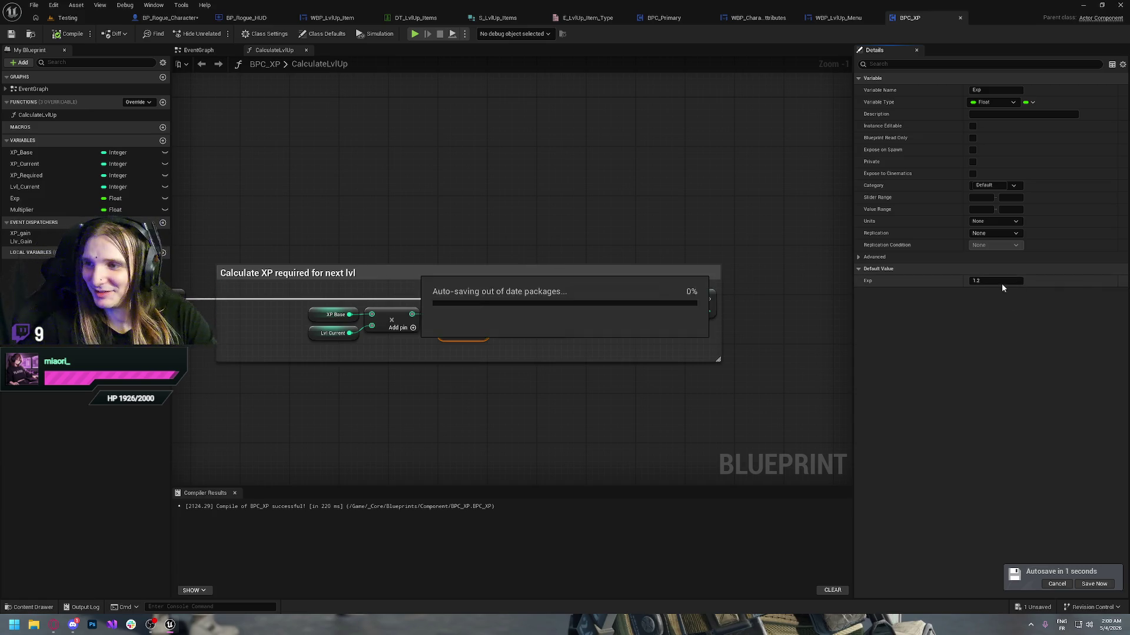
- Replace the XP Current getter on the ++ increment node with Lvl_Current and compile
left_click(471, 222)
mouse_move(391, 185)
left_mouse_down()
mouse_move(487, 214)
mouse_move(679, 217)
left_mouse_up()
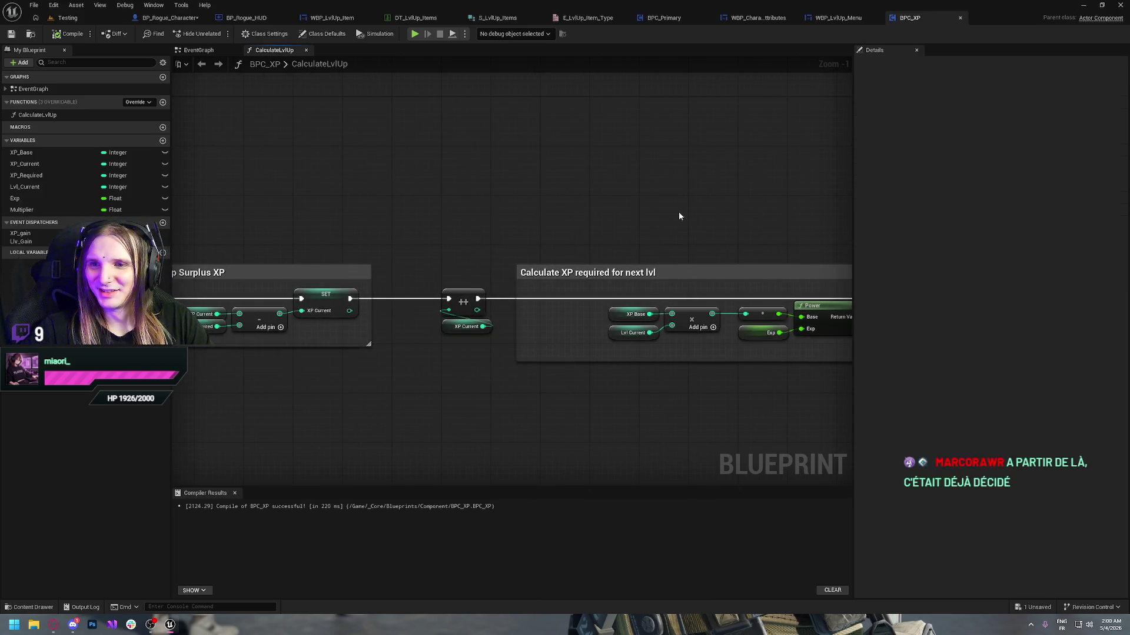
left_click_drag(436, 237, 513, 204)
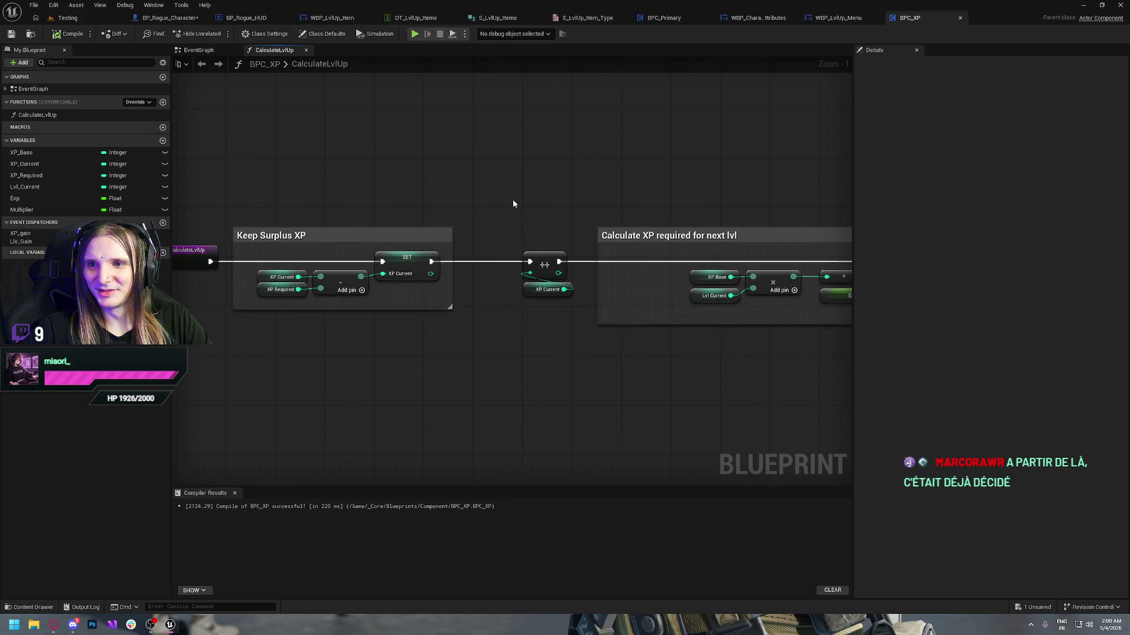
left_click(547, 289)
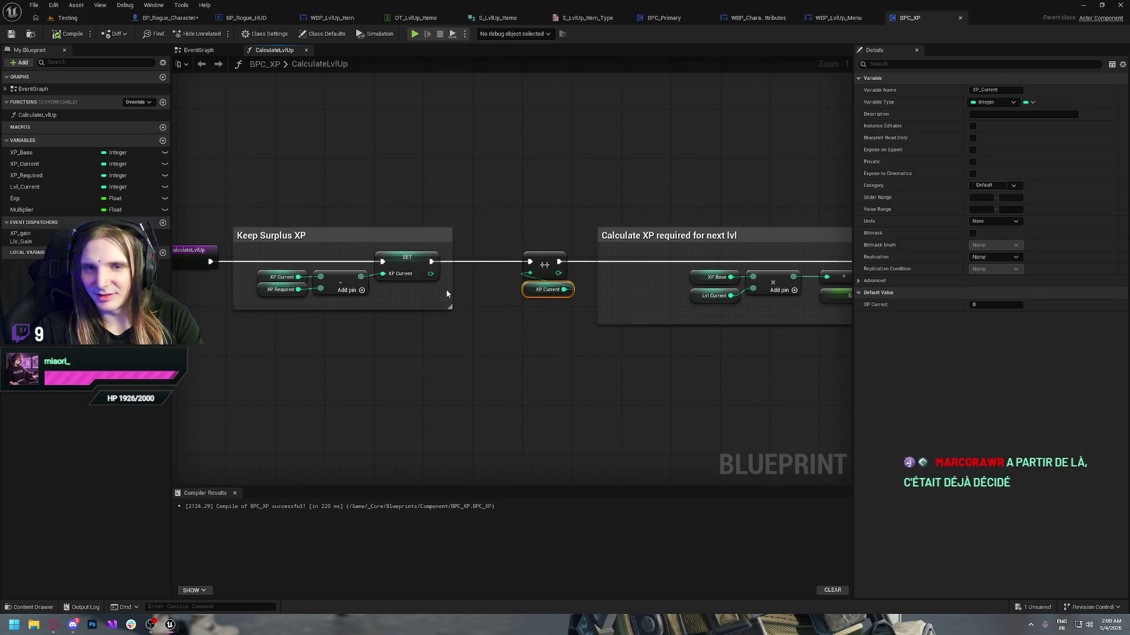
mouse_move(25, 186)
left_mouse_down()
mouse_move(538, 302)
mouse_move(527, 290)
left_mouse_up()
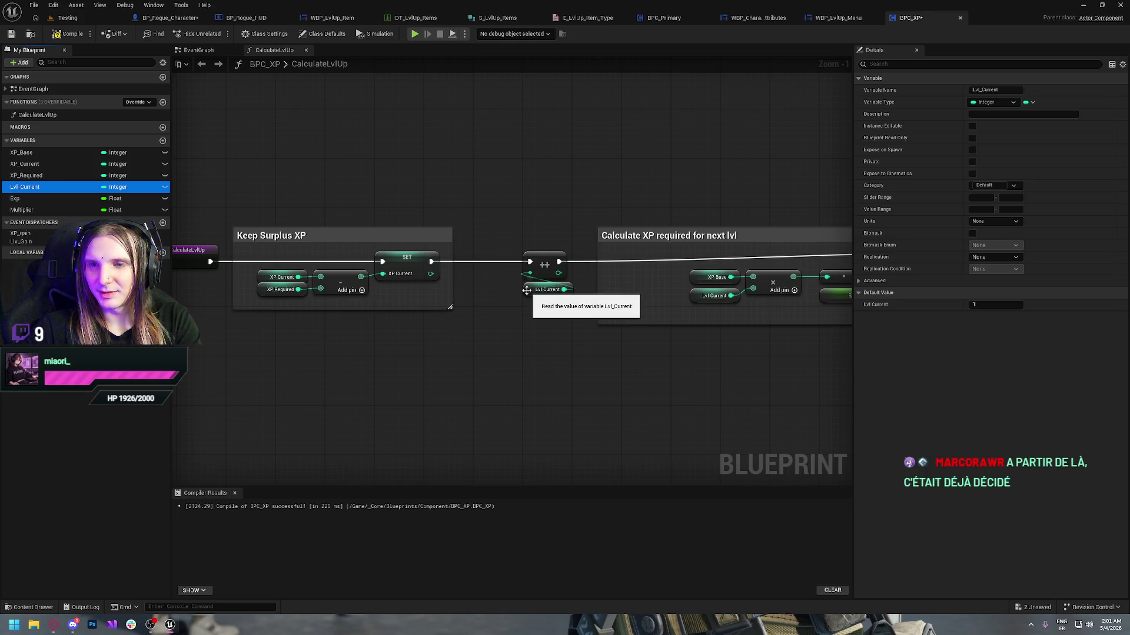
key("F7")
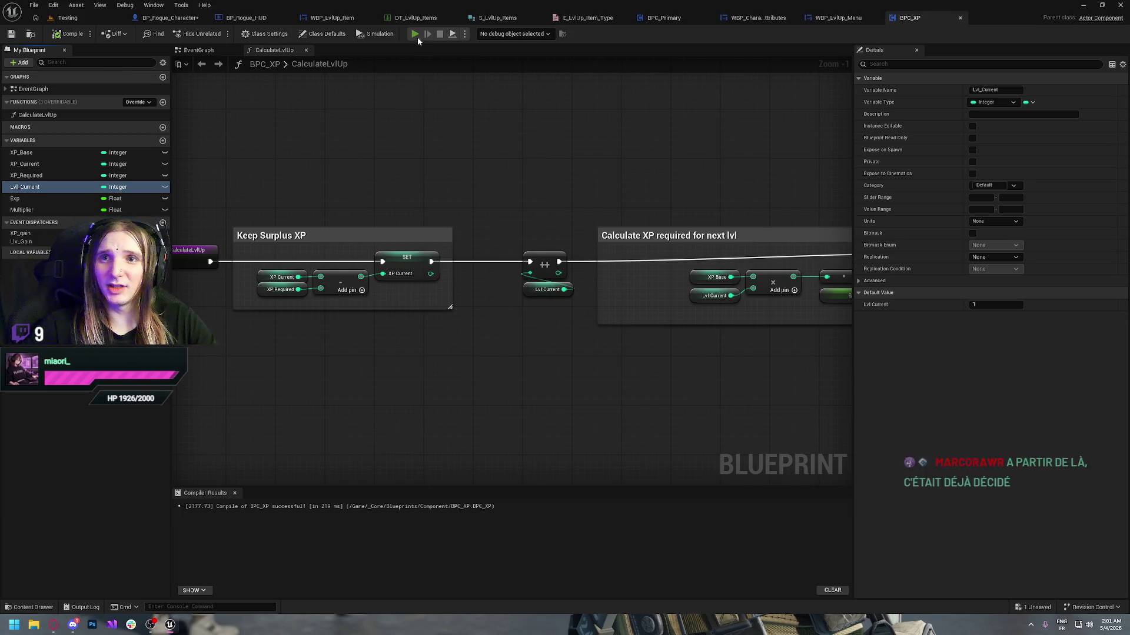
left_click(415, 34)
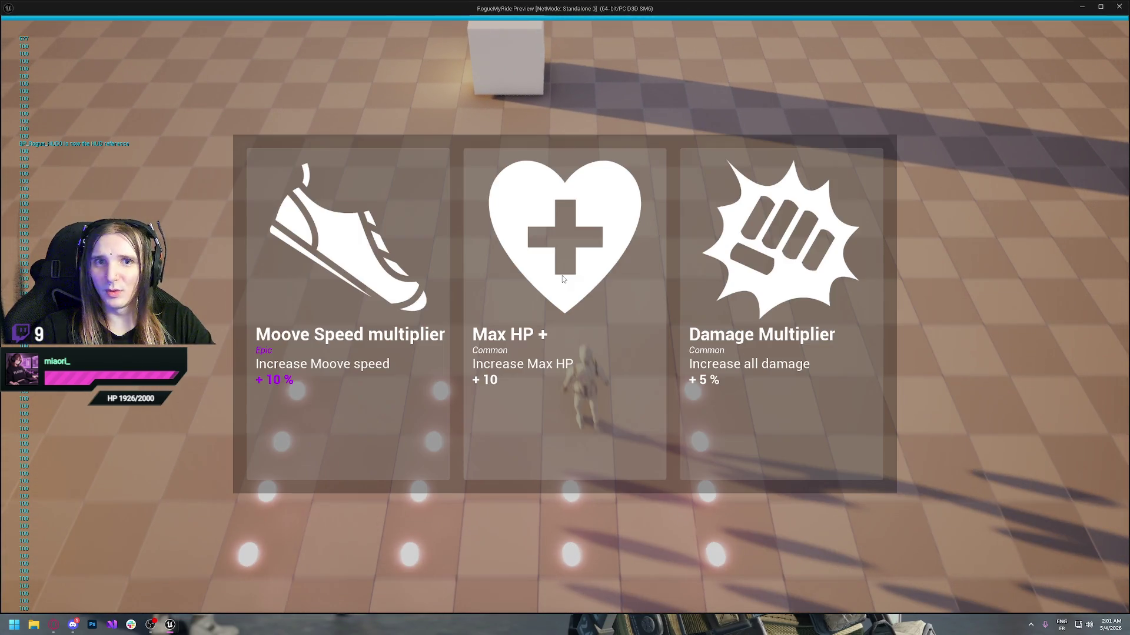
left_click(562, 276)
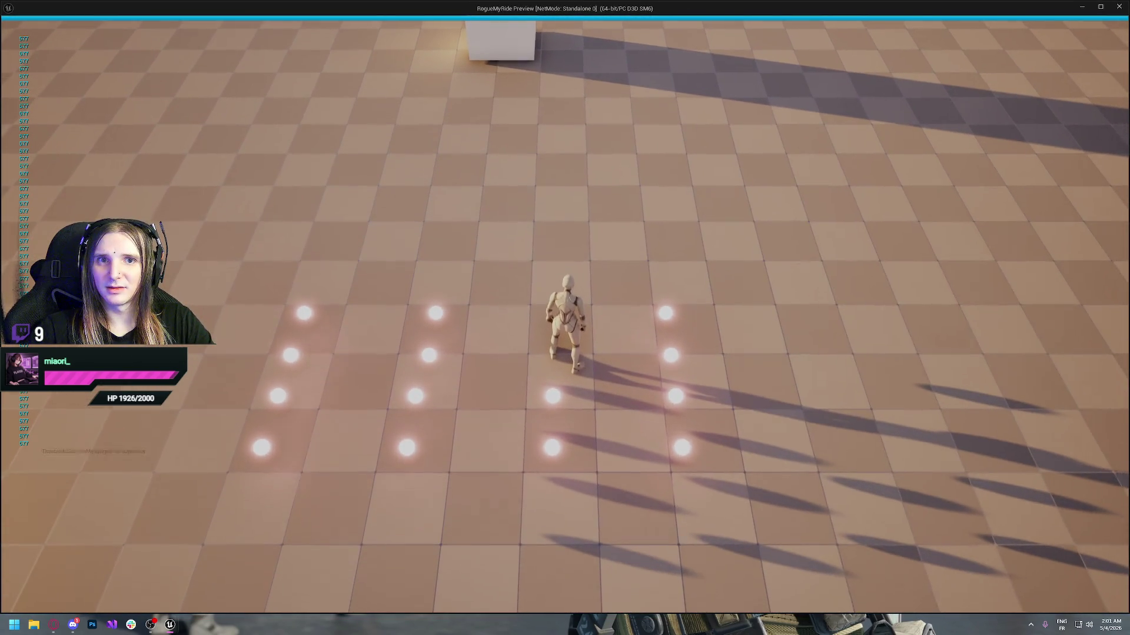
key("w")
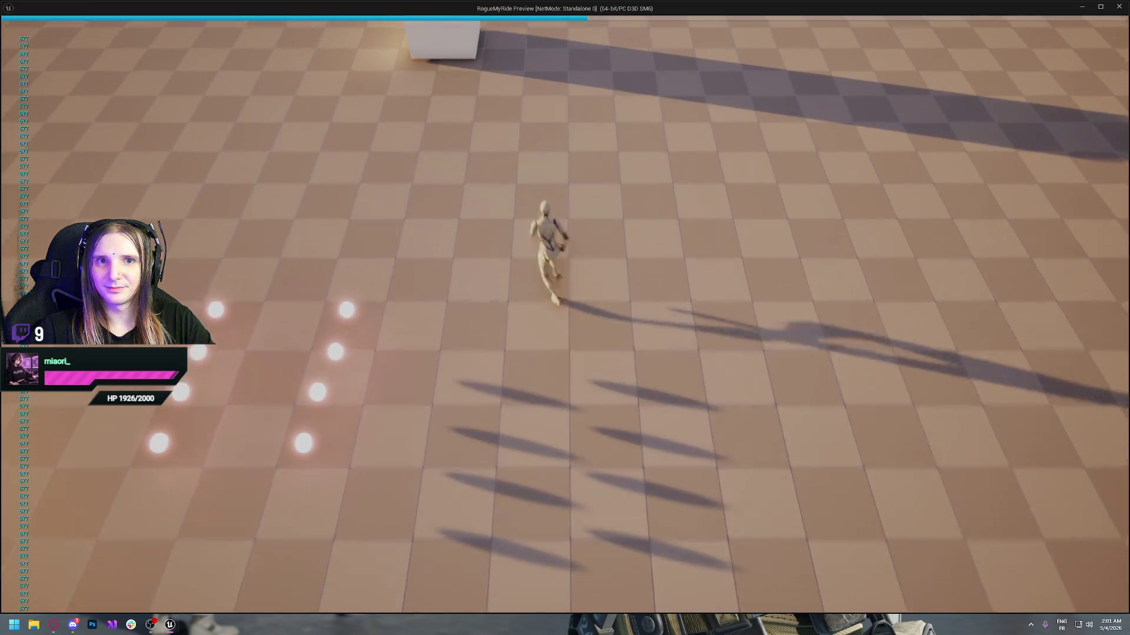
key("s")
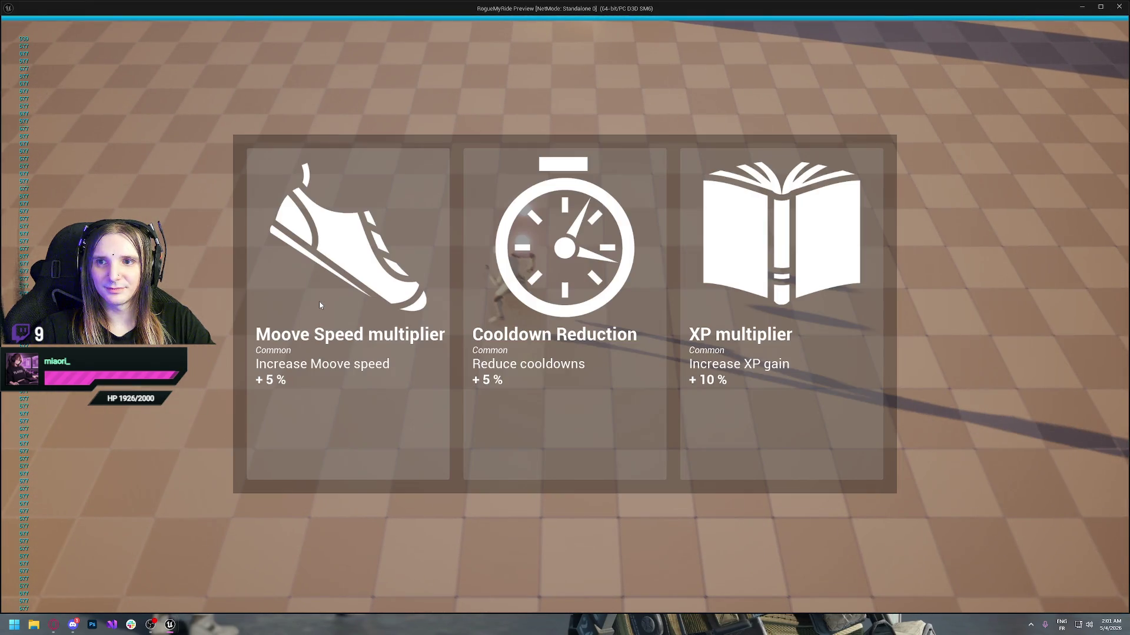
left_click(319, 304)
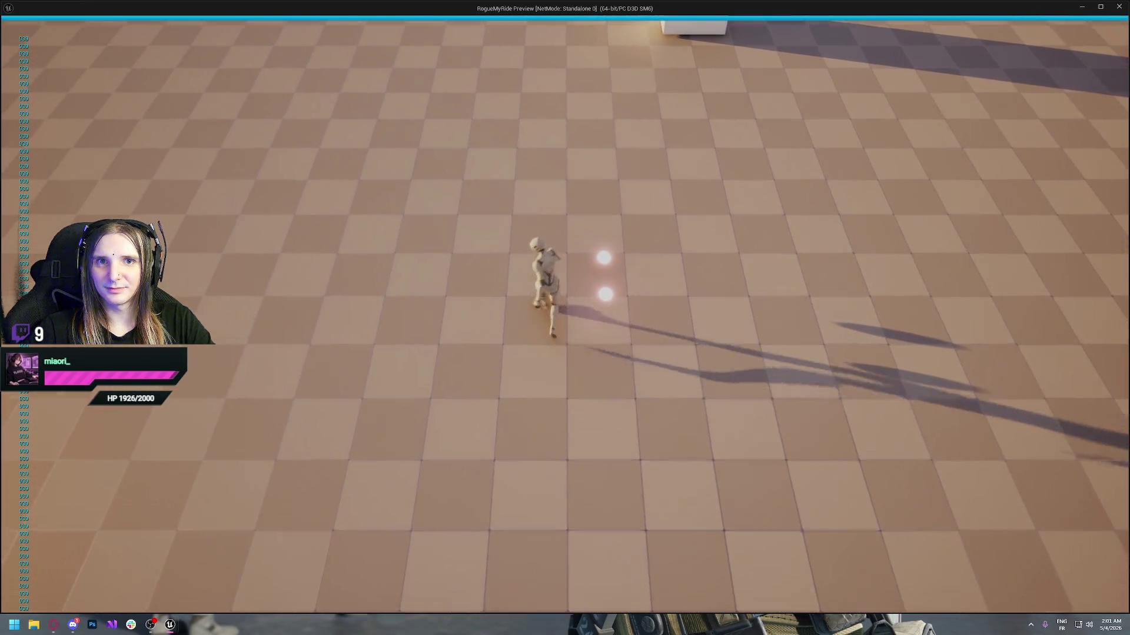
key("Escape")
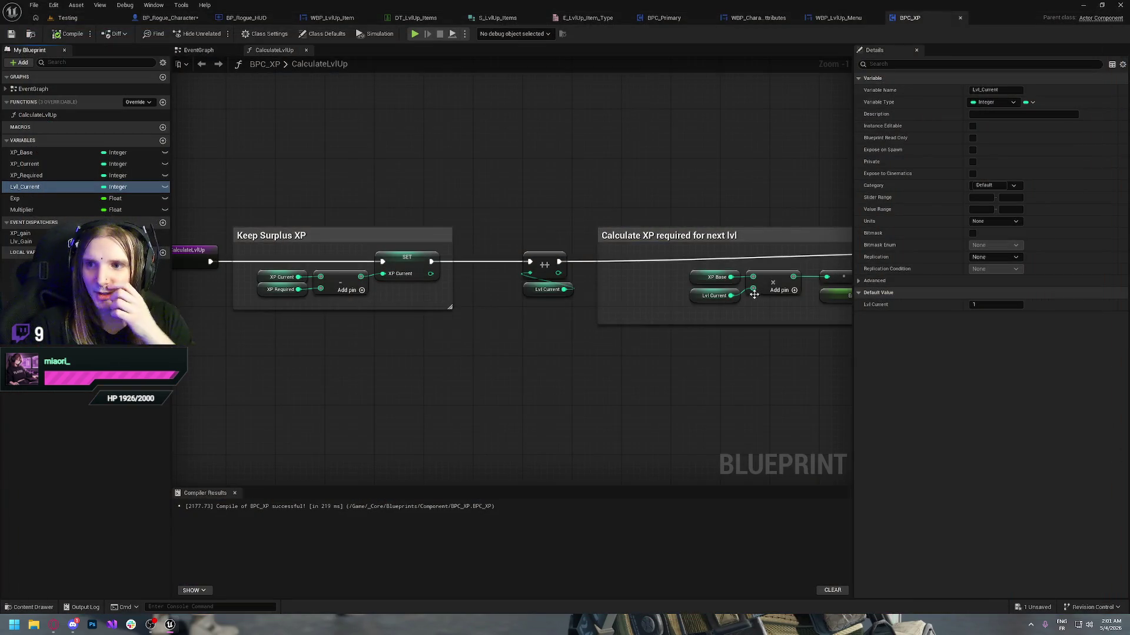
- Change the Exp default value to 1.1 and compile BPC_XP
left_click(706, 304)
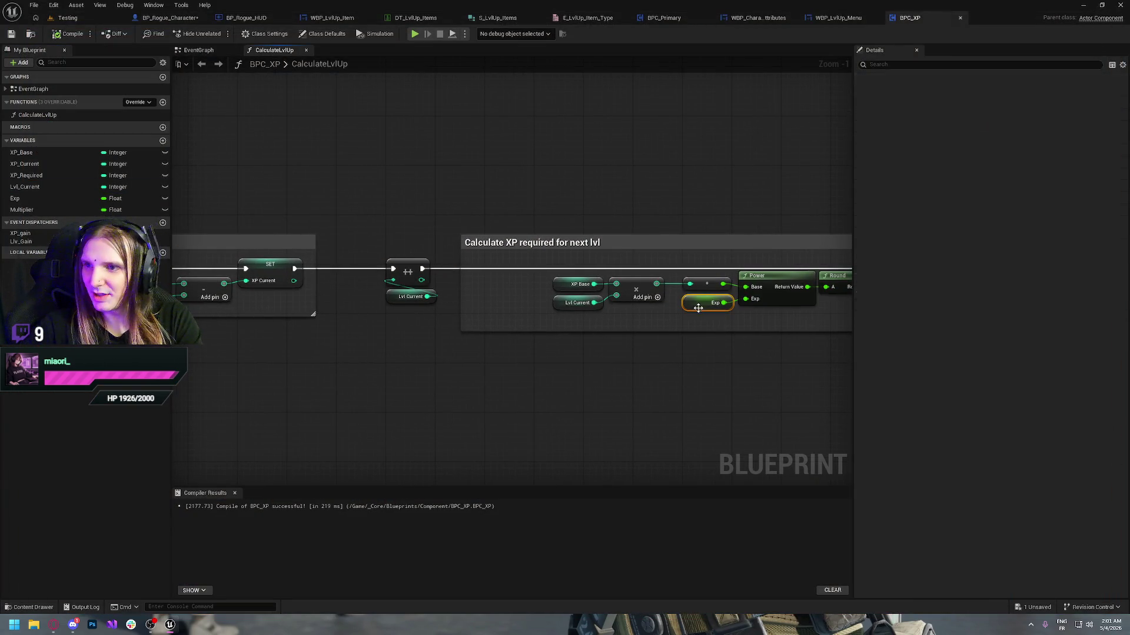
left_click(994, 282)
type("1.3")
key("Return")
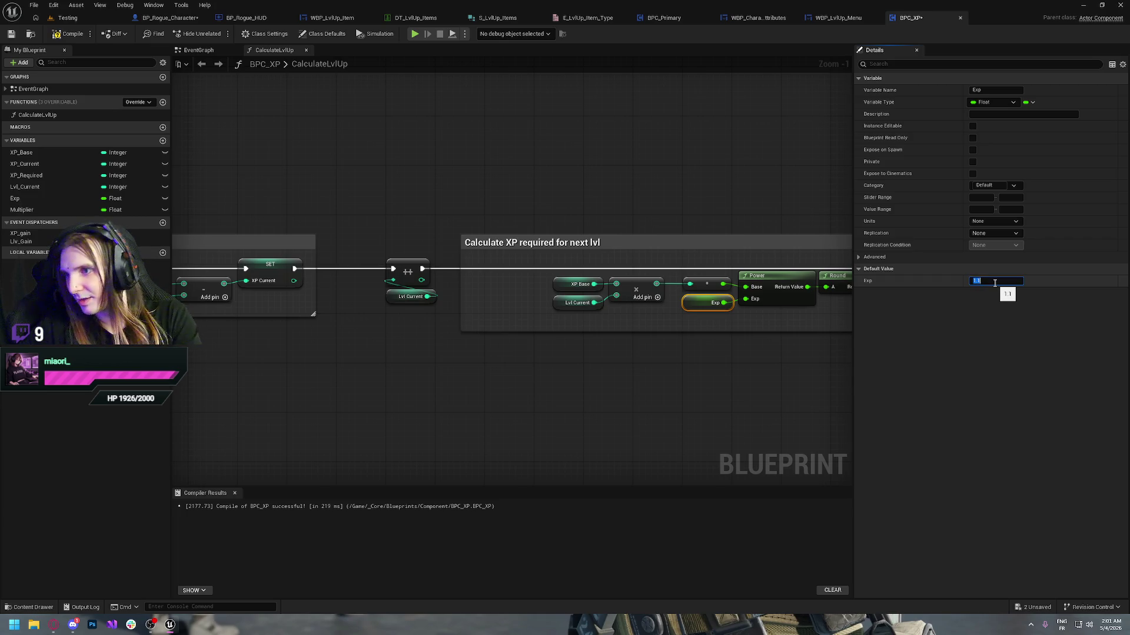
type("1.1")
left_click(68, 34)
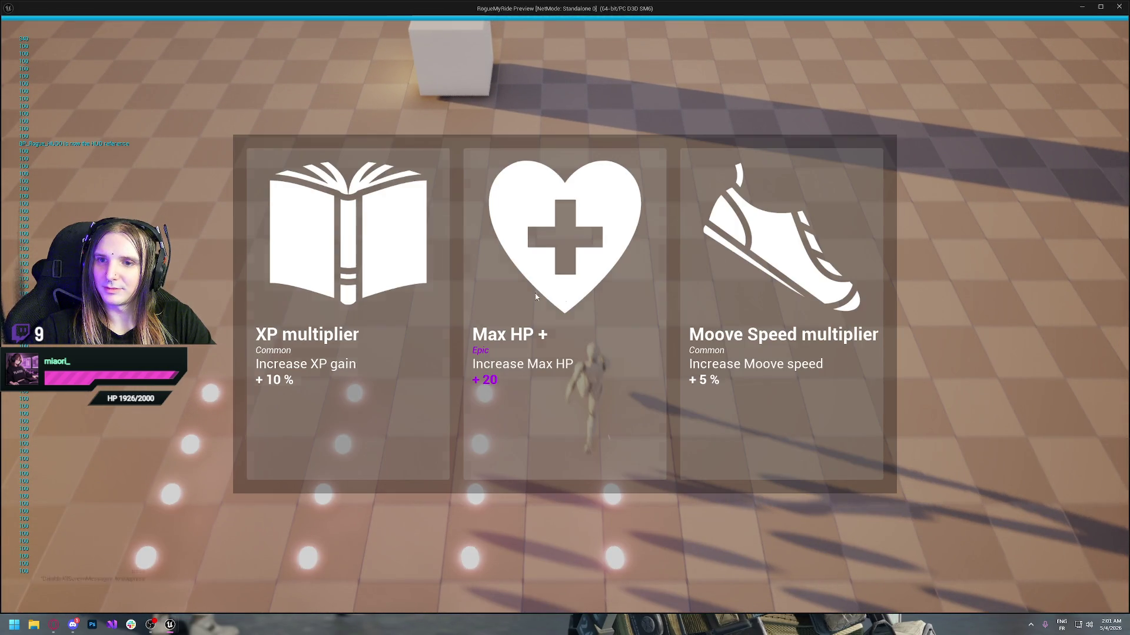
- Play-test, picking the Max HP + and Moove Speed cards, then stop the session
left_click(504, 222)
key("w")
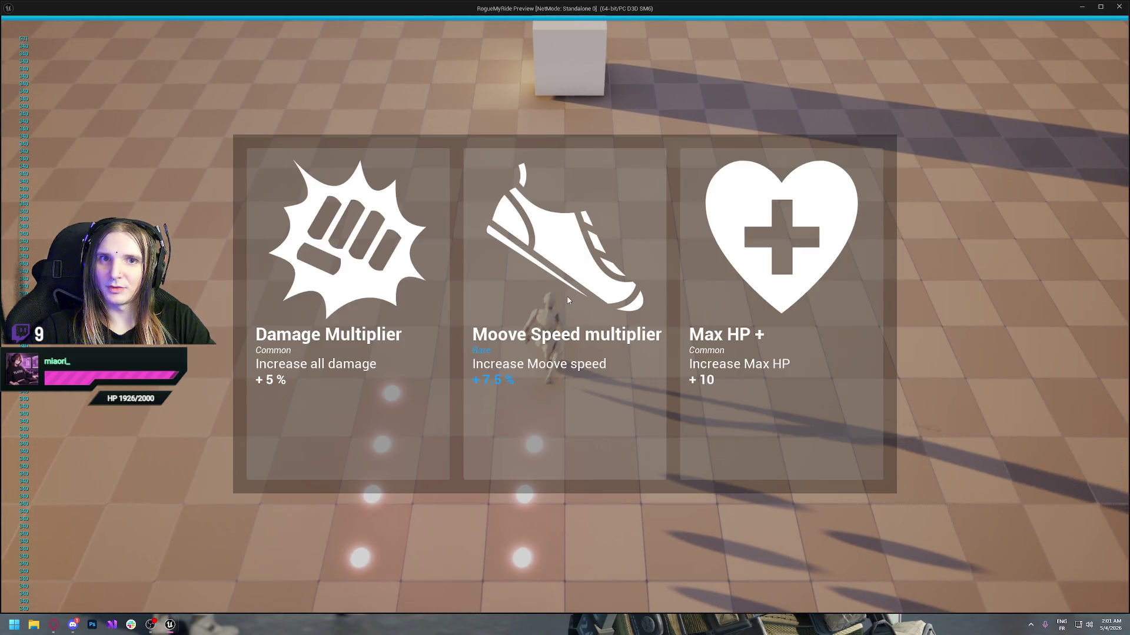
left_click(578, 292)
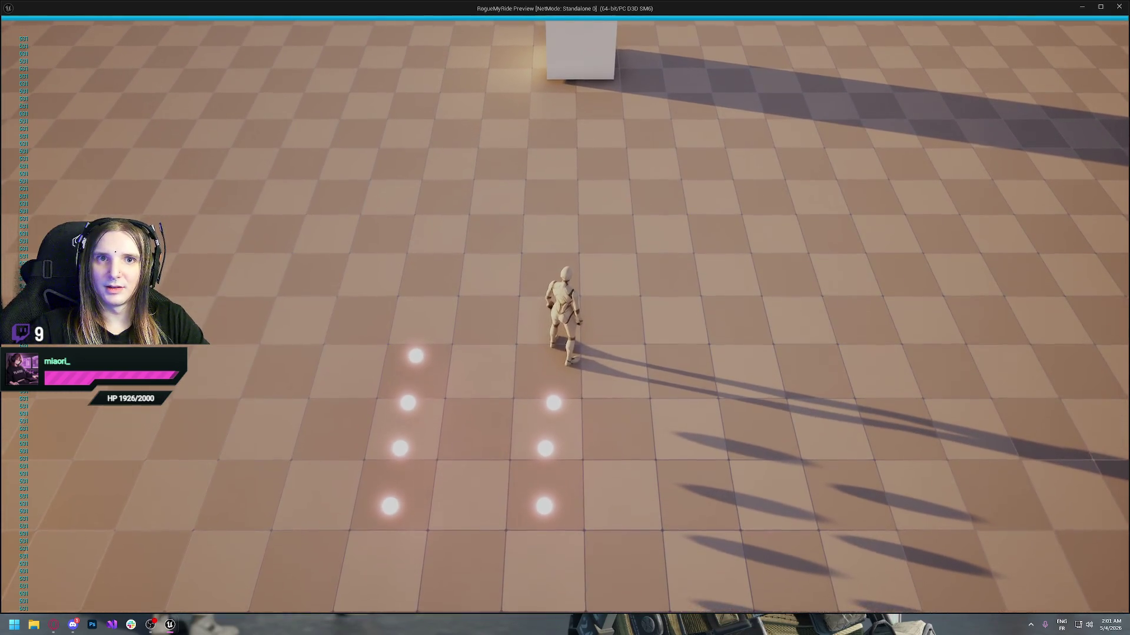
key("w")
key("w")
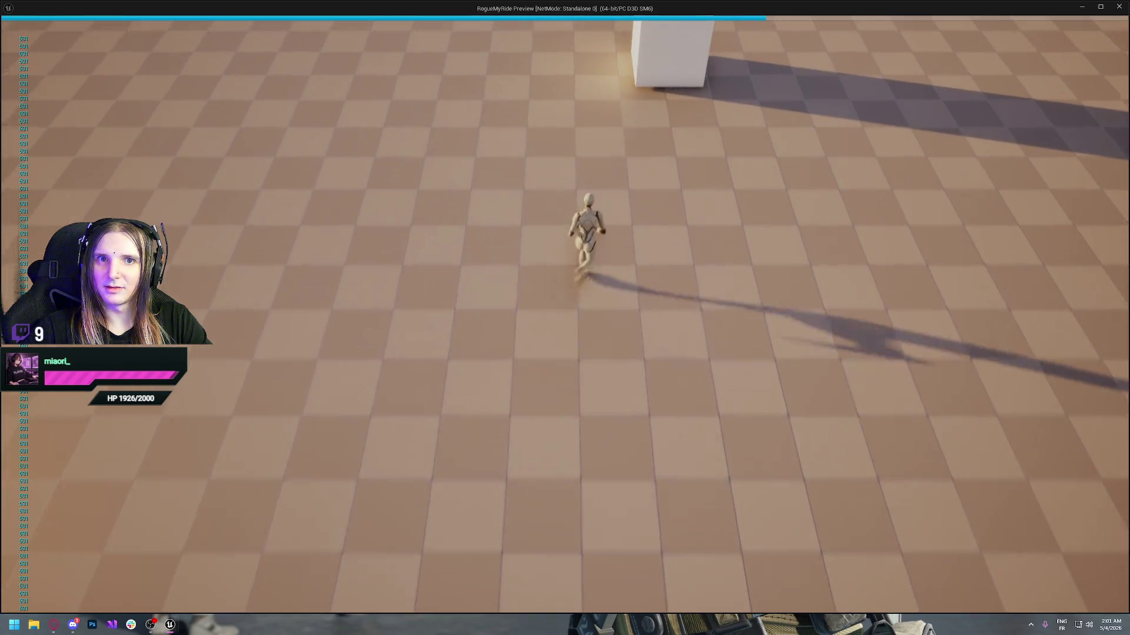
key("w")
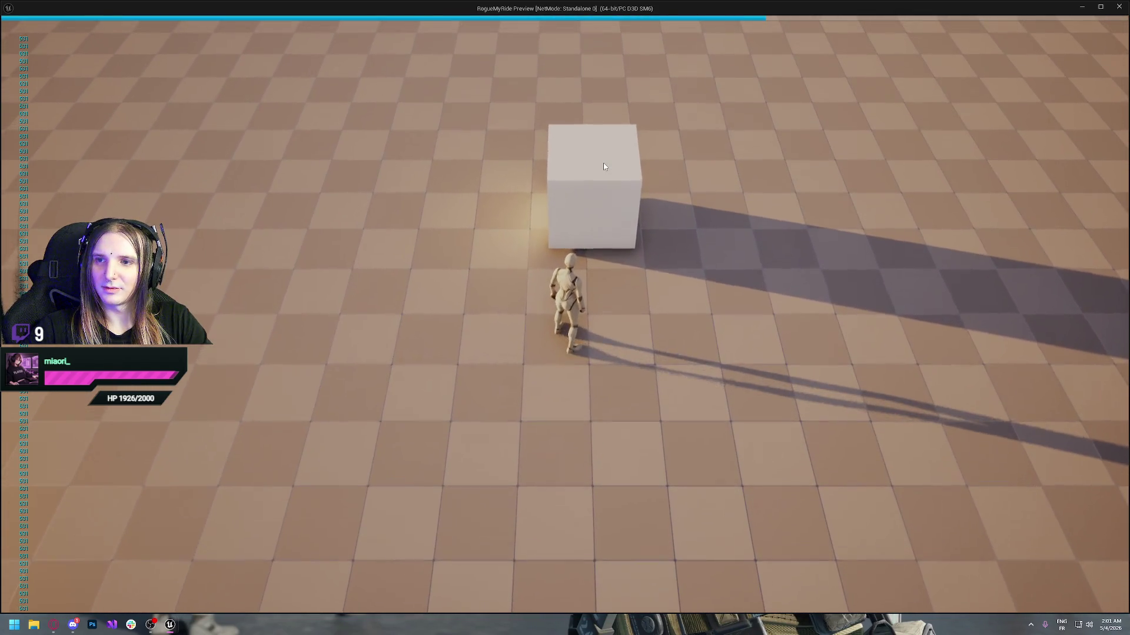
key("Escape")
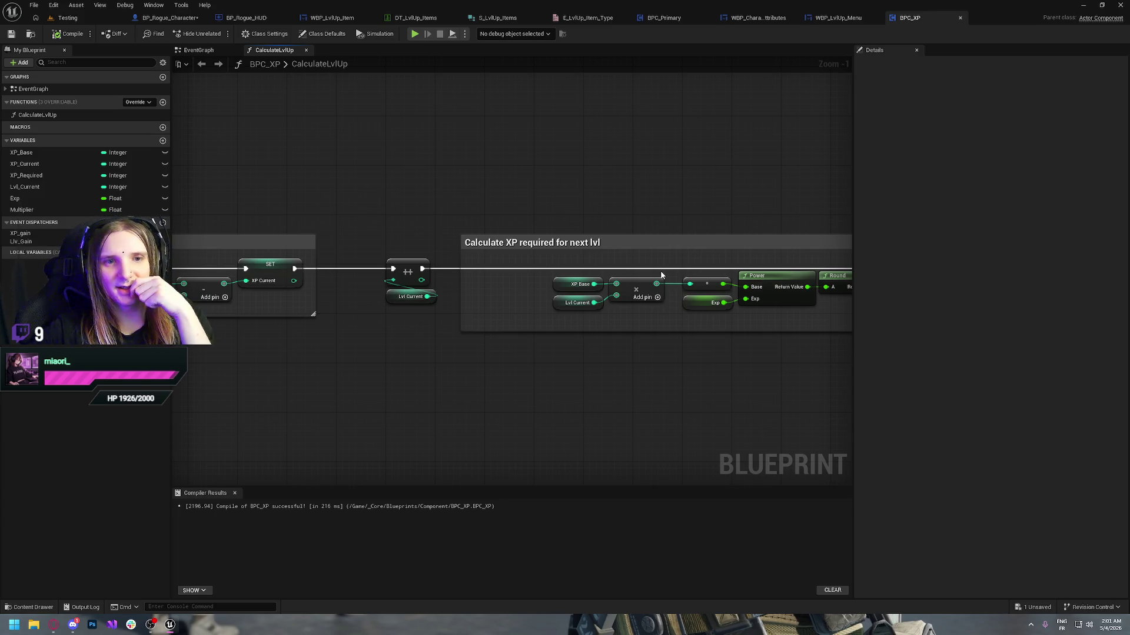
- Shift the XP calculation nodes left, narrow the comment box to fit, and compile
mouse_move(639, 355)
left_mouse_down()
mouse_move(437, 355)
mouse_move(660, 353)
mouse_move(300, 257)
left_mouse_up()
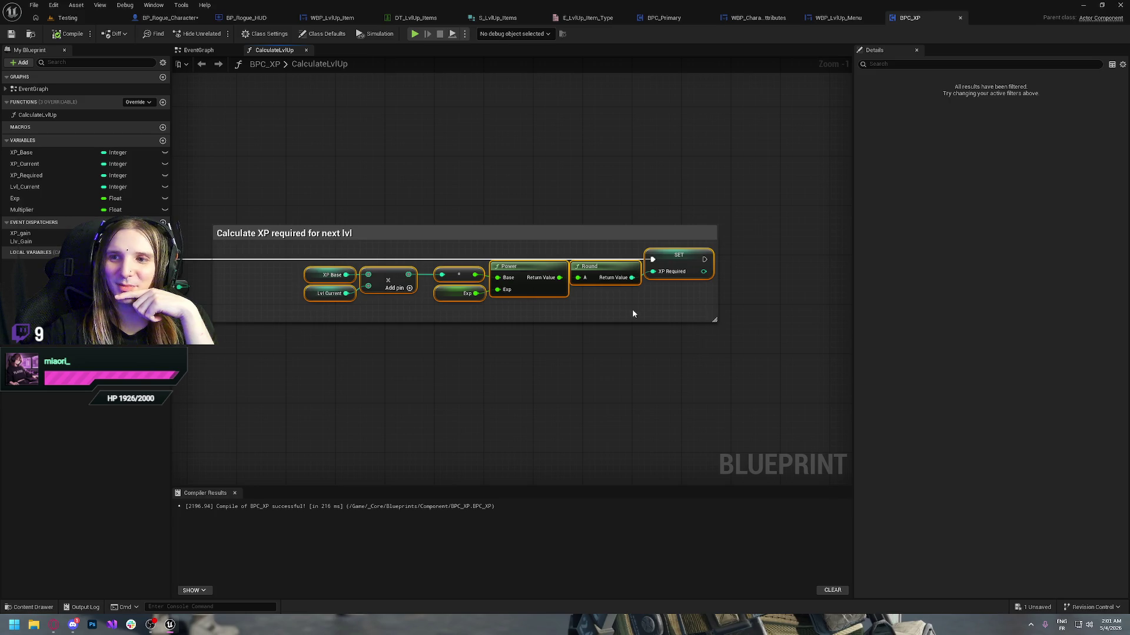
left_click_drag(687, 263, 626, 260)
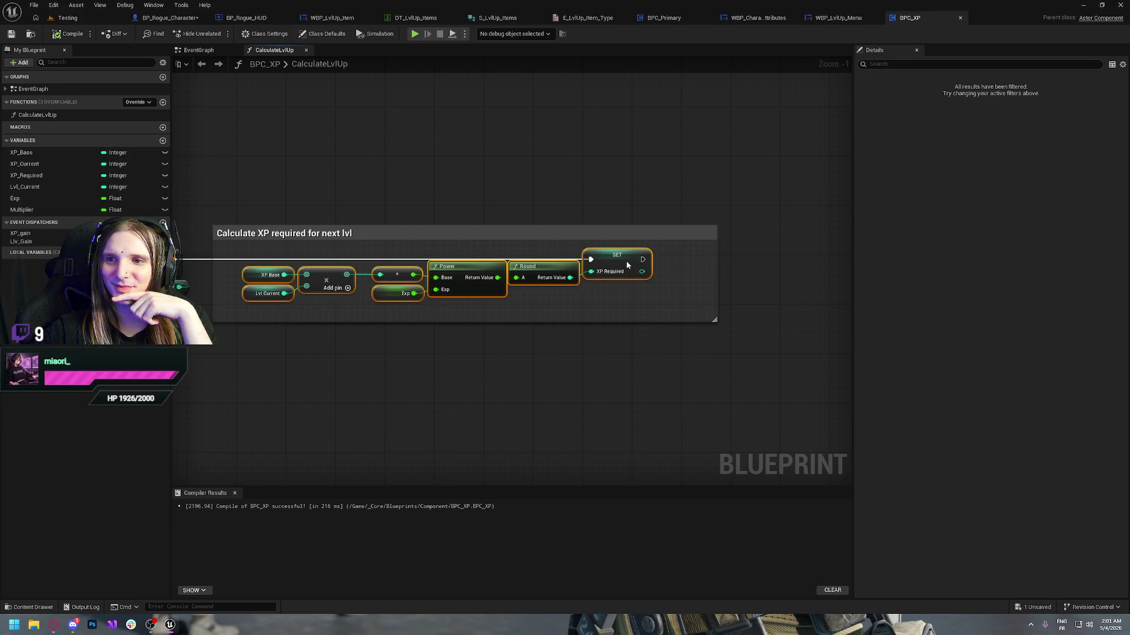
left_click(629, 397)
left_click_drag(725, 250, 687, 249)
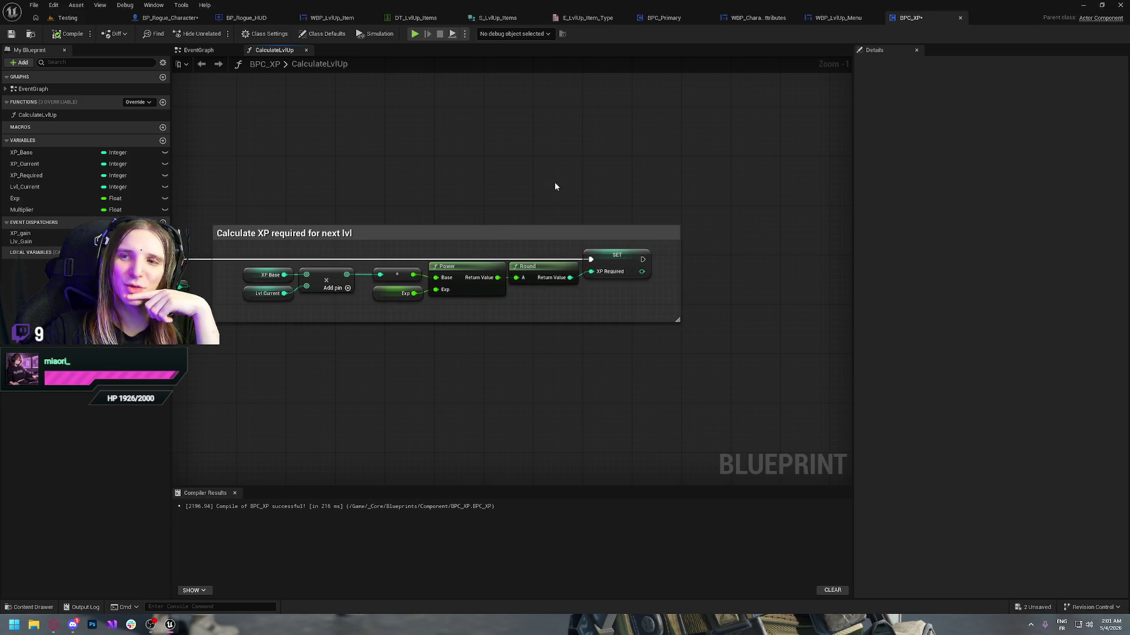
left_click(70, 34)
- Switch to BP_Rogue_Character and compile it, showing the Lvl Up section
mouse_move(463, 93)
left_mouse_down()
mouse_move(597, 194)
mouse_move(748, 212)
mouse_move(724, 182)
left_mouse_up()
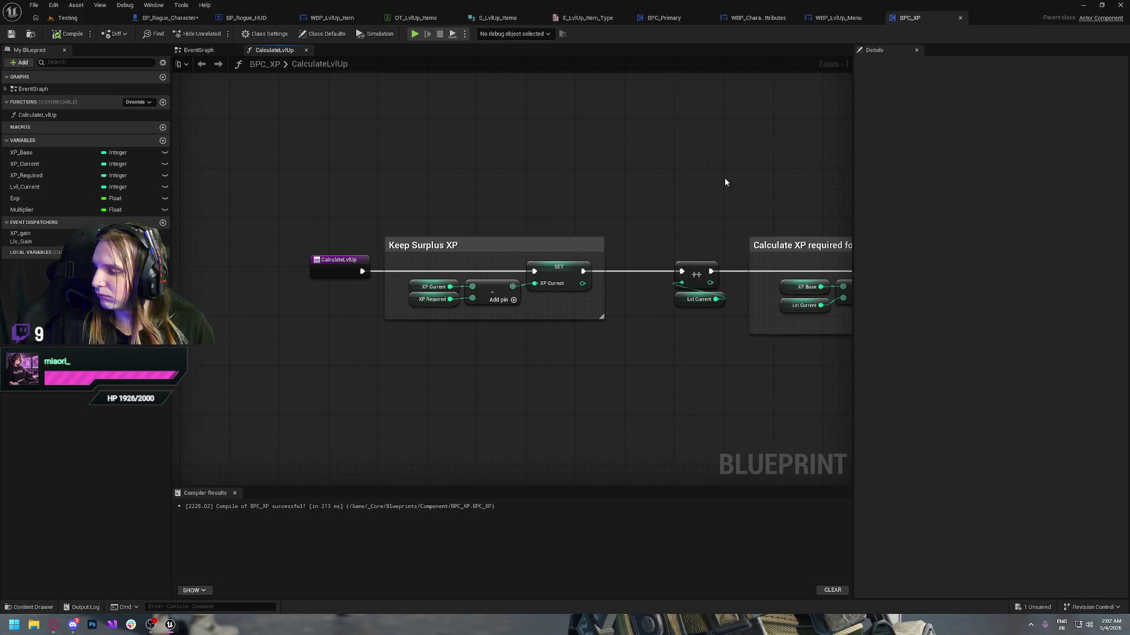
mouse_move(379, 120)
left_mouse_down()
mouse_move(513, 204)
mouse_move(512, 162)
mouse_move(580, 187)
mouse_move(329, 157)
mouse_move(581, 188)
mouse_move(575, 202)
mouse_move(424, 182)
left_mouse_up()
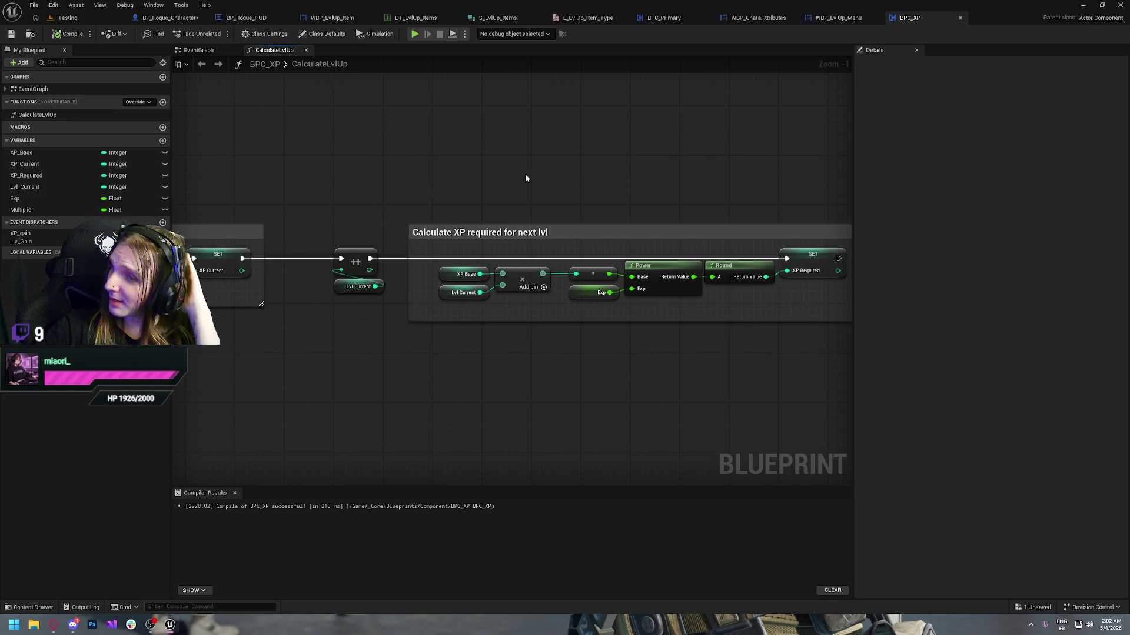
left_click_drag(494, 180, 423, 164)
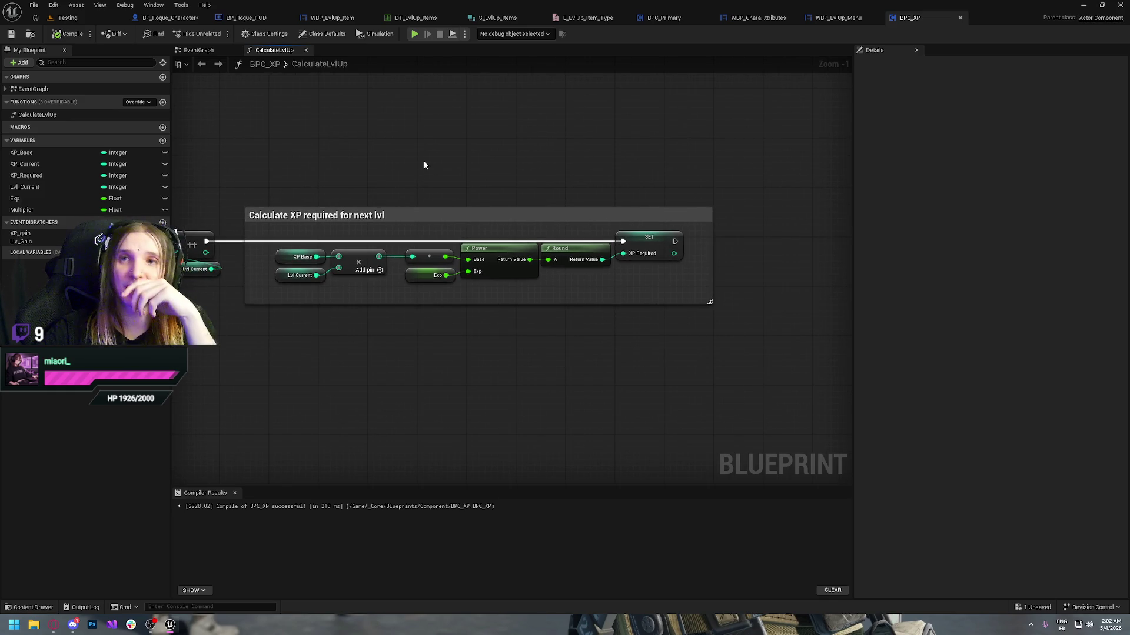
left_click(167, 17)
left_click(66, 37)
mouse_move(586, 223)
left_mouse_down()
mouse_move(763, 189)
mouse_move(772, 257)
mouse_move(498, 223)
left_mouse_up()
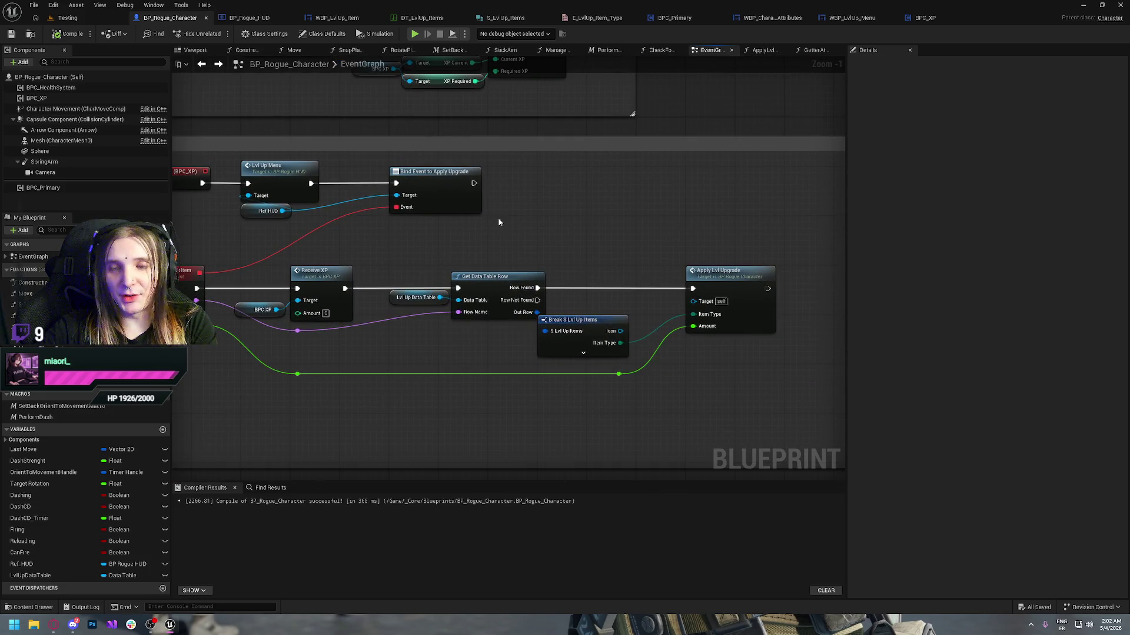
- Look through E_LvlUp_Item_Type, BPC_Primary and BPC_XP's Keep Surplus XP section, then close BPC_XP
mouse_move(497, 222)
left_mouse_down()
mouse_move(460, 225)
mouse_move(483, 237)
left_mouse_up()
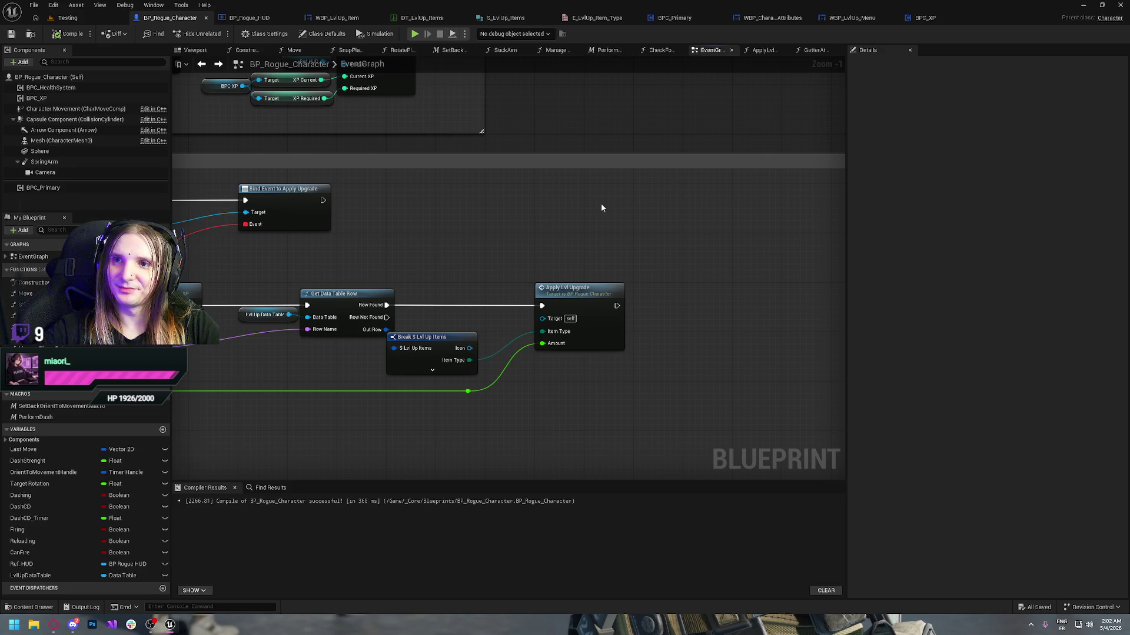
left_click(593, 18)
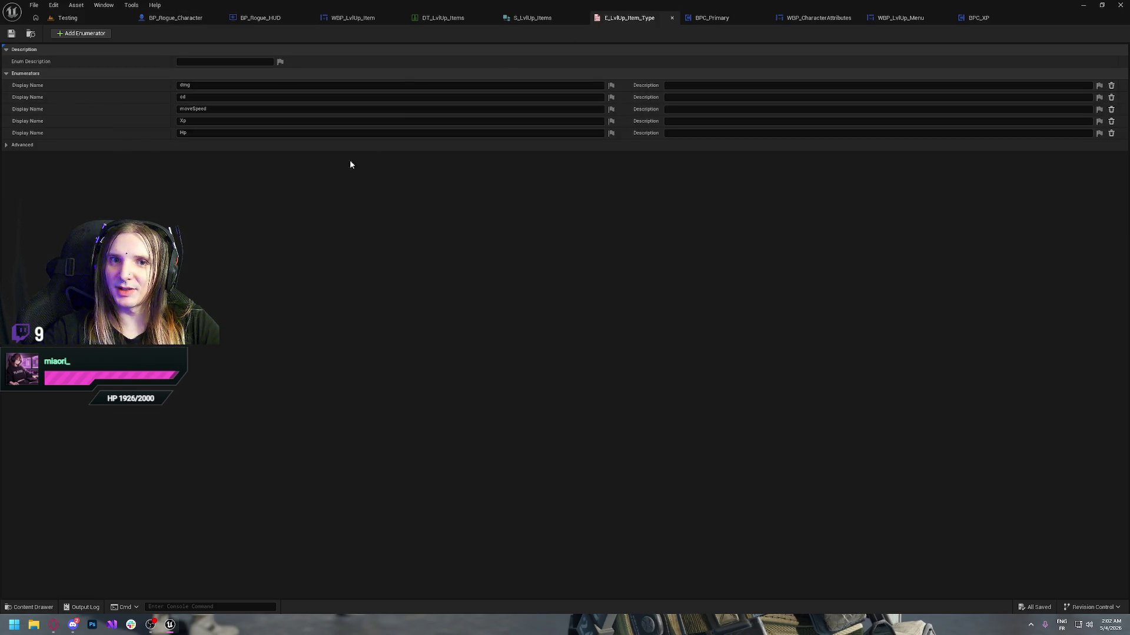
left_click(712, 18)
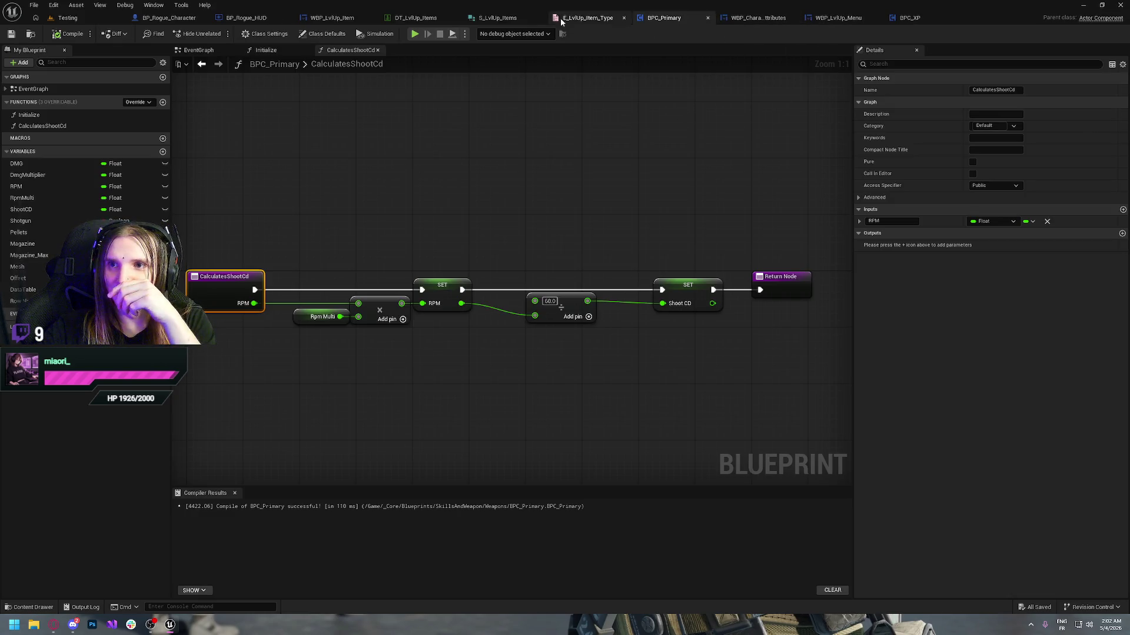
left_click(952, 20)
mouse_move(769, 69)
left_mouse_down()
mouse_move(817, 137)
mouse_move(738, 196)
mouse_move(432, 192)
left_mouse_up()
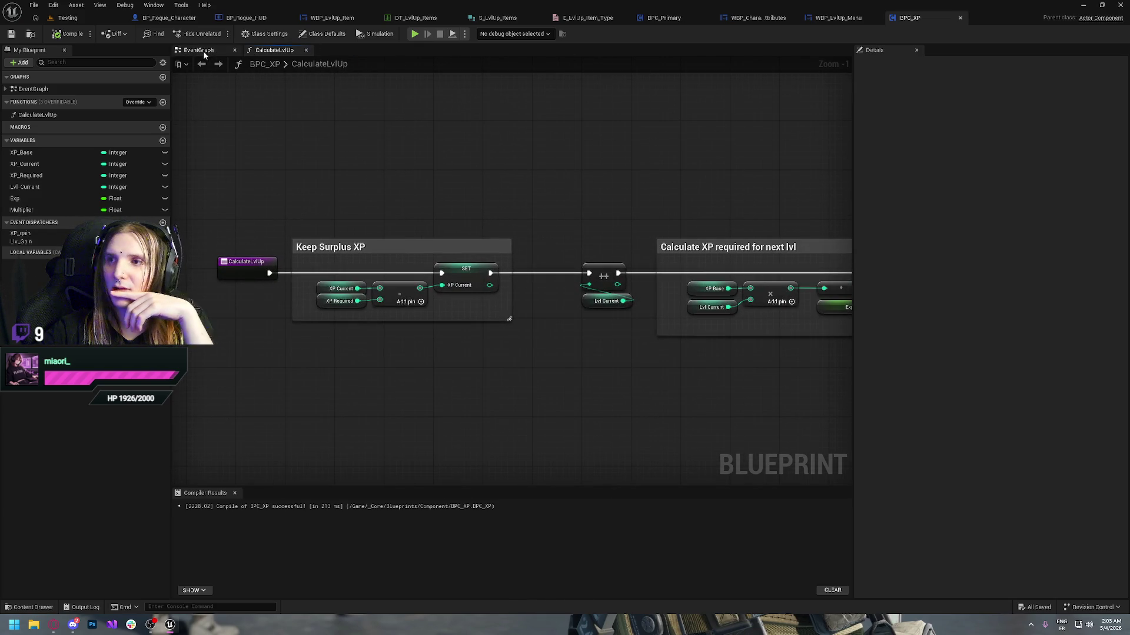
left_click(960, 17)
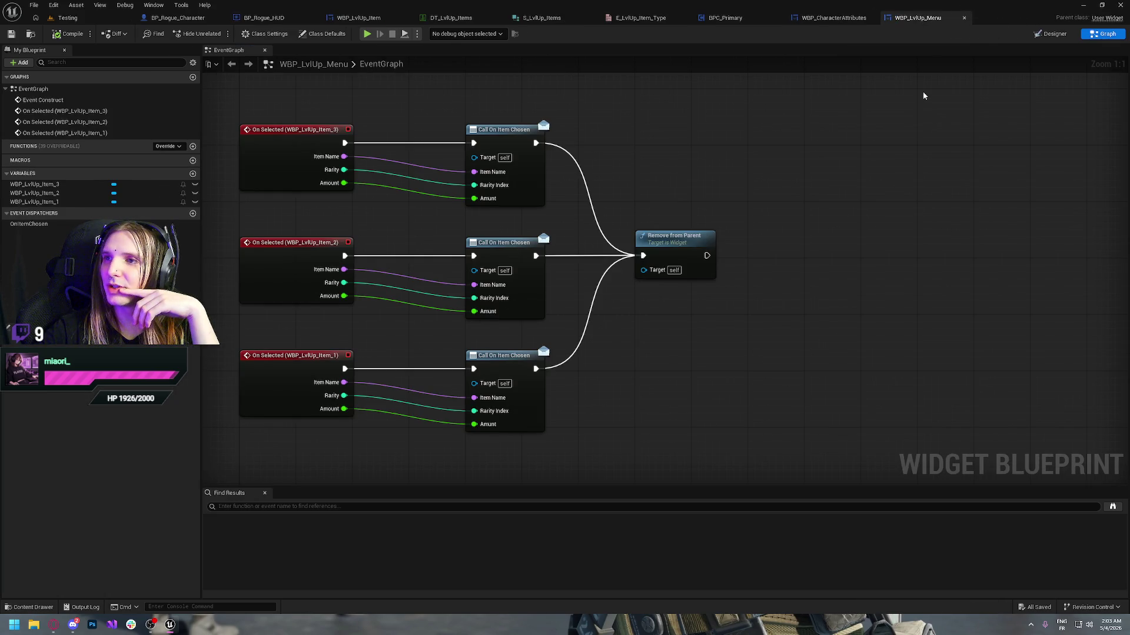
- Close WBP_LvlUp_Menu and switch to WBP_CharacterAttributes' EventGraph
mouse_move(358, 88)
left_mouse_down()
mouse_move(429, 182)
mouse_move(431, 123)
left_mouse_up()
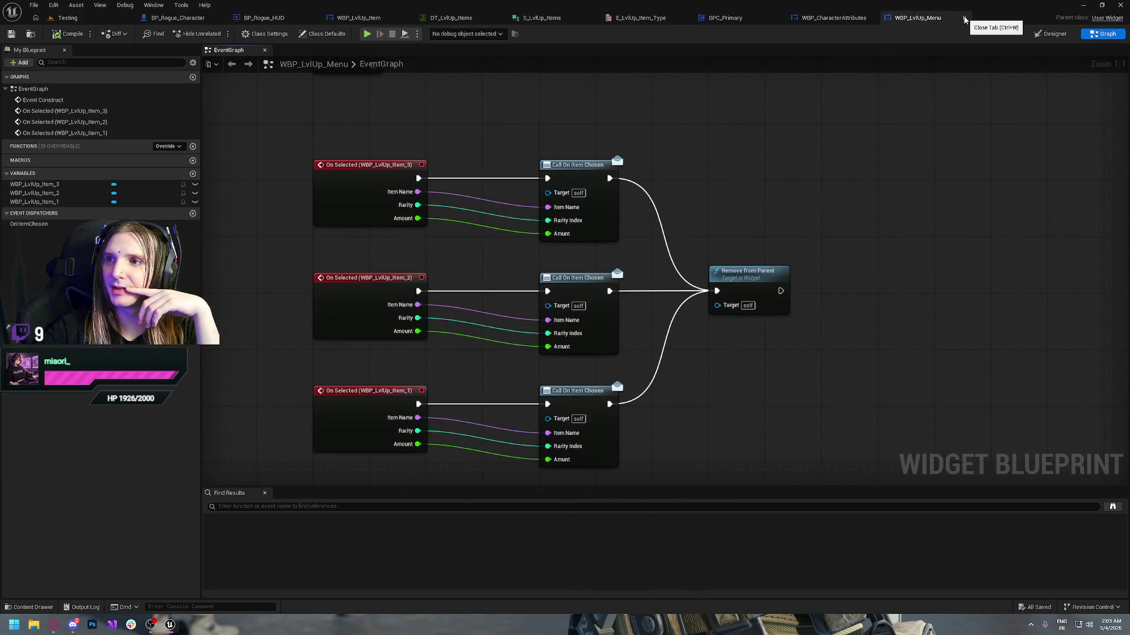
left_click(965, 19)
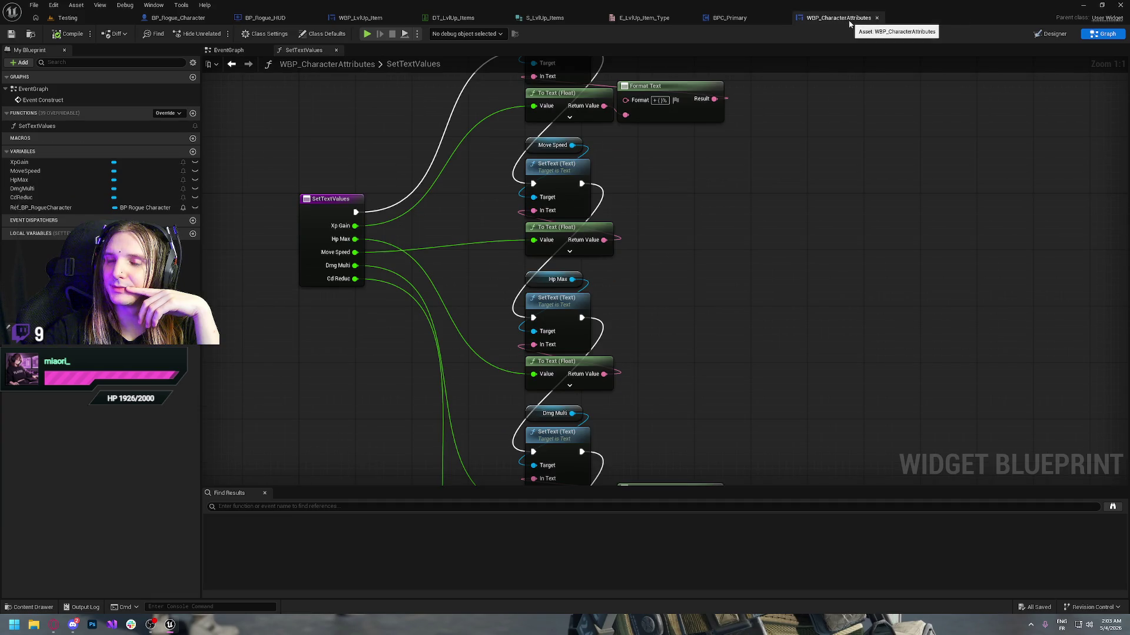
mouse_move(736, 197)
left_mouse_down()
mouse_move(717, 308)
mouse_move(706, 267)
mouse_move(633, 194)
mouse_move(729, 258)
left_mouse_up()
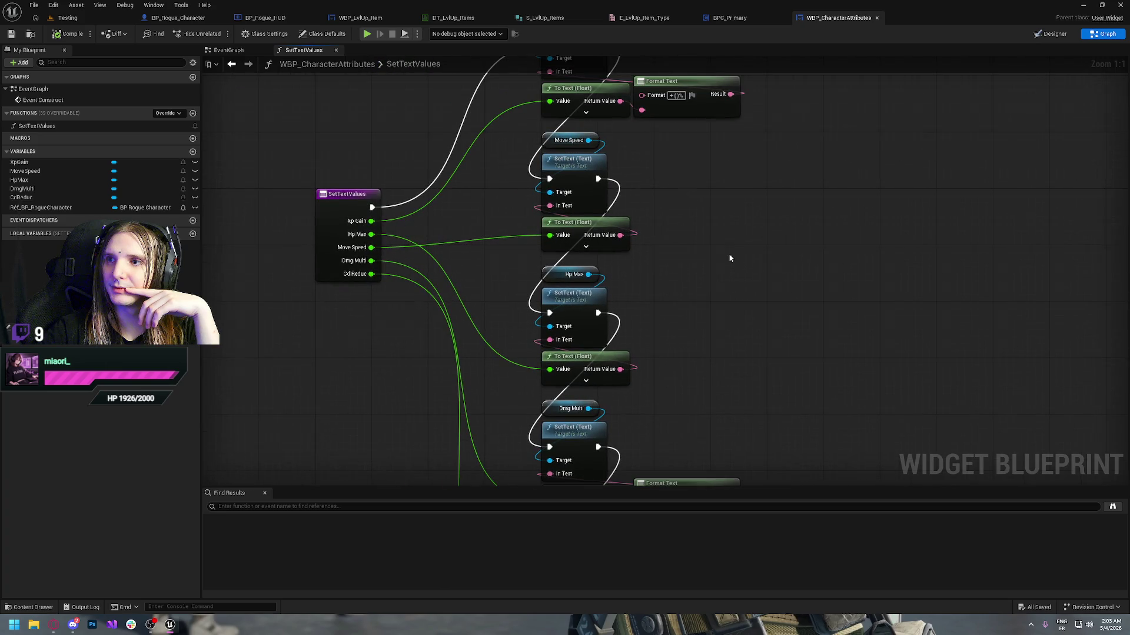
left_click(235, 50)
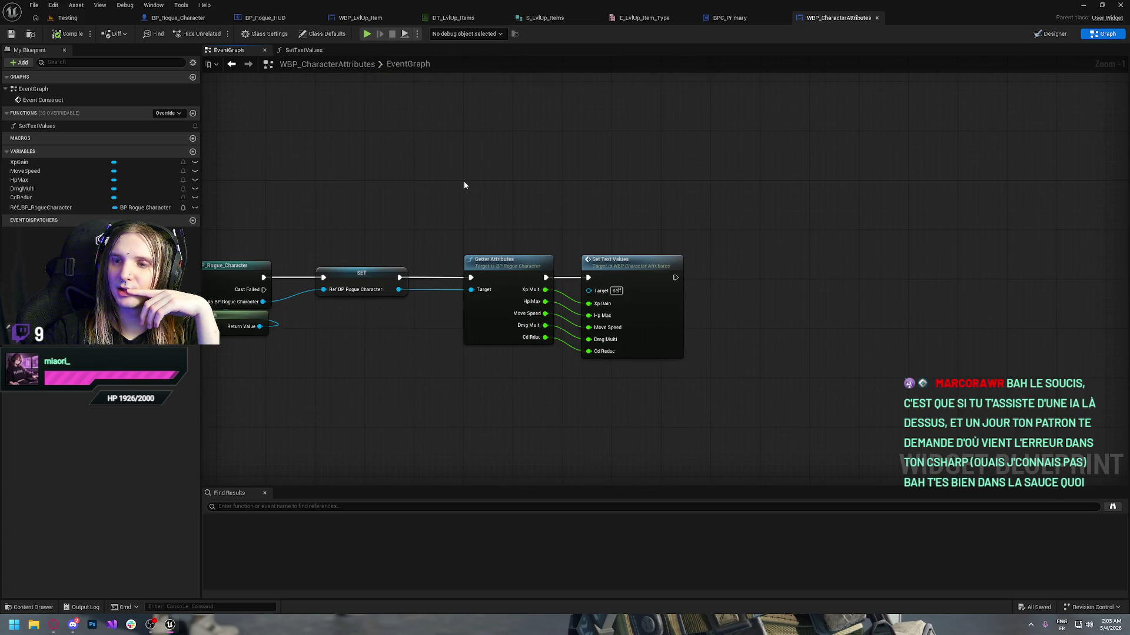
left_click_drag(464, 185, 664, 211)
left_click_drag(773, 232, 497, 219)
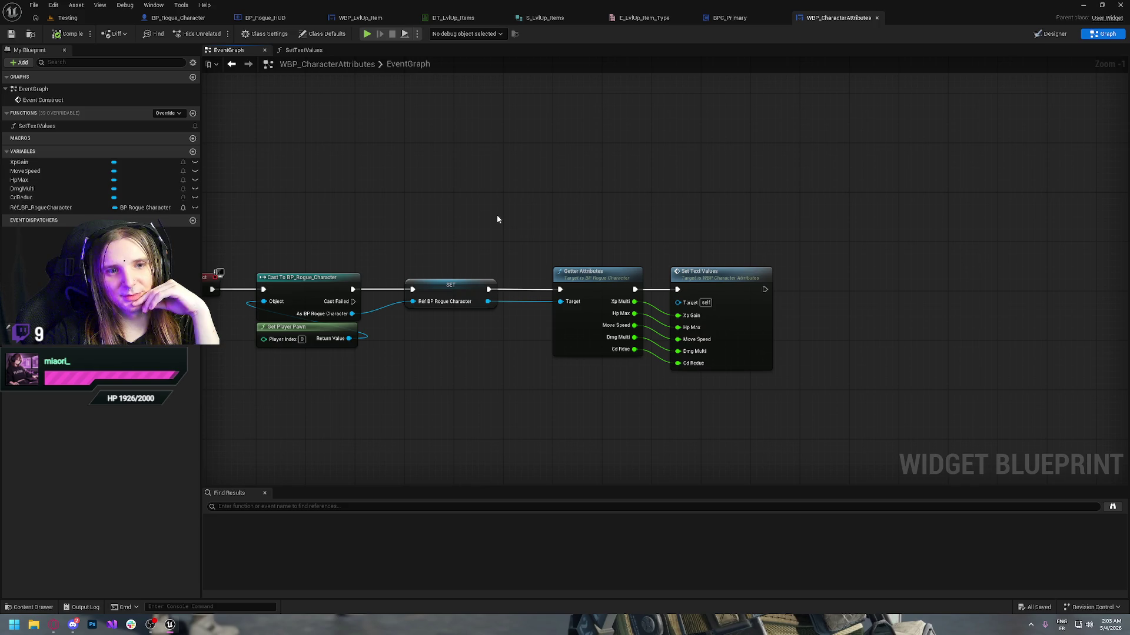
left_click_drag(436, 156, 559, 242)
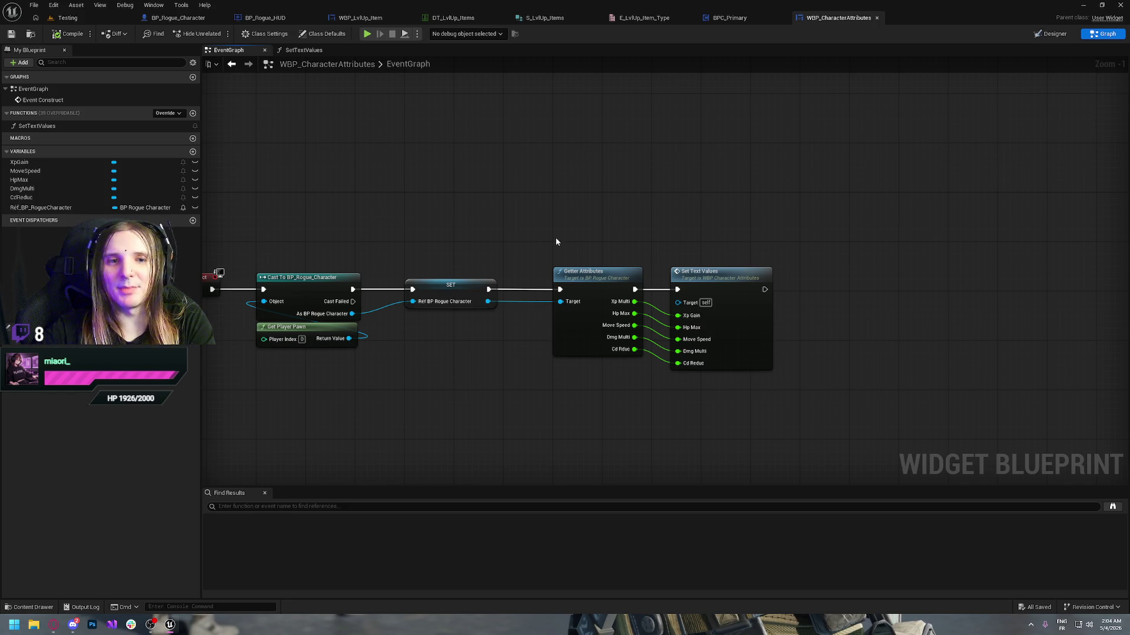
left_click_drag(466, 180, 559, 230)
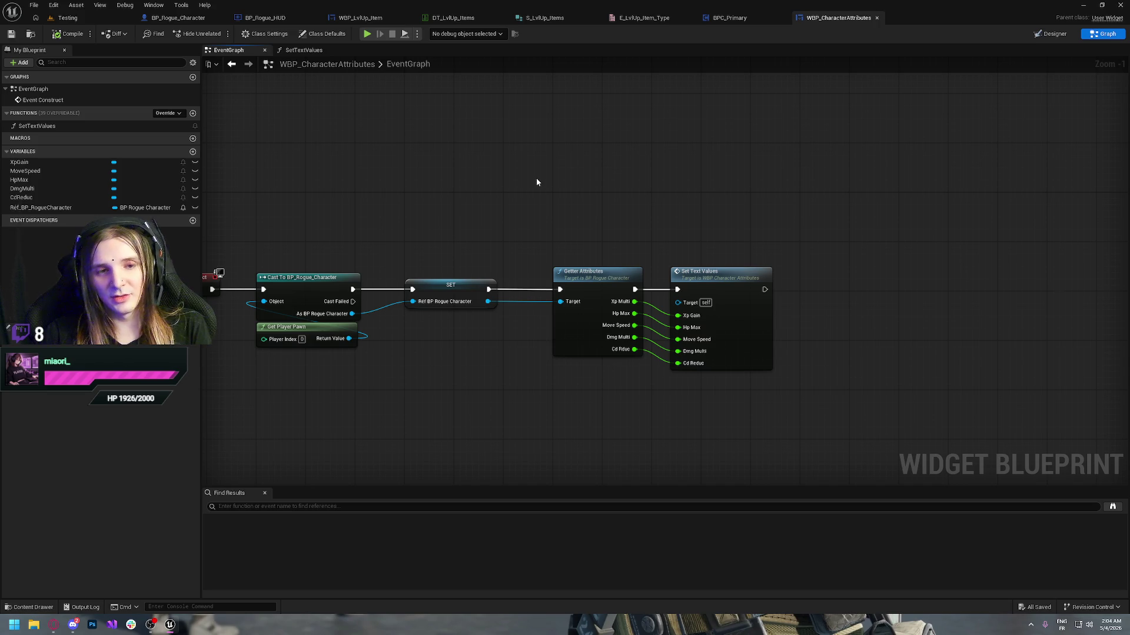
left_click_drag(720, 284, 750, 281)
- Save WBP_CharacterAttributes with the repositioned Set Text Values node
left_click(584, 193)
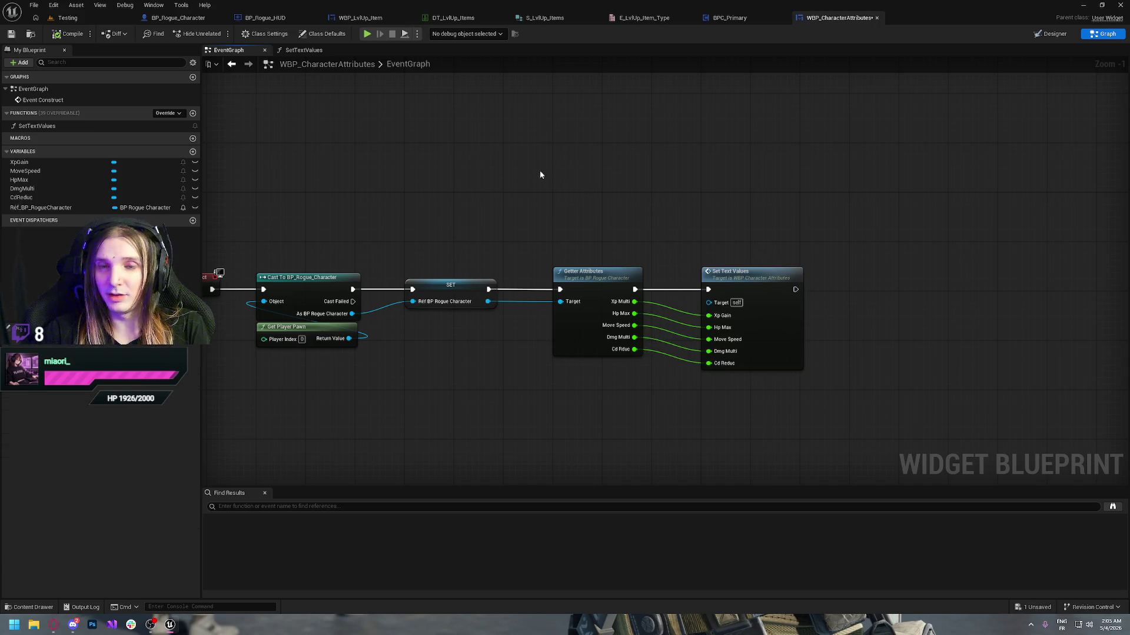
key("ctrl+s")
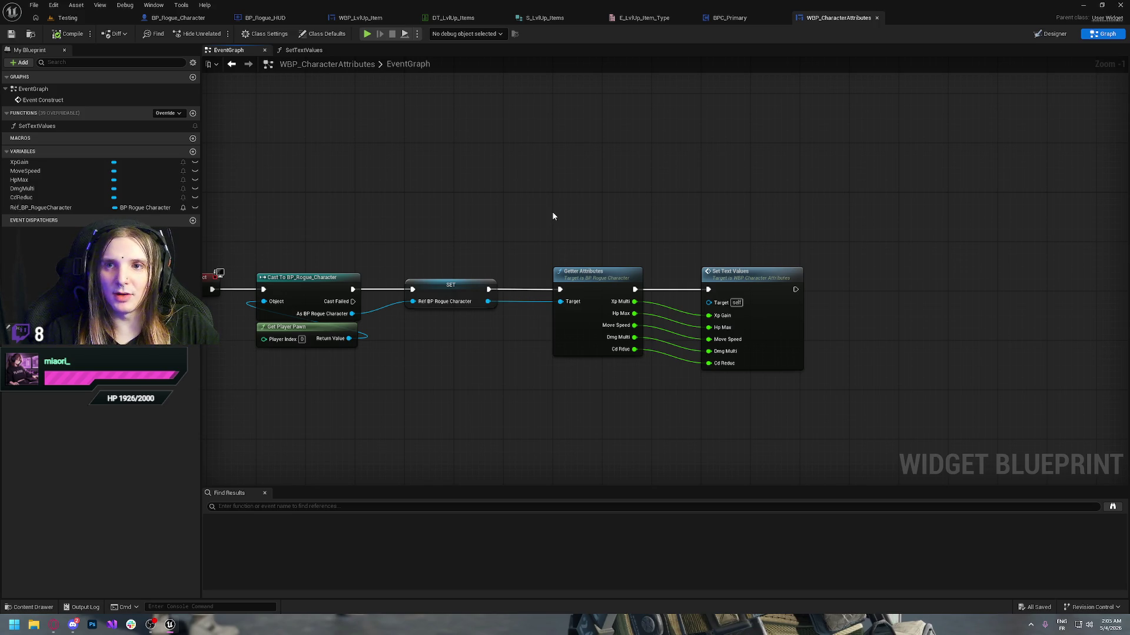
left_click_drag(423, 142, 484, 195)
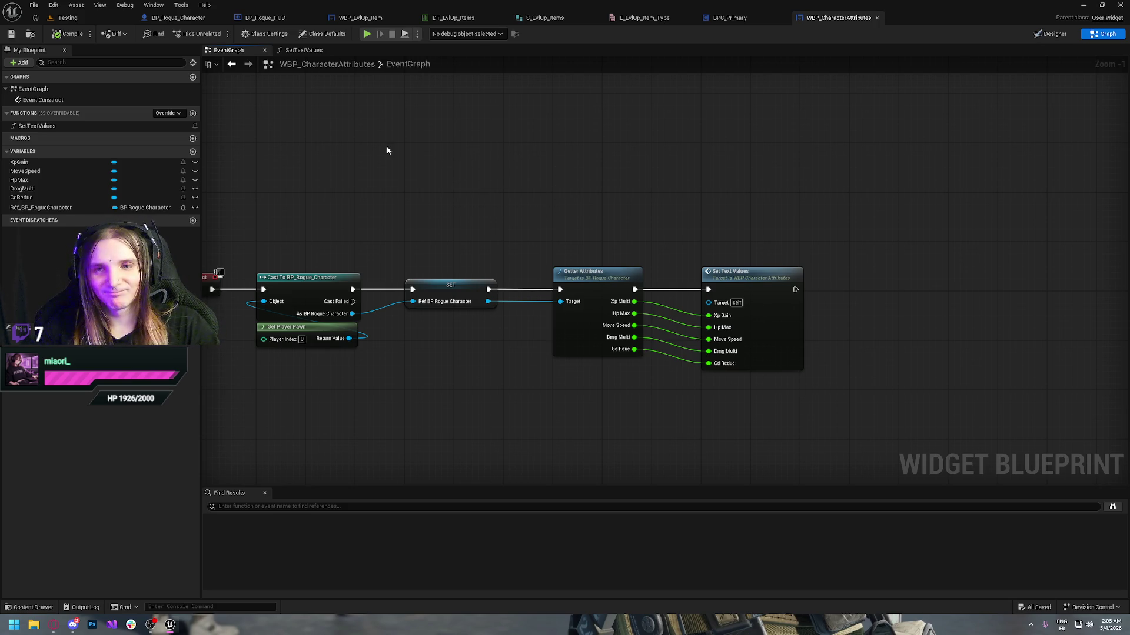
mouse_move(457, 194)
left_mouse_down()
mouse_move(503, 227)
mouse_move(409, 194)
left_mouse_up()
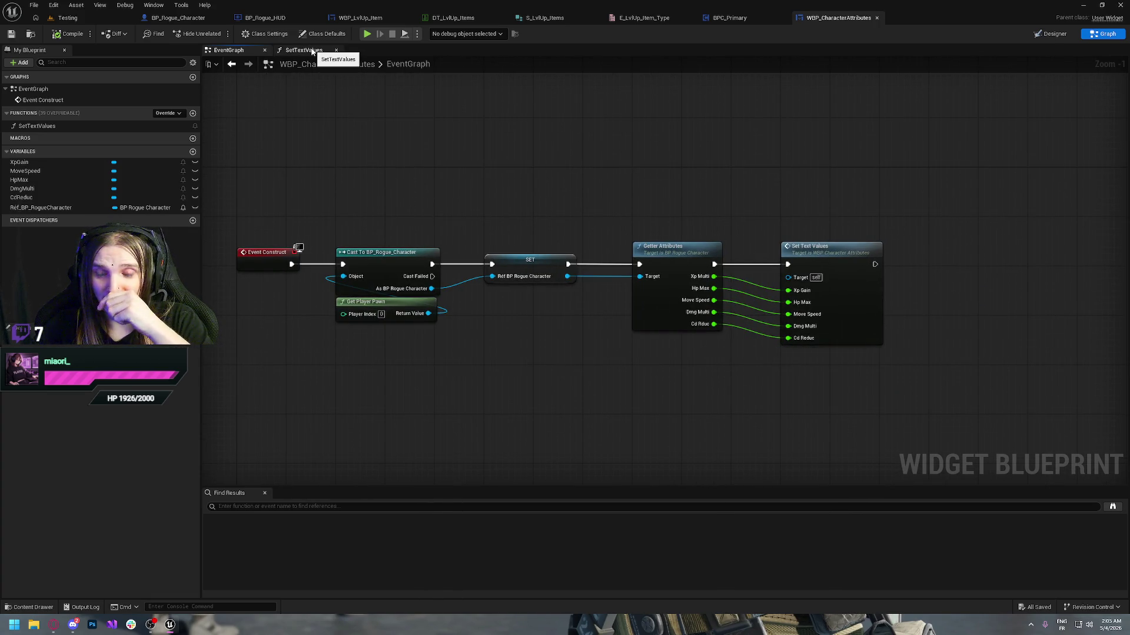
- Inspect the SetTextValues function graph and return to the EventGraph
left_click(312, 52)
mouse_move(735, 268)
left_mouse_down()
mouse_move(697, 168)
mouse_move(742, 266)
mouse_move(334, 100)
left_mouse_up()
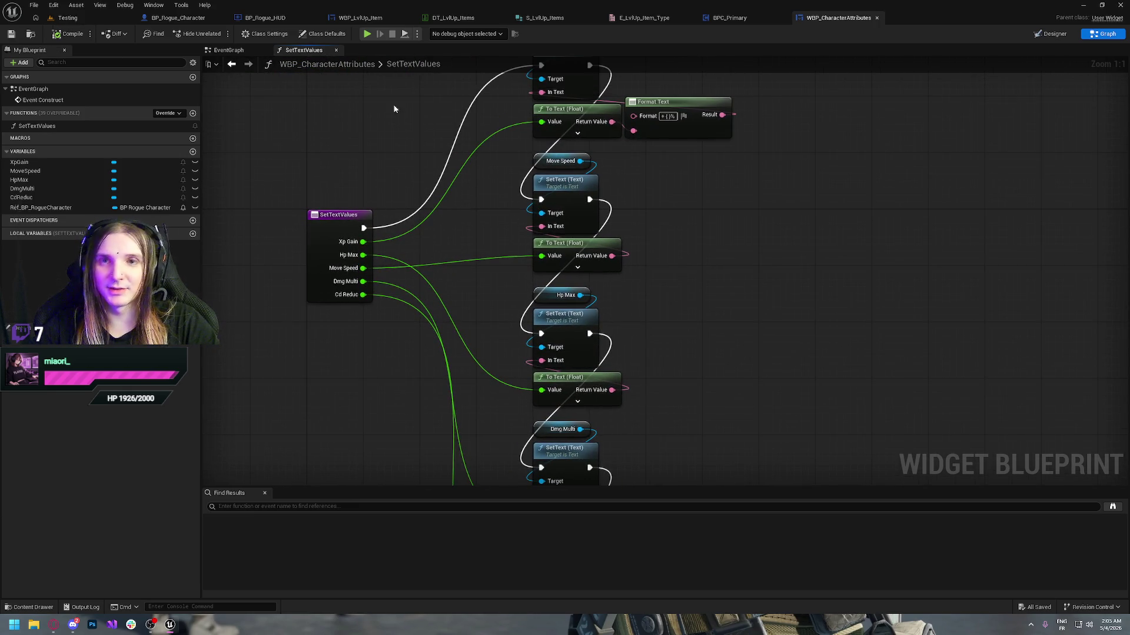
key("alt+Left")
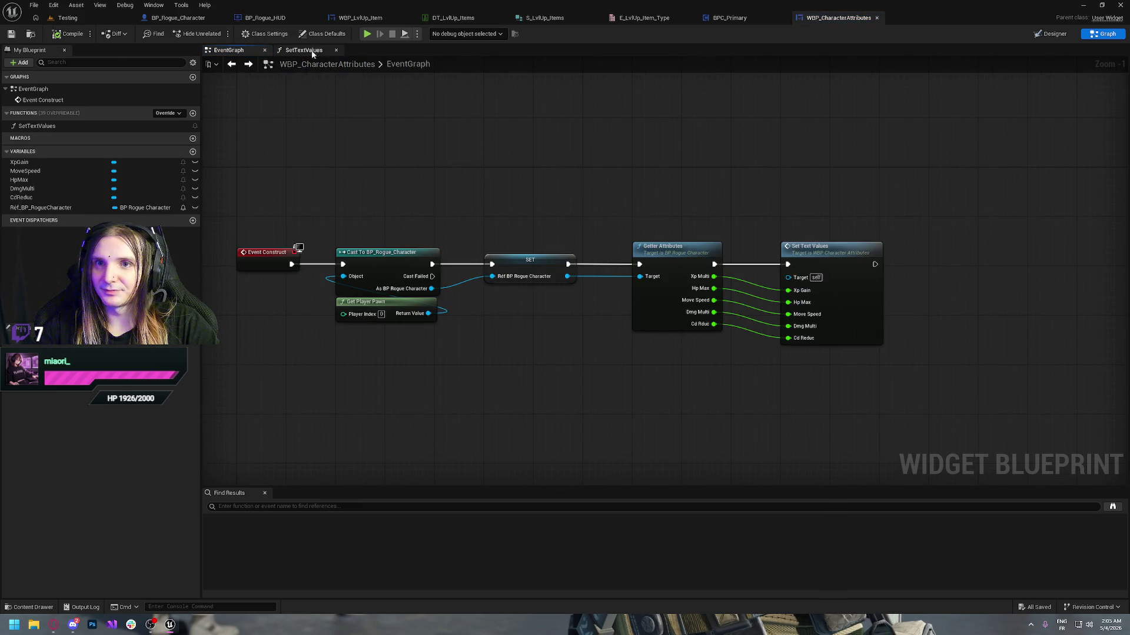
left_click_drag(743, 208, 594, 213)
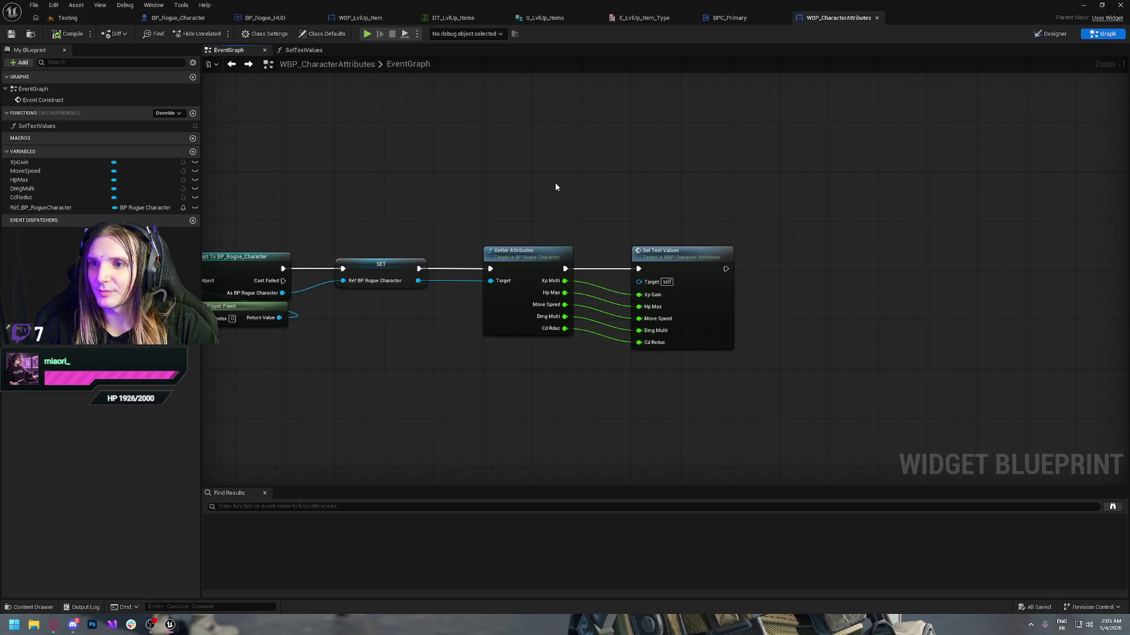
double_click(690, 263)
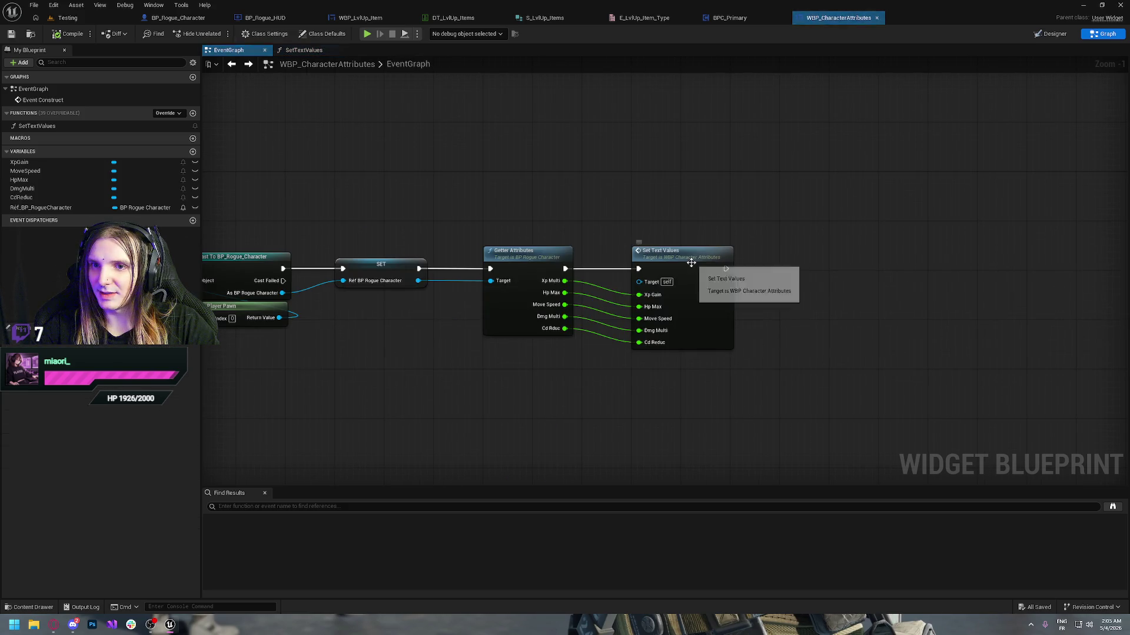
key("alt+Left")
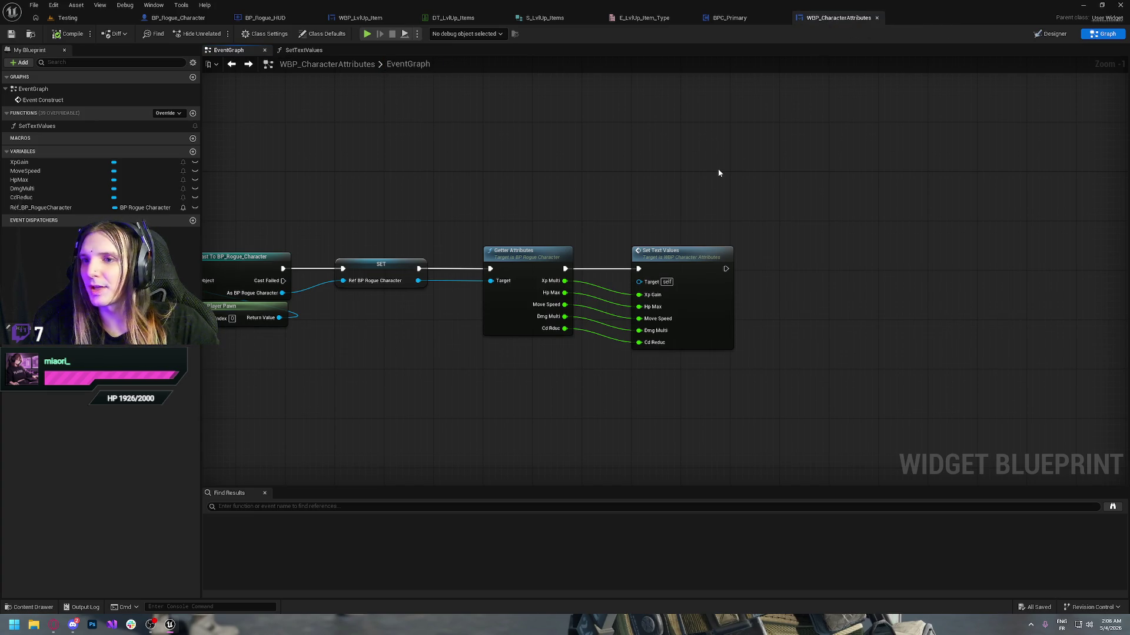
left_click(53, 625)
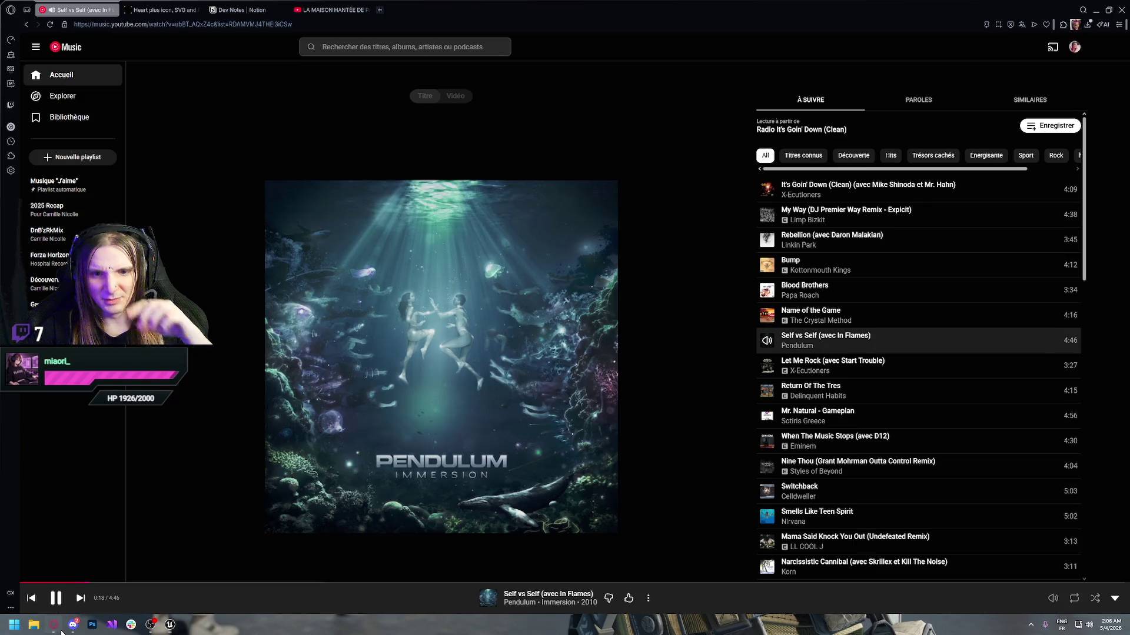
left_click(234, 7)
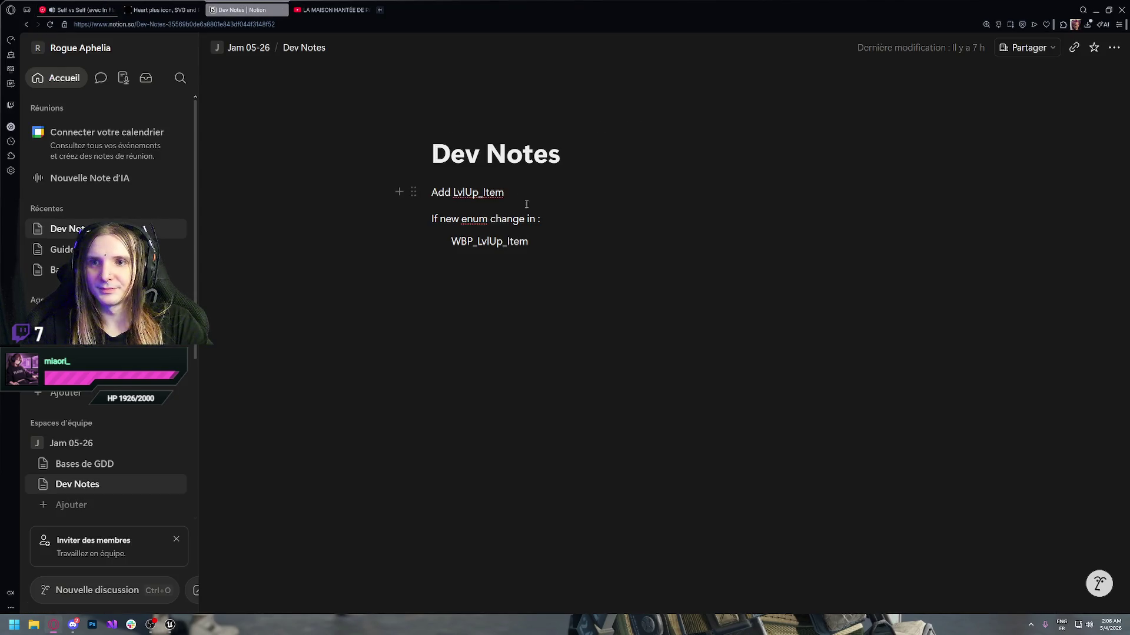
left_click_drag(553, 8, 156, 209)
key("alt+Tab")
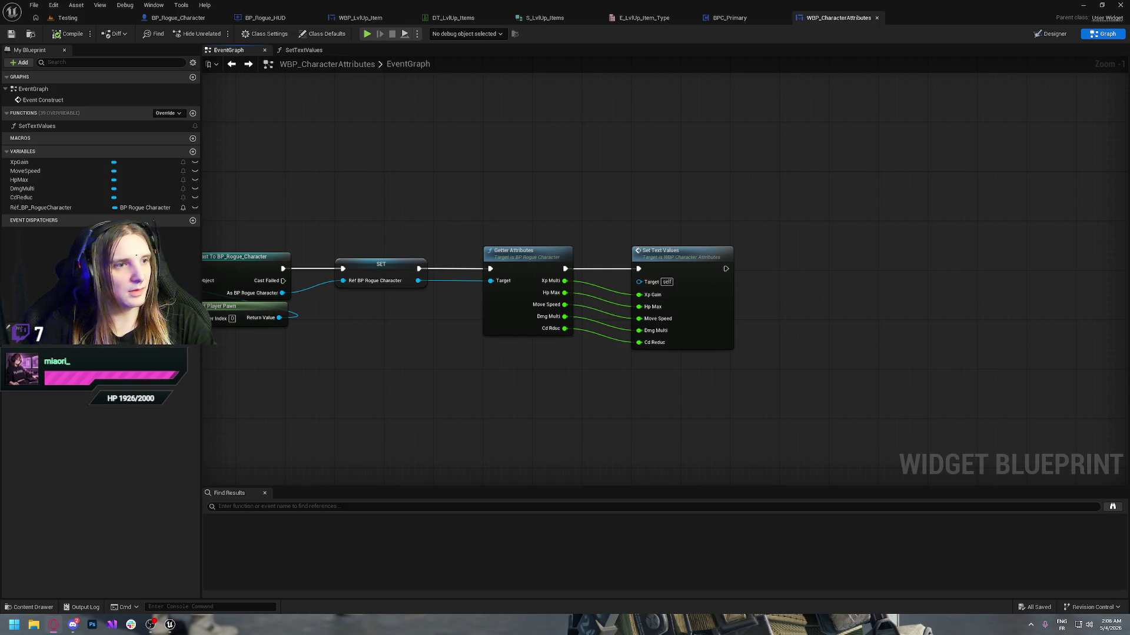
key("XF86AudioLowerVolume")
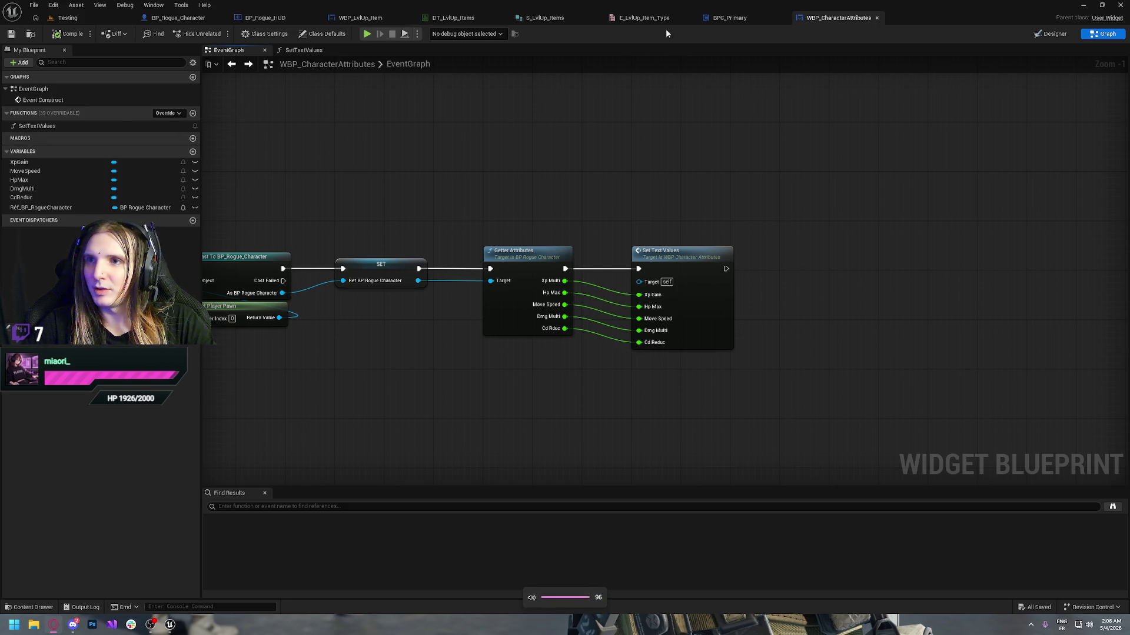
left_click(634, 18)
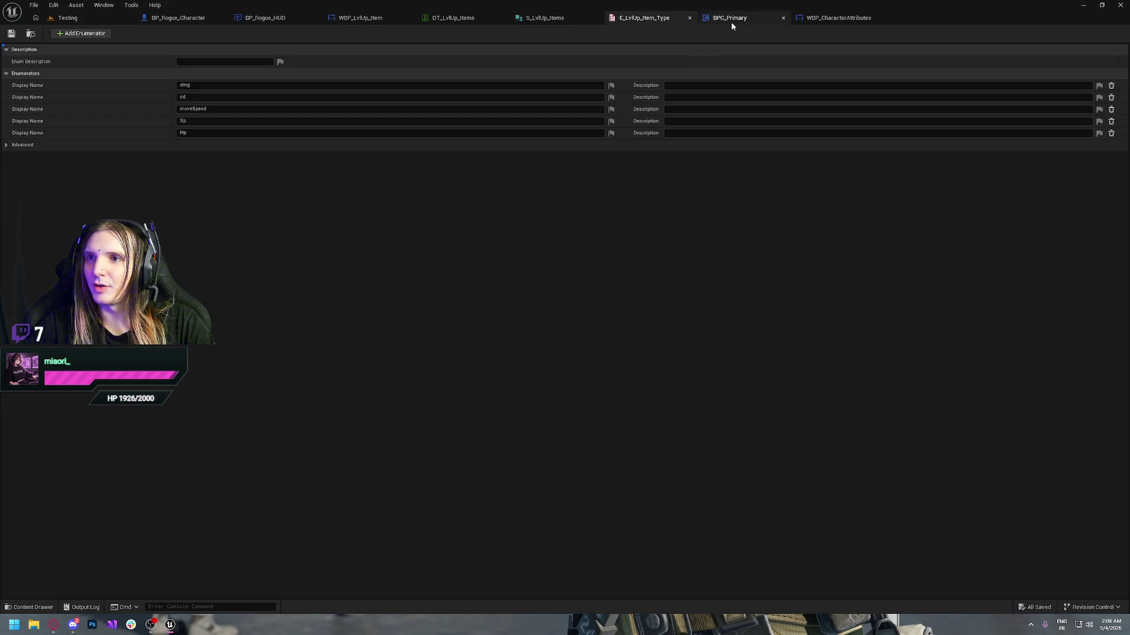
left_click(839, 18)
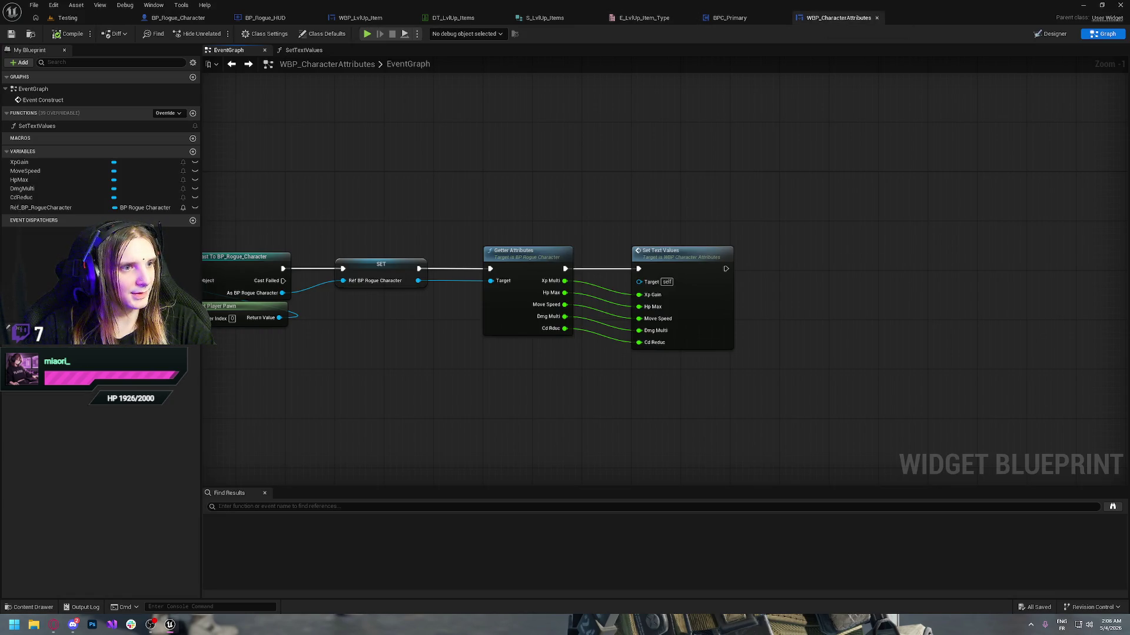
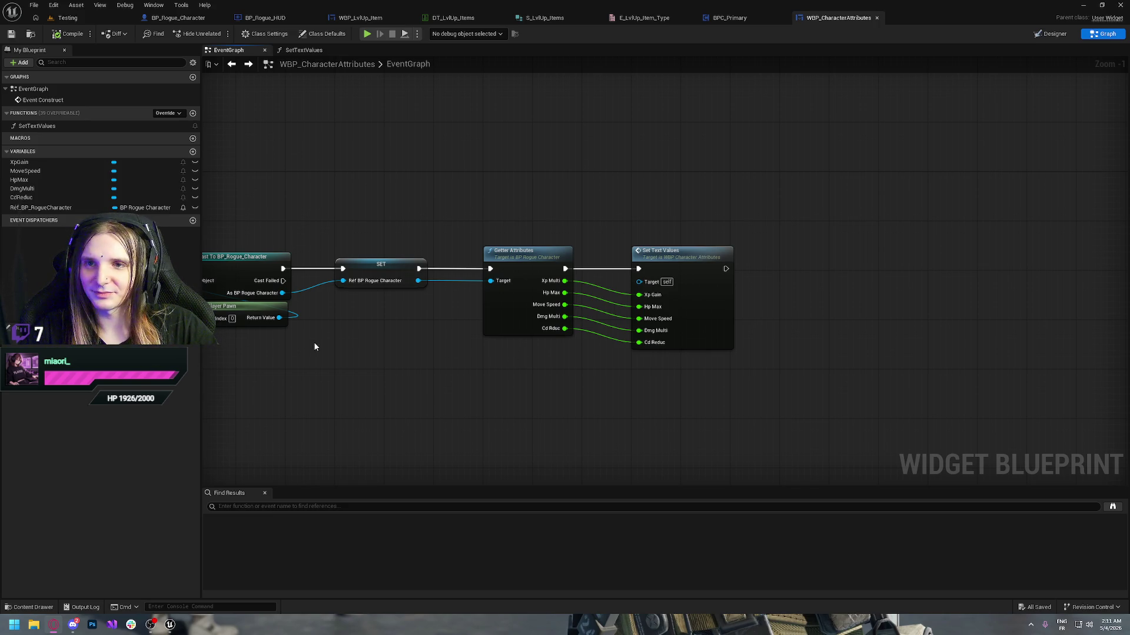
- In WBP_LvlUp_Item, go from the SetValues function into the DefineAmount function graph
left_click(360, 18)
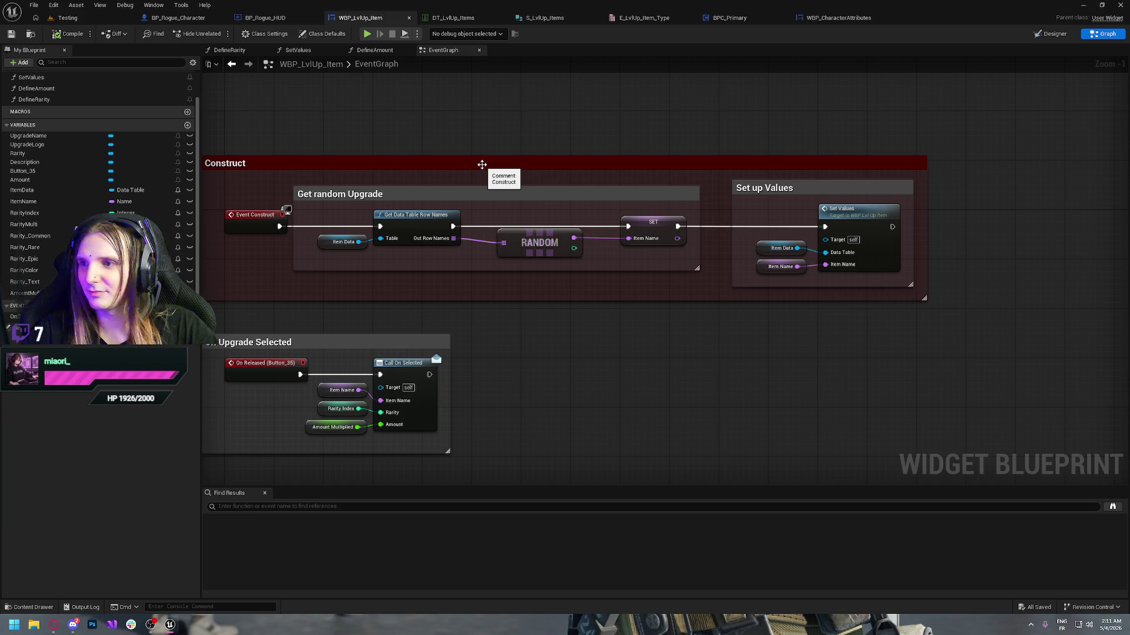
double_click(859, 227)
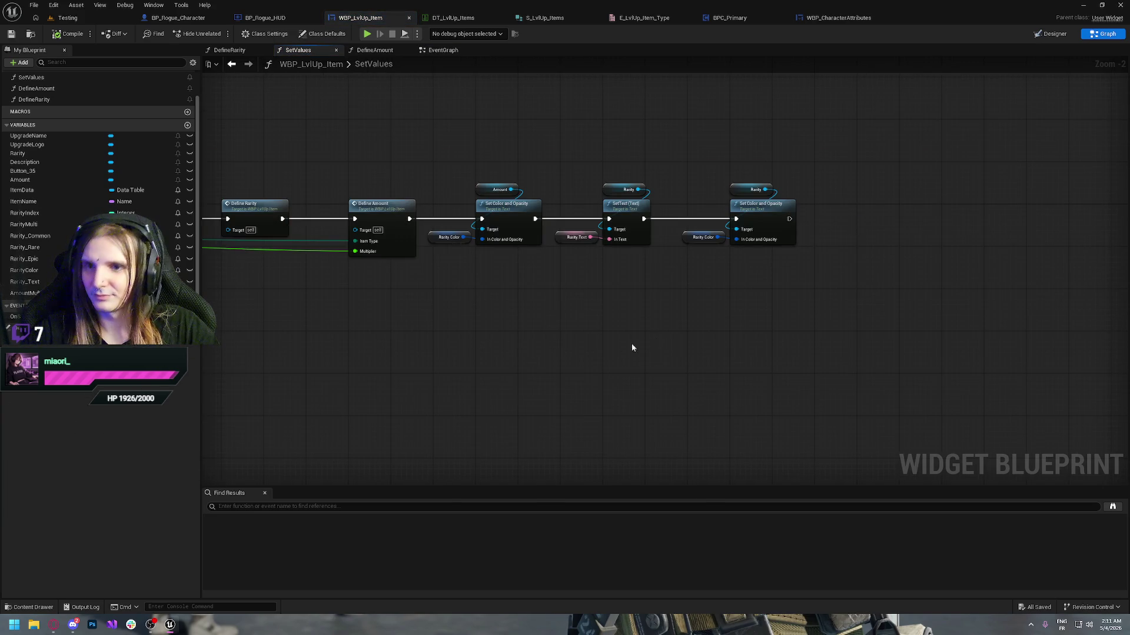
mouse_move(653, 402)
left_mouse_down()
mouse_move(626, 411)
mouse_move(803, 429)
mouse_move(462, 404)
mouse_move(658, 387)
mouse_move(640, 379)
left_mouse_up()
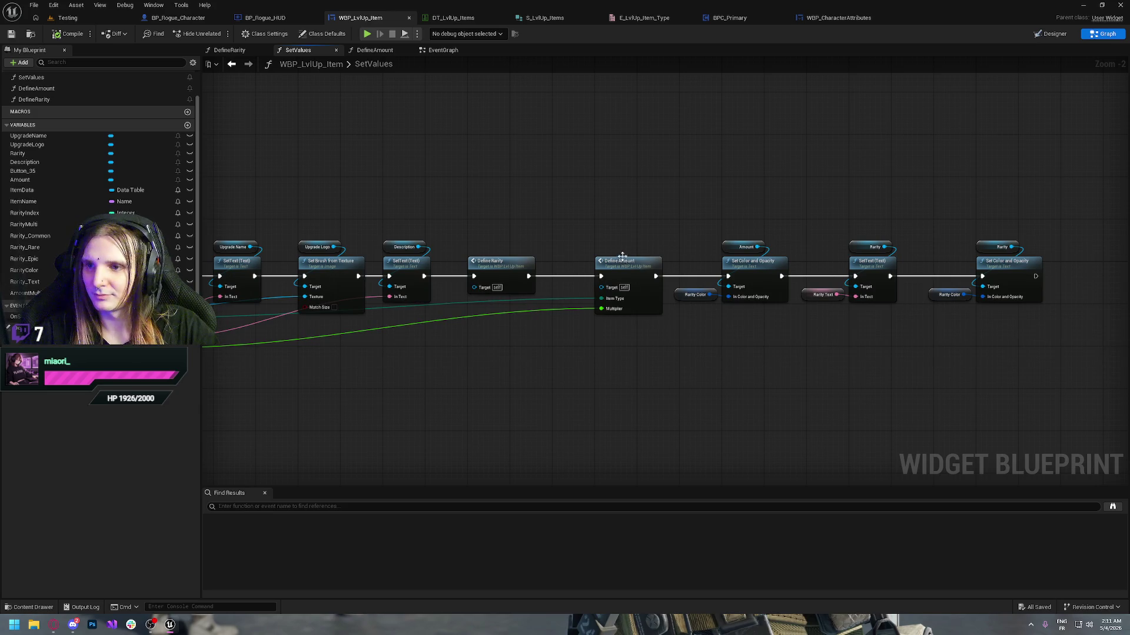
double_click(623, 261)
scroll(485, 278, "down", 1)
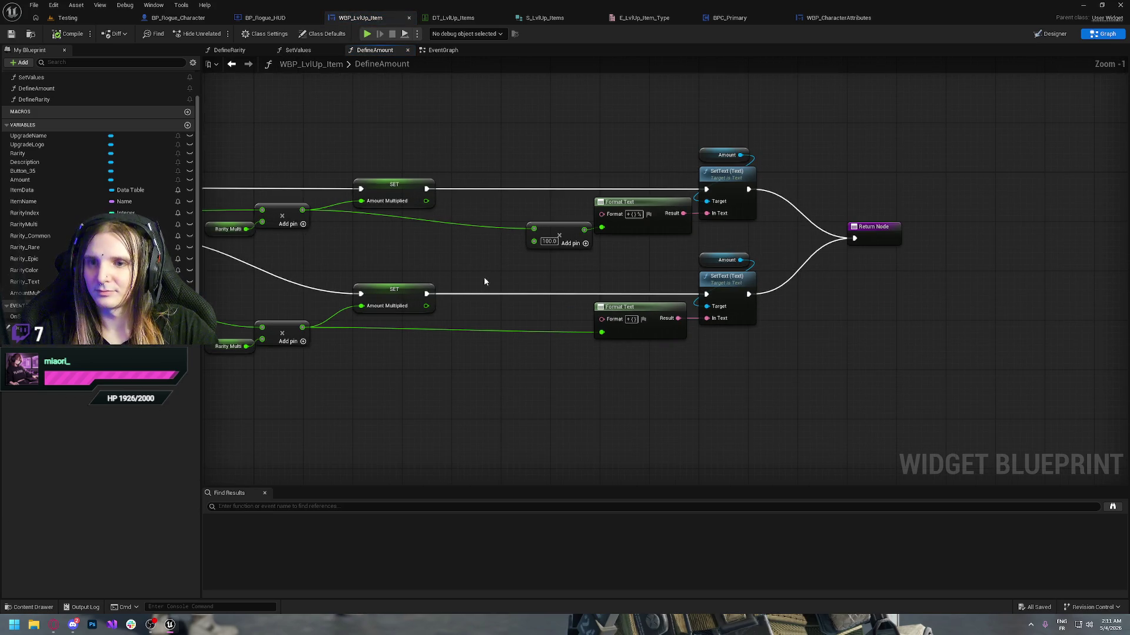
left_click_drag(485, 277, 609, 287)
left_click_drag(535, 273, 615, 297)
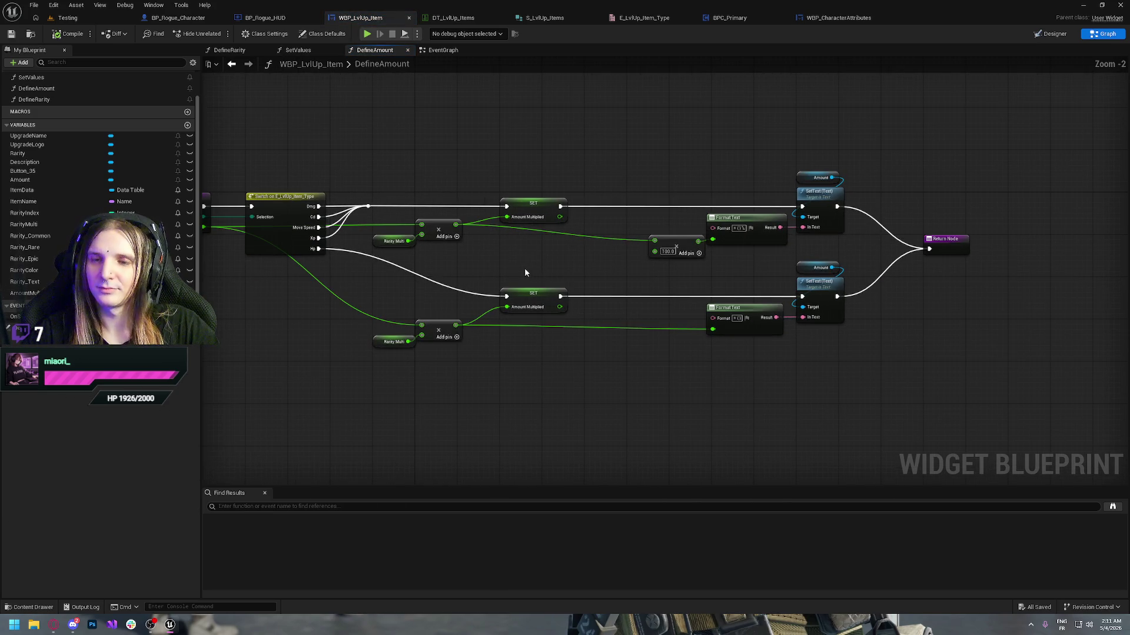
scroll(489, 220, "down", 1)
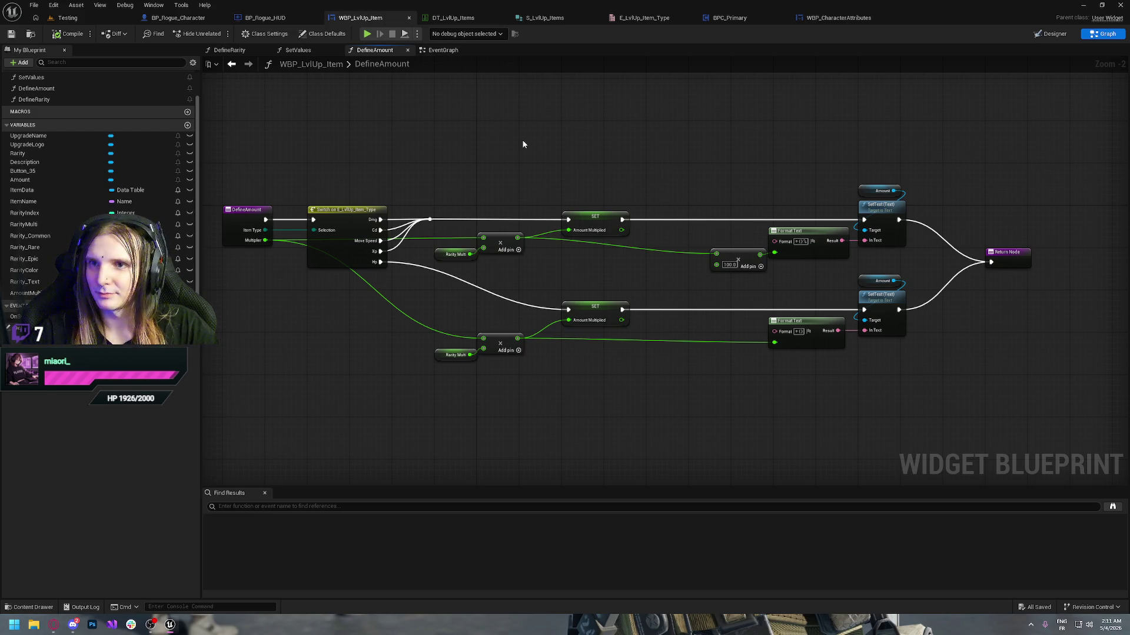
key("ctrl+space")
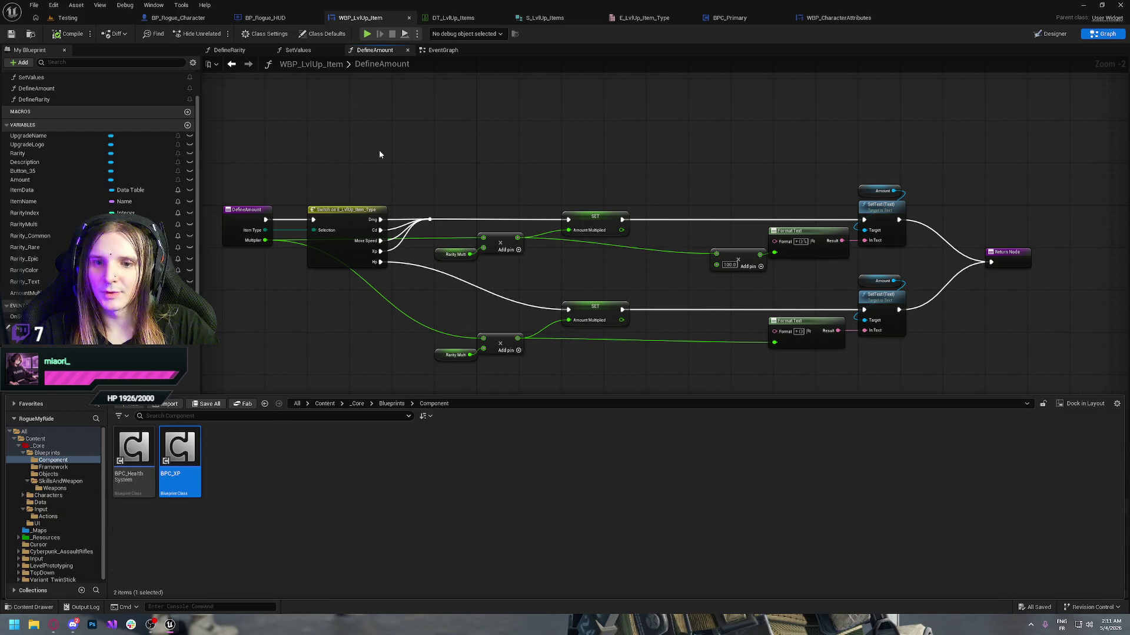
right_click(335, 369)
key("Escape")
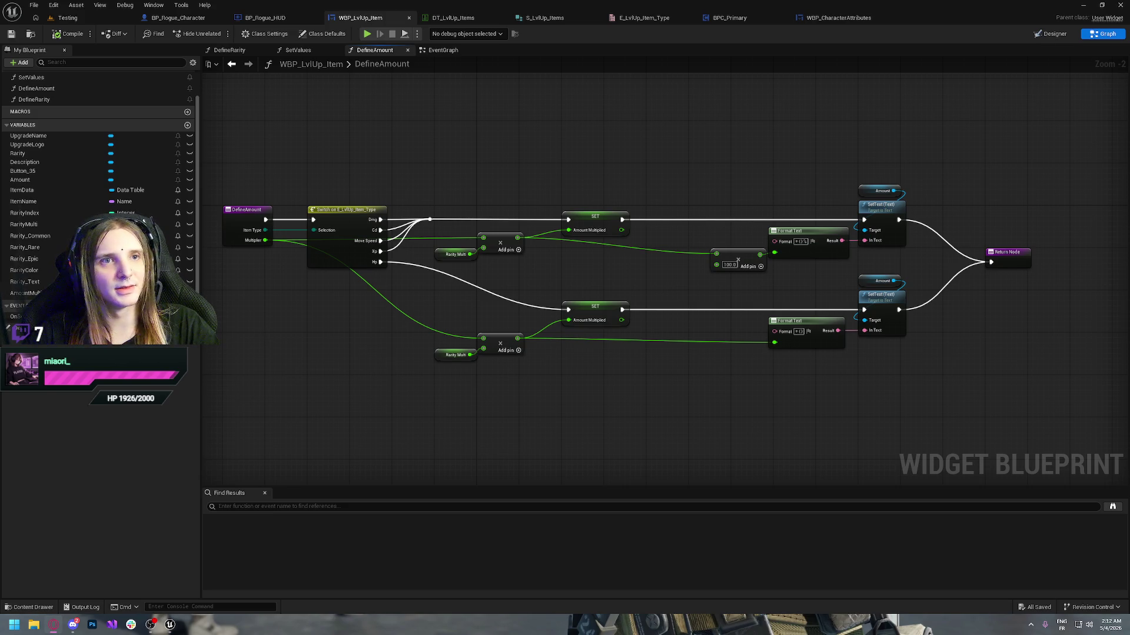
key("alt+Tab")
key("alt+Tab")
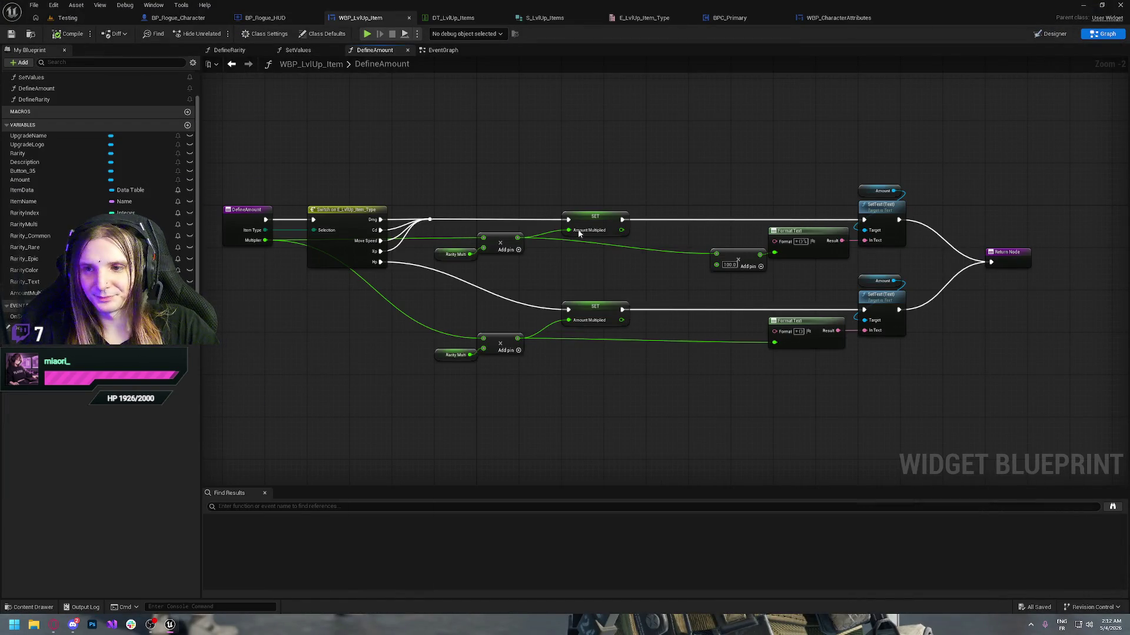
left_click(64, 34)
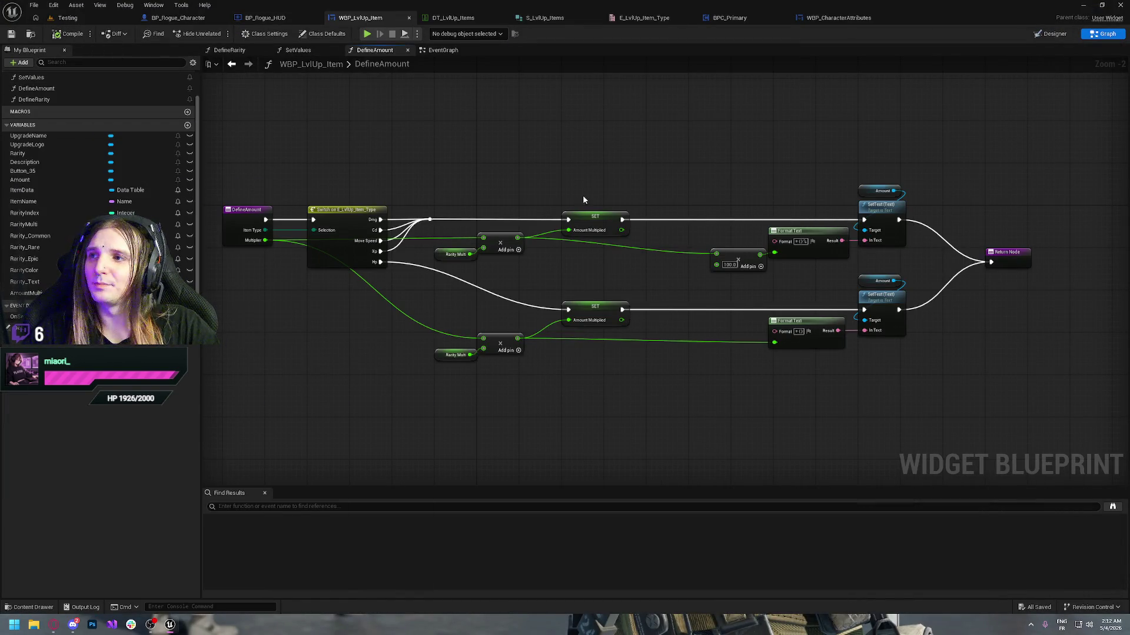
scroll(610, 154, "down", 1)
scroll(657, 167, "up", 1)
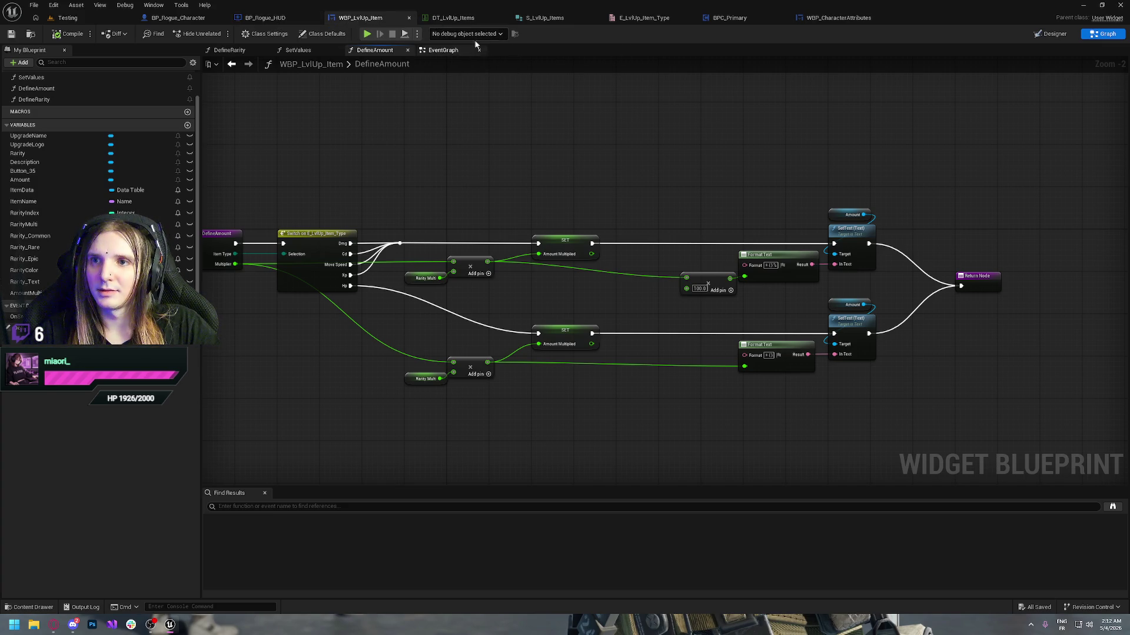
left_click(51, 630)
- Add and remove an empty bullet in Dev Notes, then minimize the browser back to Unreal
left_click(241, 10)
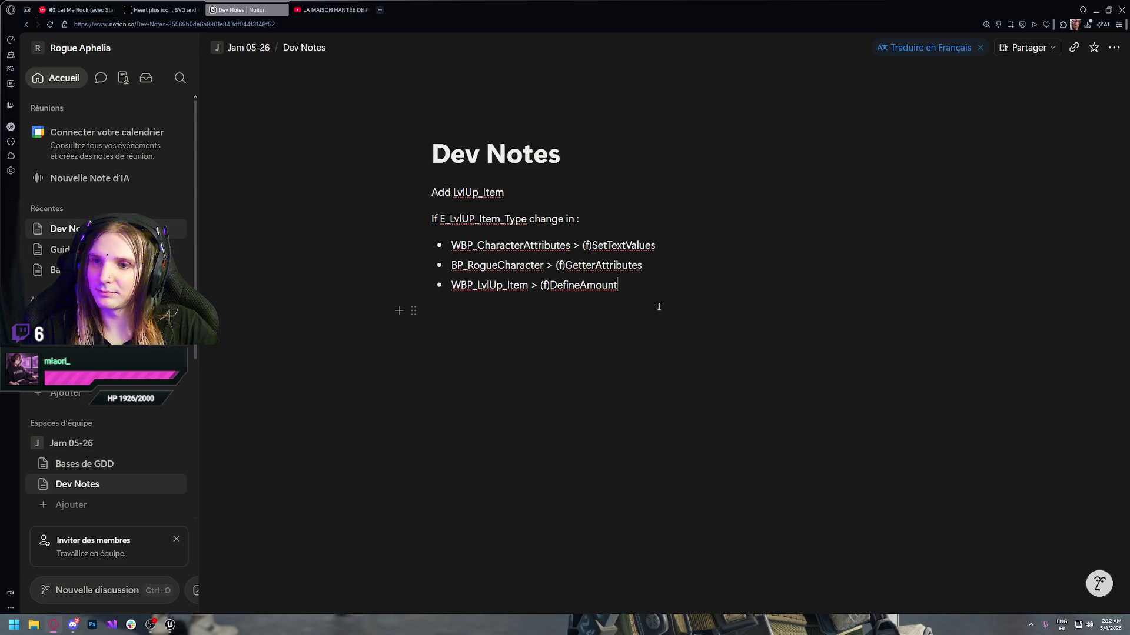
key("Return")
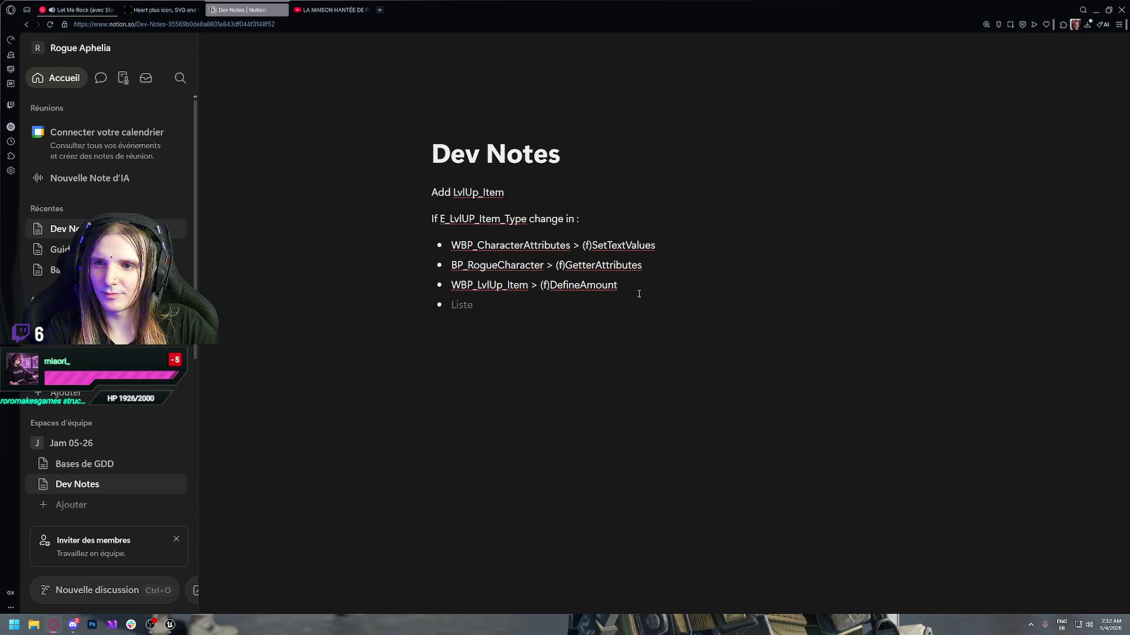
key("BackSpace")
key("BackSpace")
key("BackSpace")
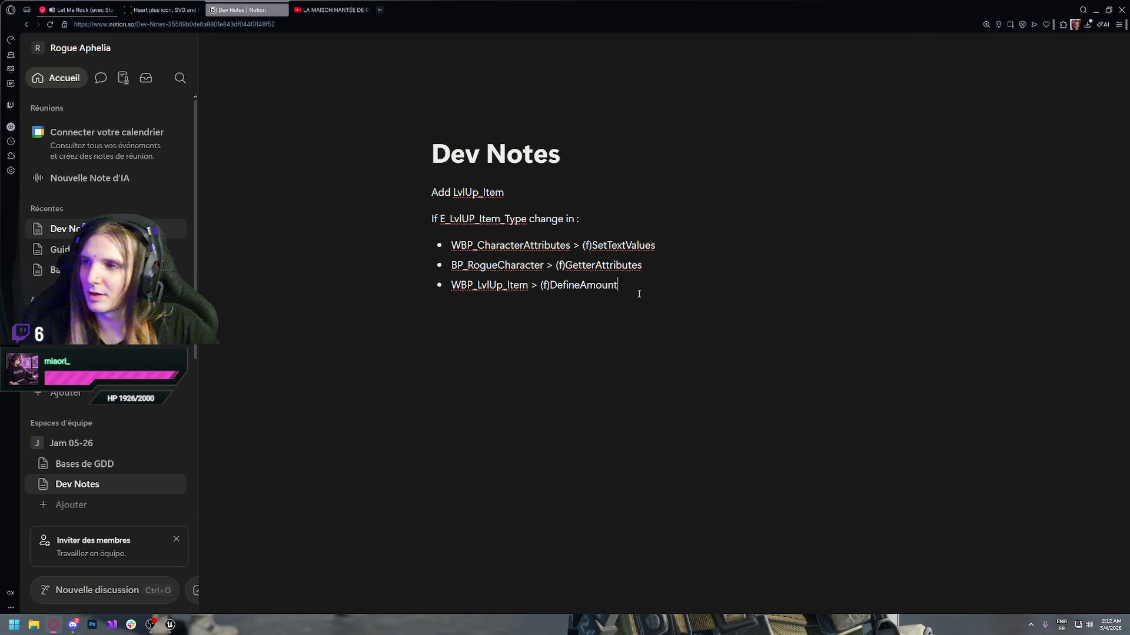
left_click(83, 9)
left_click(1095, 9)
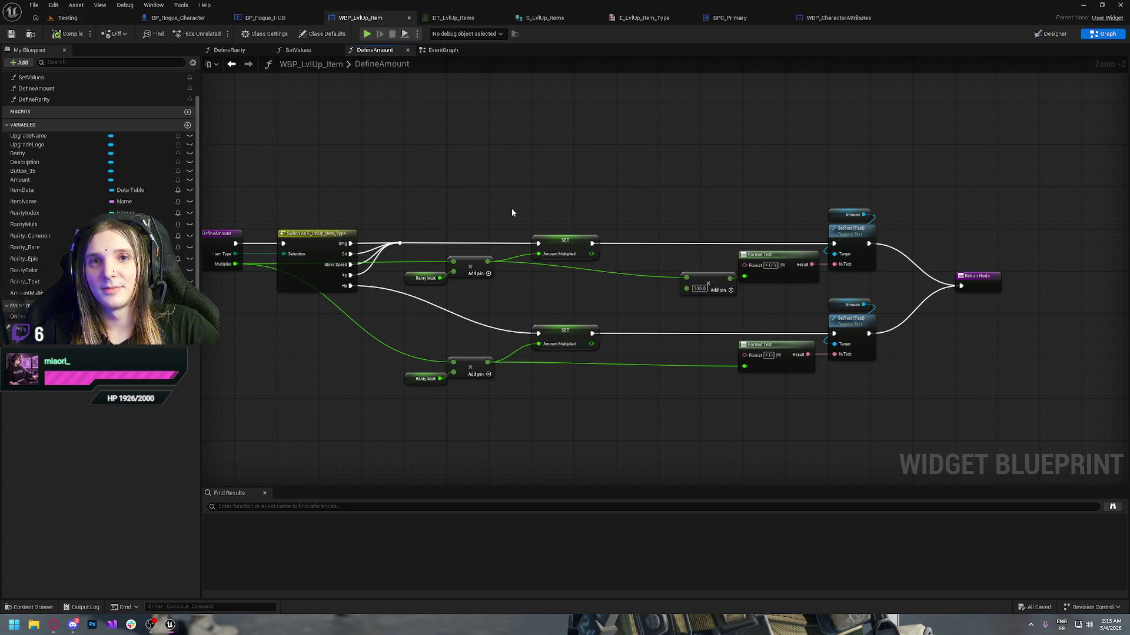
- Create a Character-parented Blueprint class named BP_Ennemi in Content/_Core/Blueprints and open it
left_click_drag(355, 122, 510, 185)
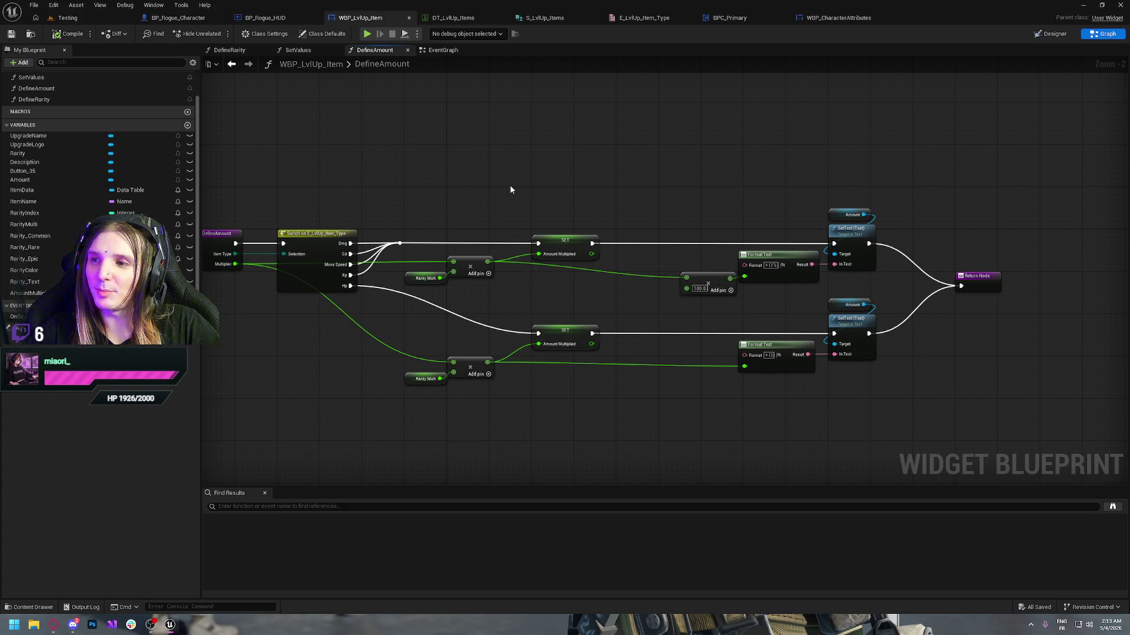
key("ctrl+space")
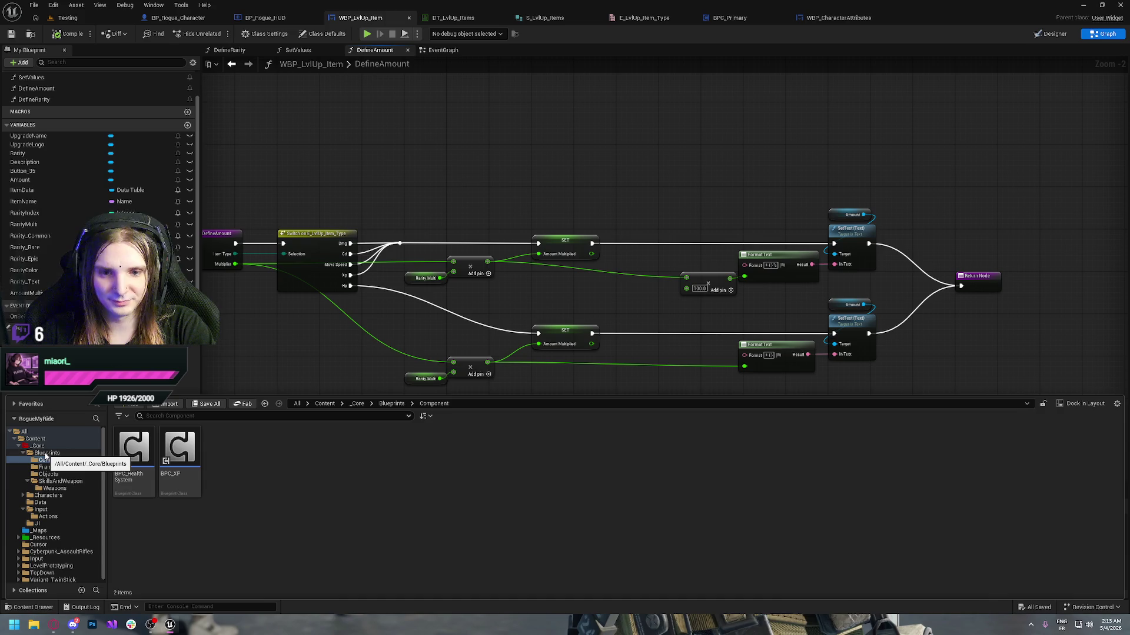
left_click(46, 496)
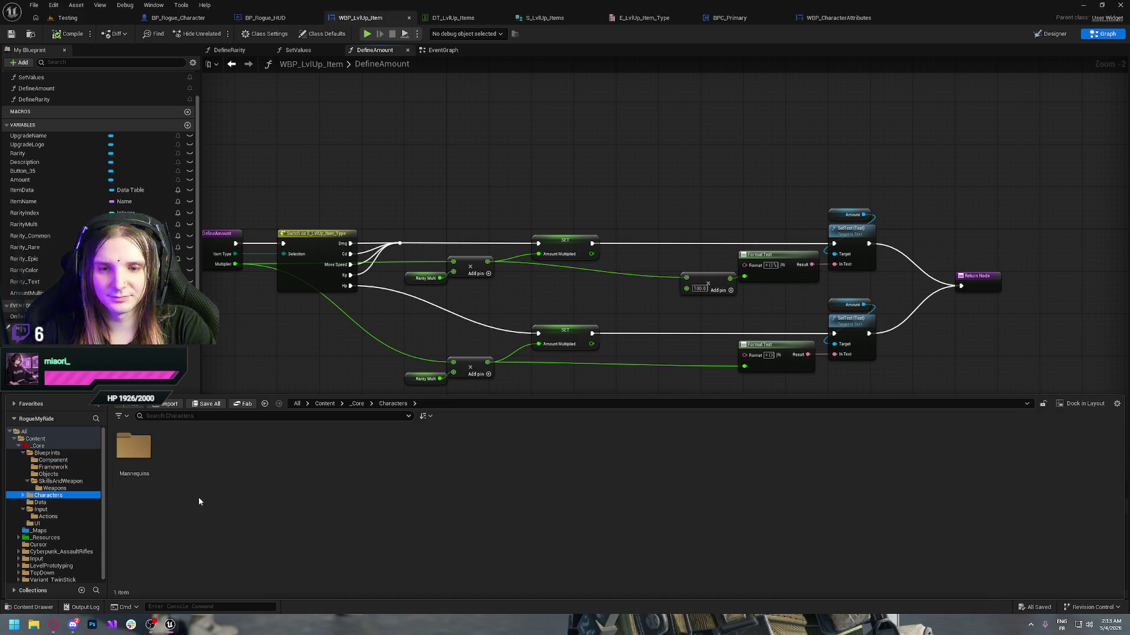
left_click(58, 454)
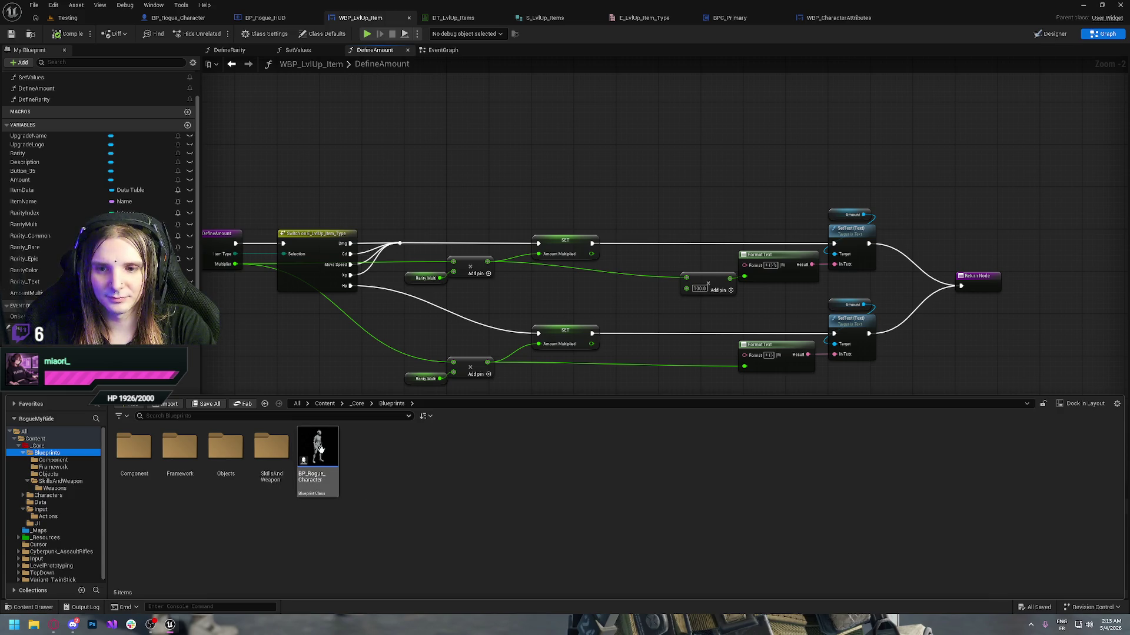
mouse_move(320, 450)
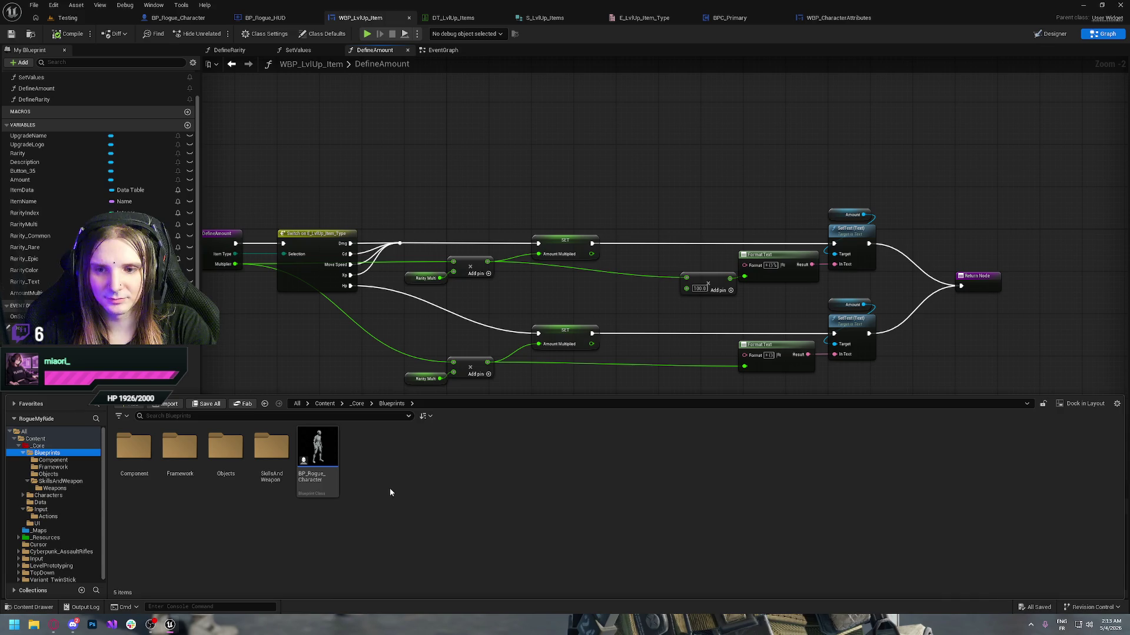
right_click(390, 490)
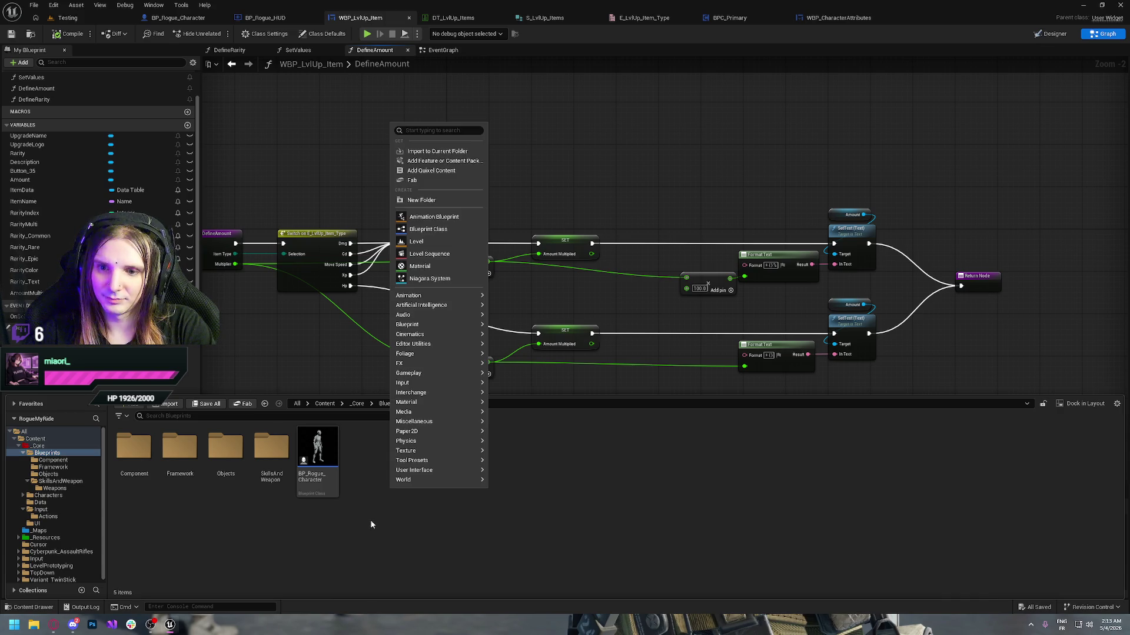
left_click(461, 230)
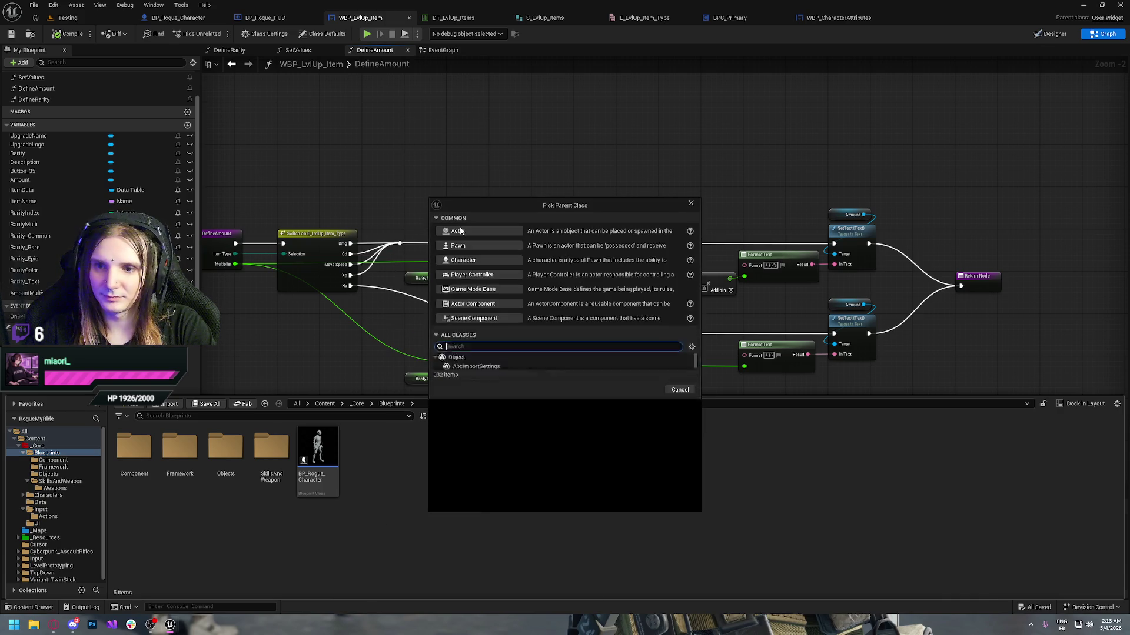
left_click(472, 268)
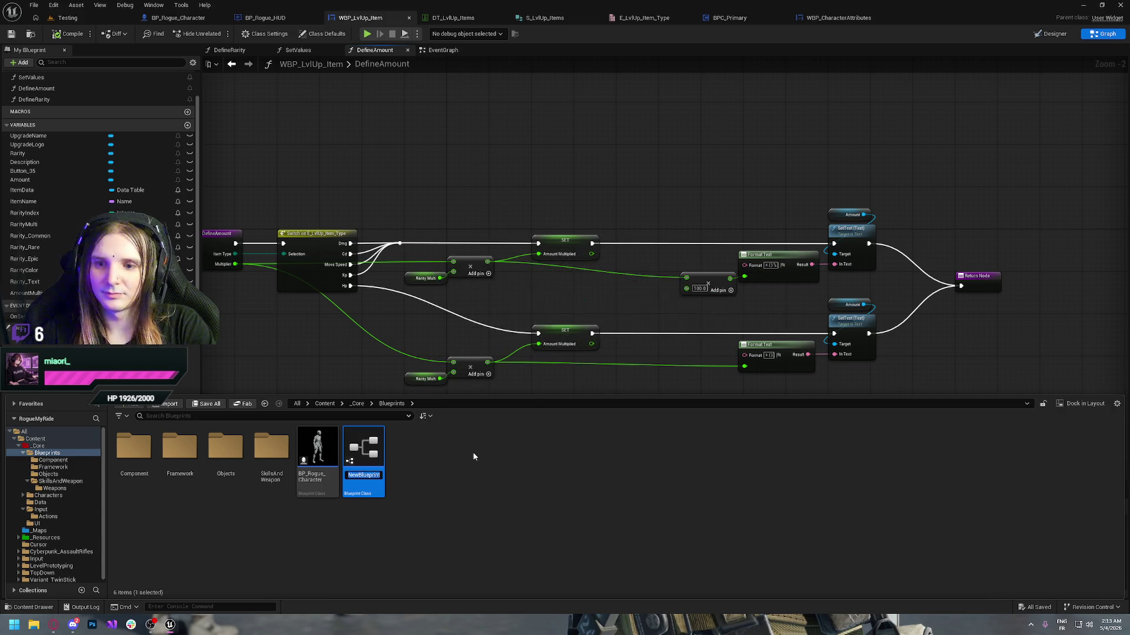
type("BP")
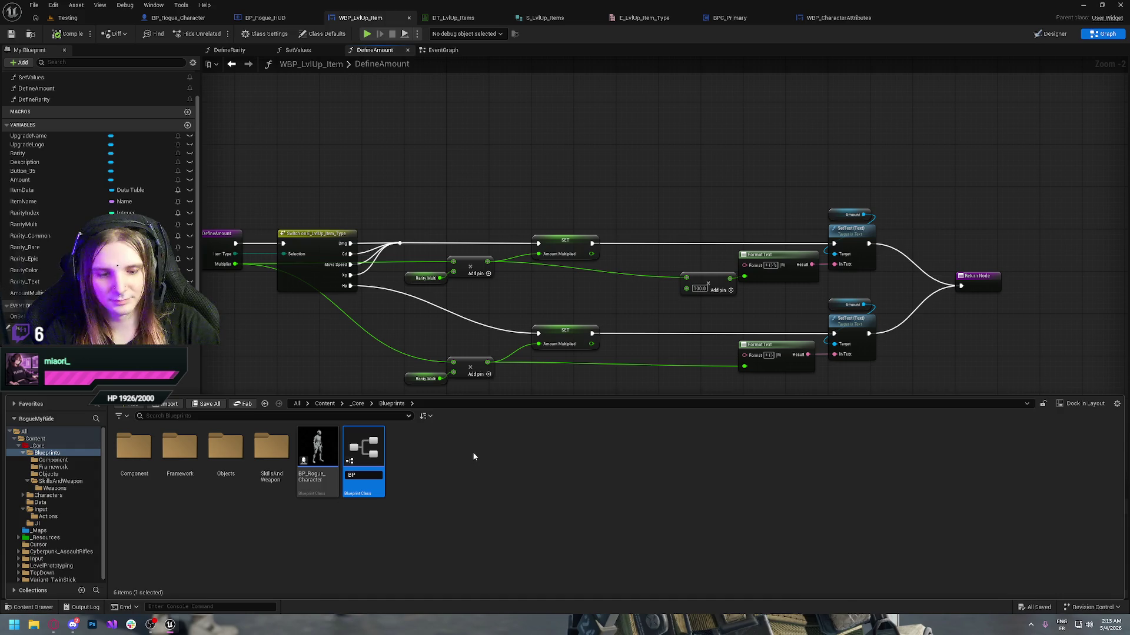
type("_Ennemi")
key("Return")
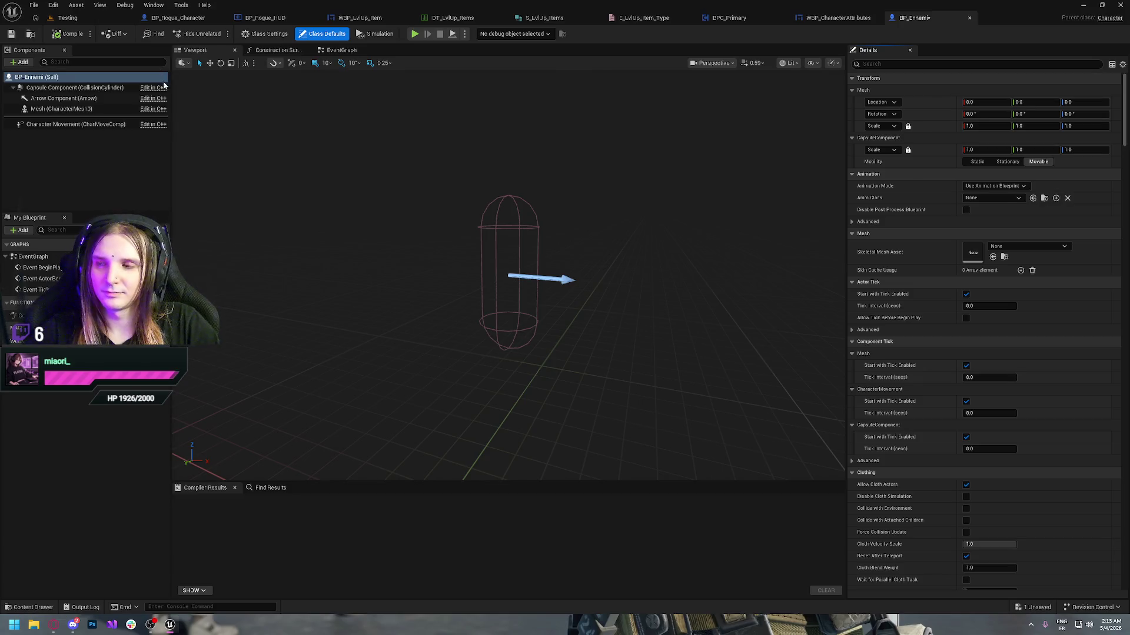
- Set BP_Ennemi's skeletal mesh to SKM_Manny_Simple
left_click(1001, 248)
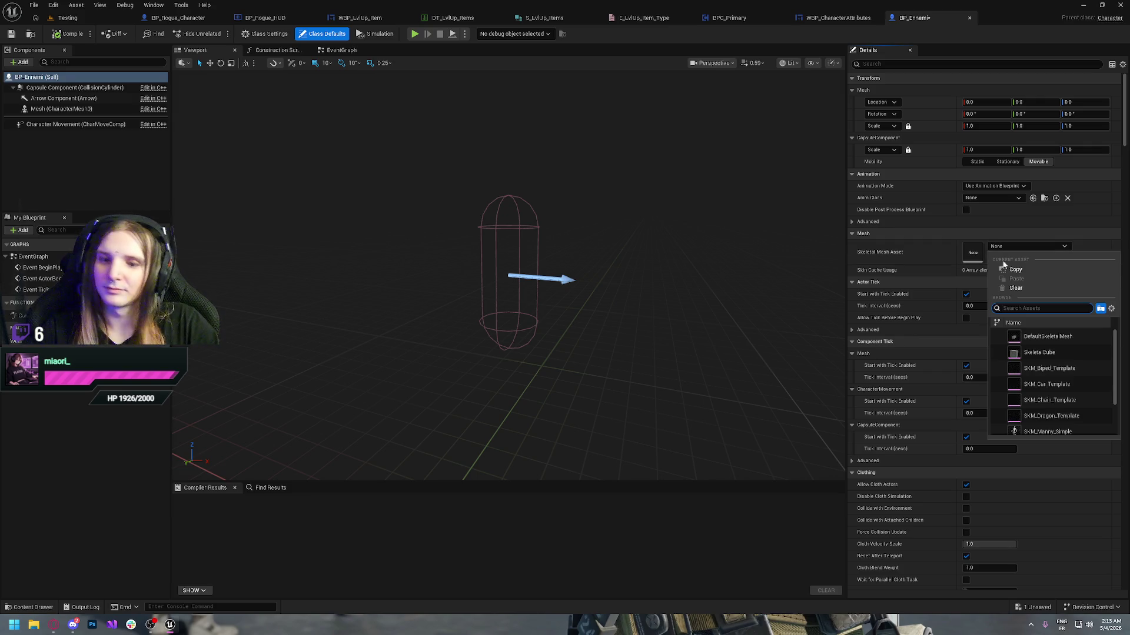
type("mann")
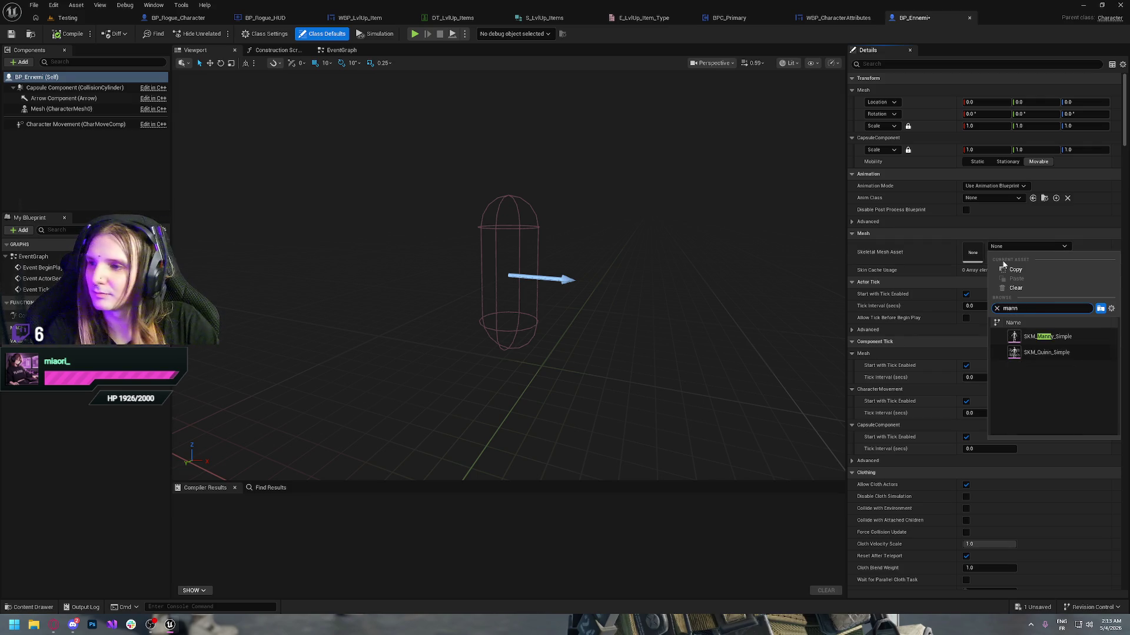
left_click(1064, 336)
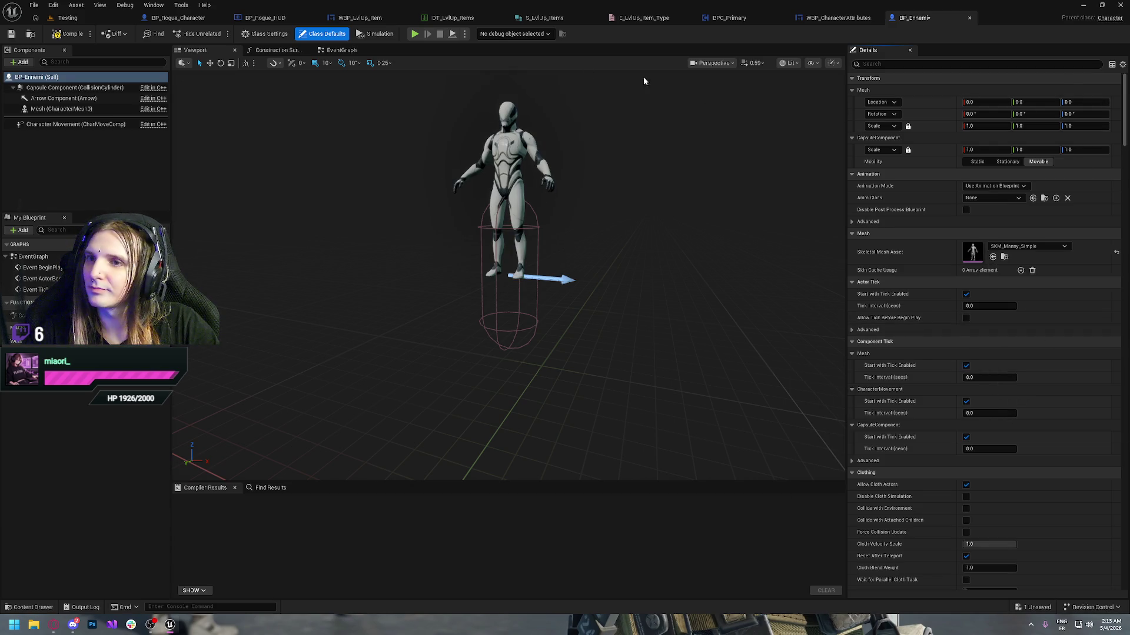
- Close the HUD, LvlUp item, data table, struct, enum and BPC_Primary editors, then view BP_Rogue_Character's Viewport
left_click(315, 20)
left_click(315, 20)
left_click(315, 21)
left_click(315, 20)
left_click(316, 21)
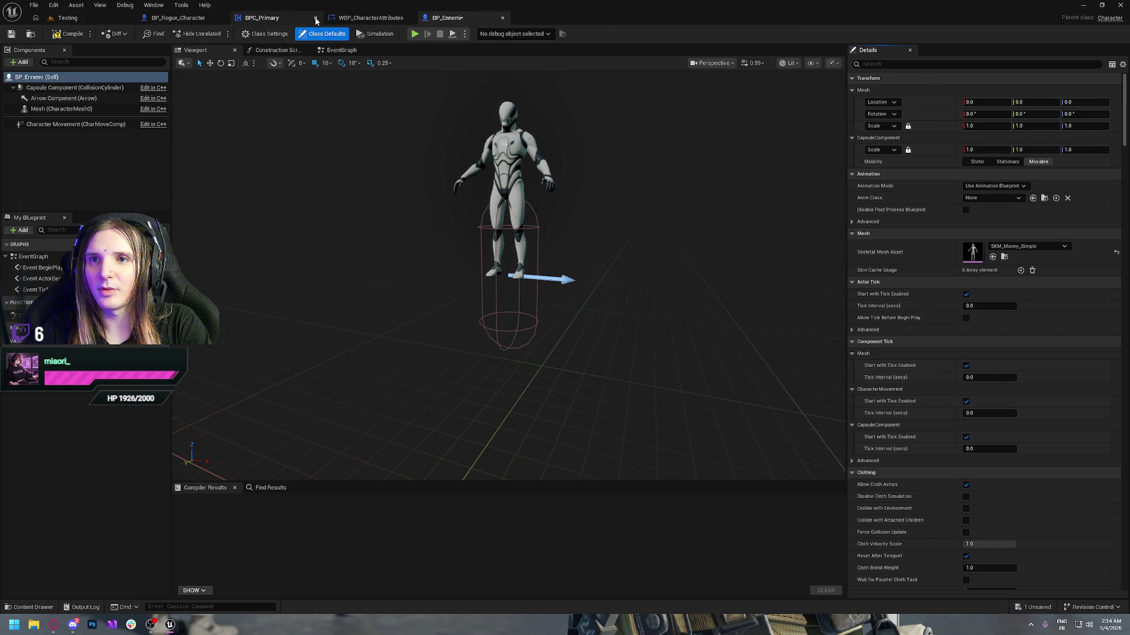
left_click(315, 20)
left_click(316, 21)
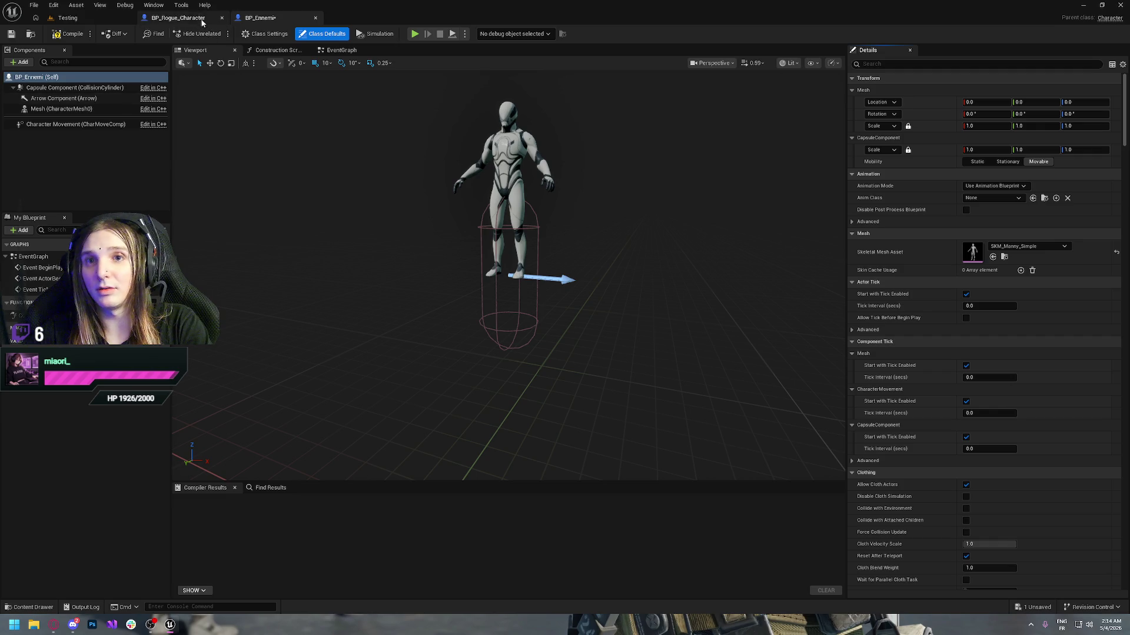
left_click(178, 17)
left_click(194, 50)
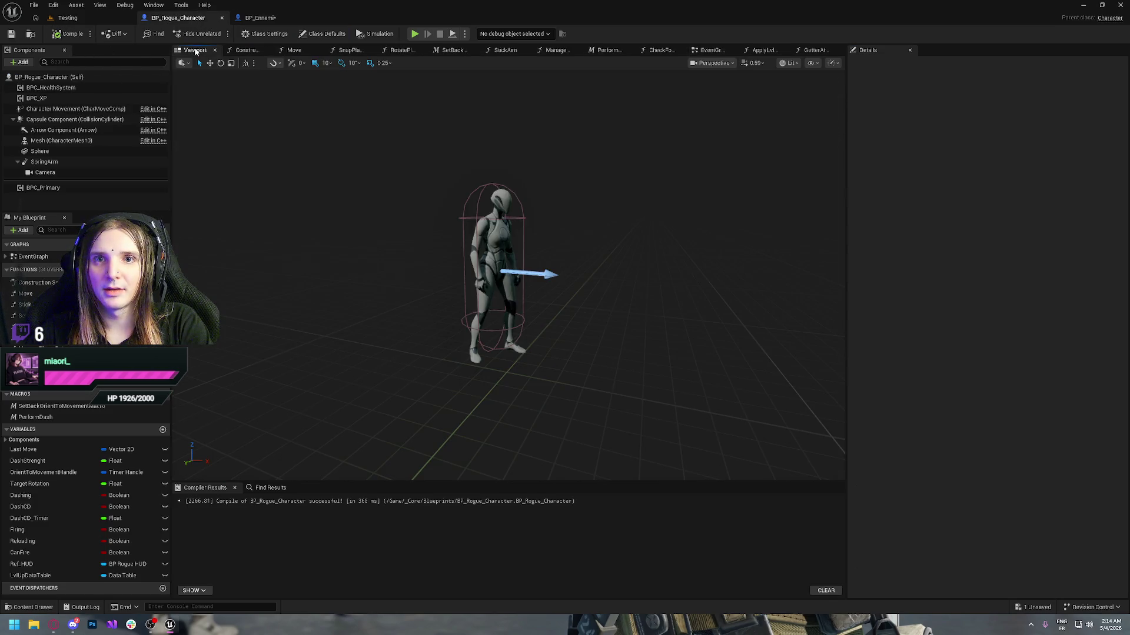
- Copy BP_Rogue_Character's mesh Transform and paste it onto BP_Ennemi's Mesh component
left_click(47, 142)
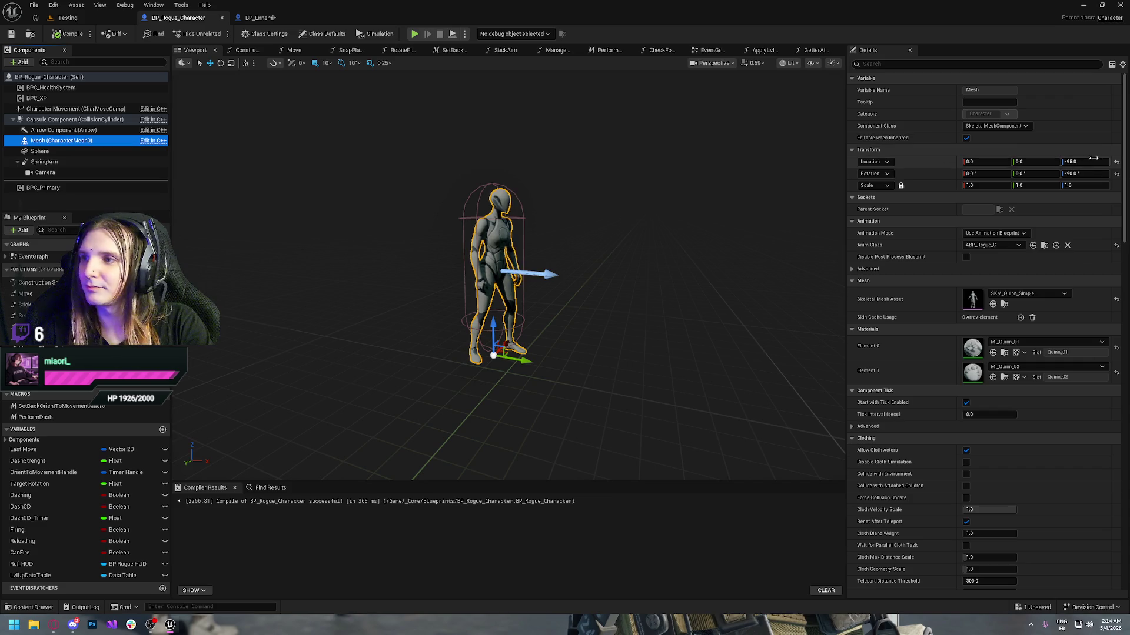
right_click(898, 152)
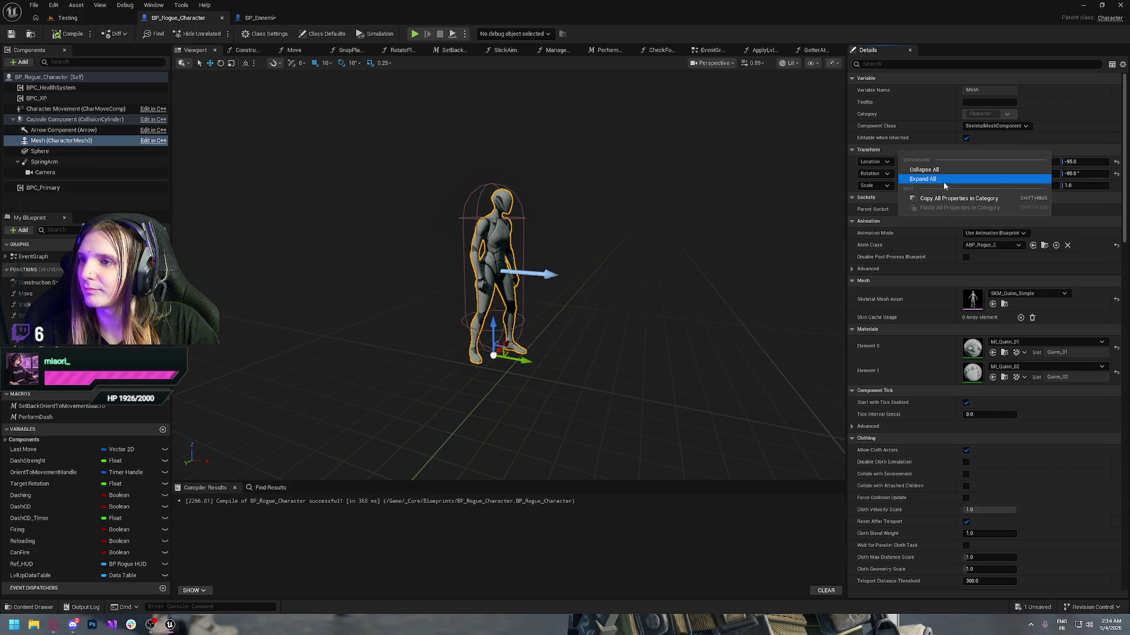
left_click(935, 199)
left_click(306, 19)
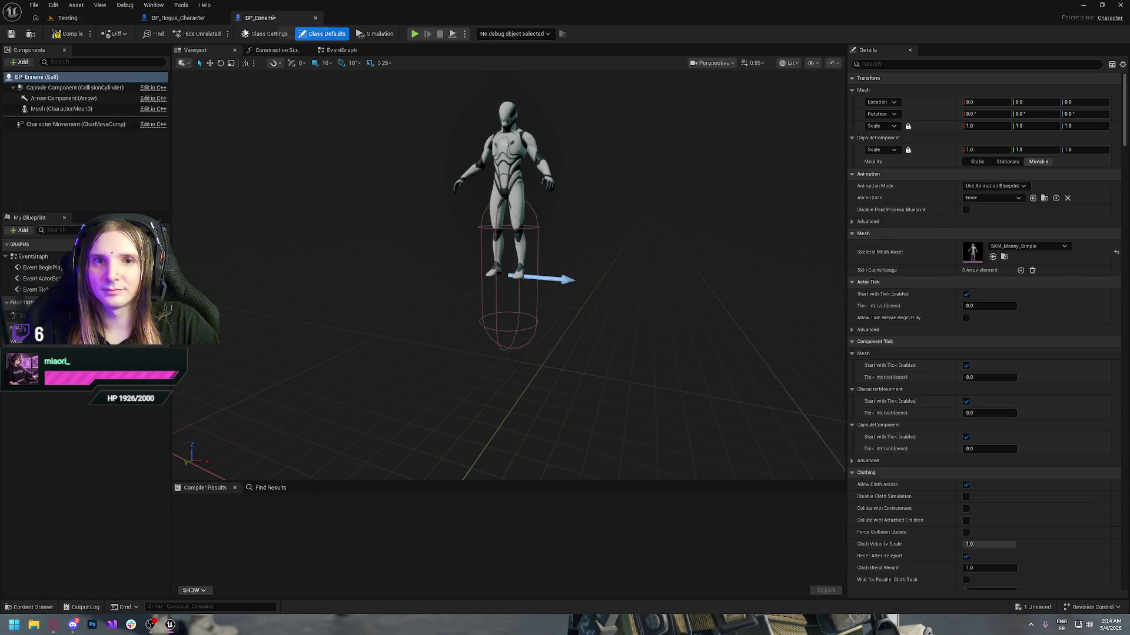
left_click(49, 109)
right_click(920, 150)
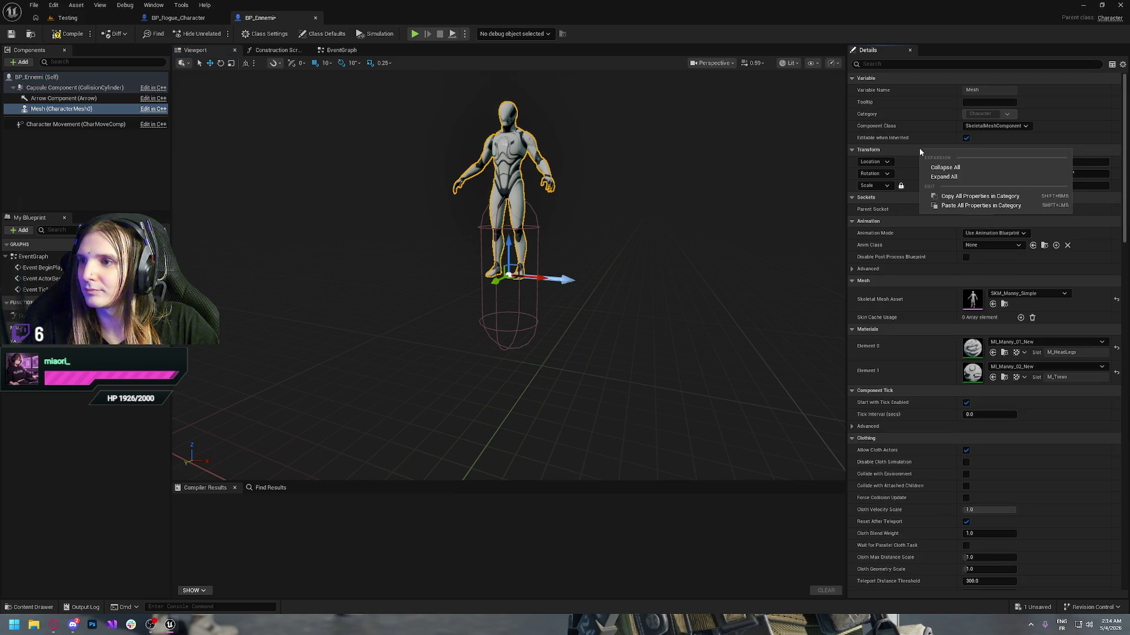
left_click(969, 206)
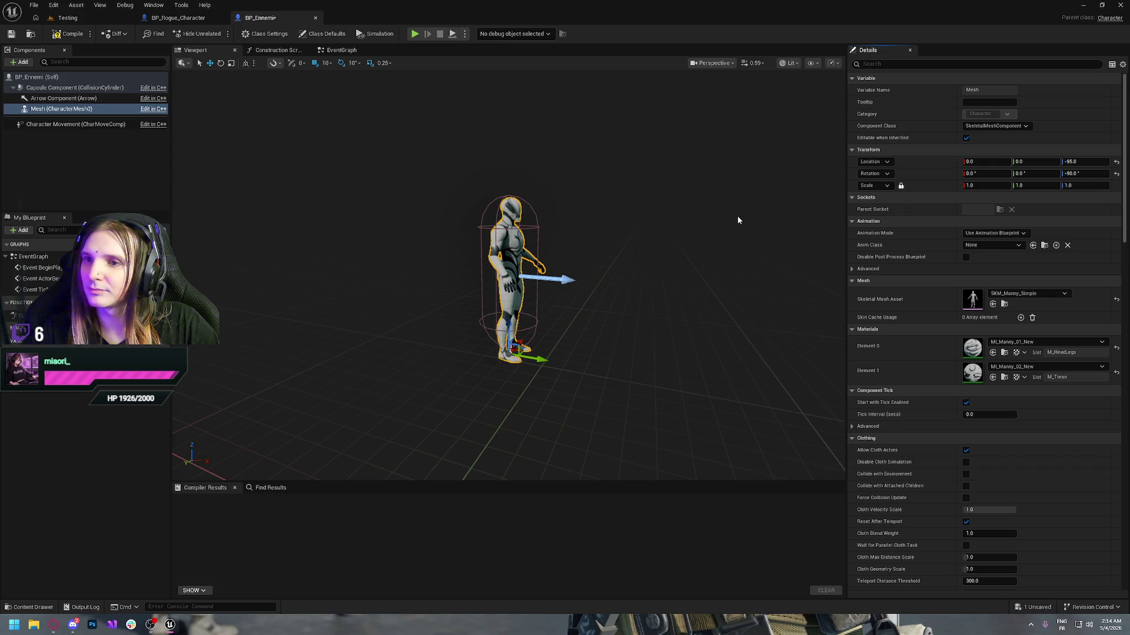
- Compile BP_Ennemi and browse the content drawer to Characters/Mannequins
left_click(69, 34)
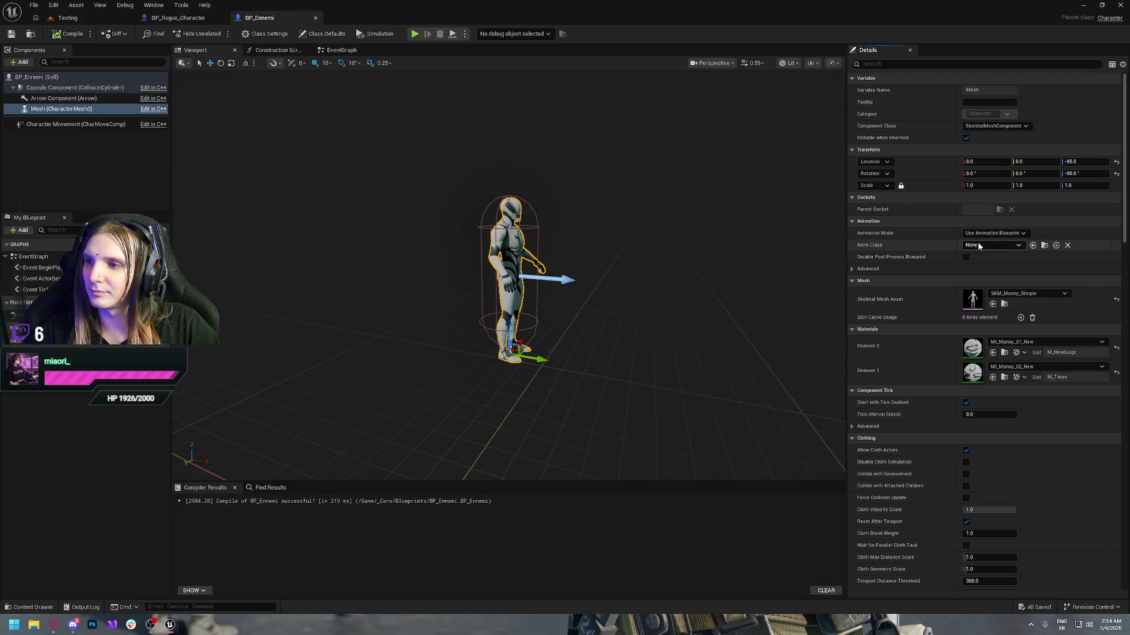
left_click(978, 246)
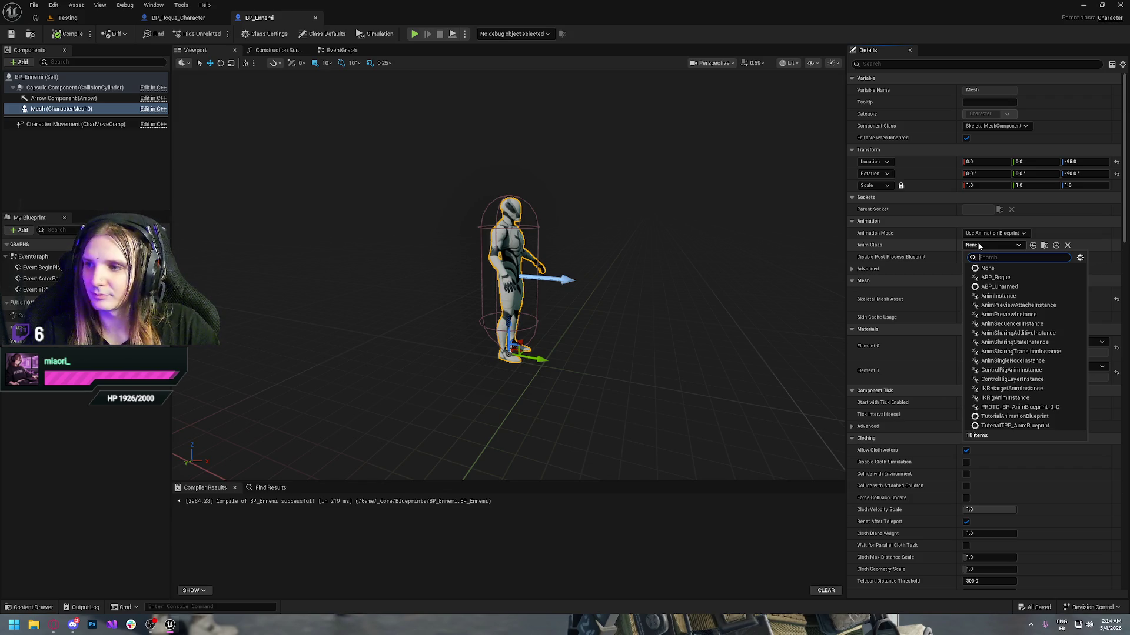
key("Escape")
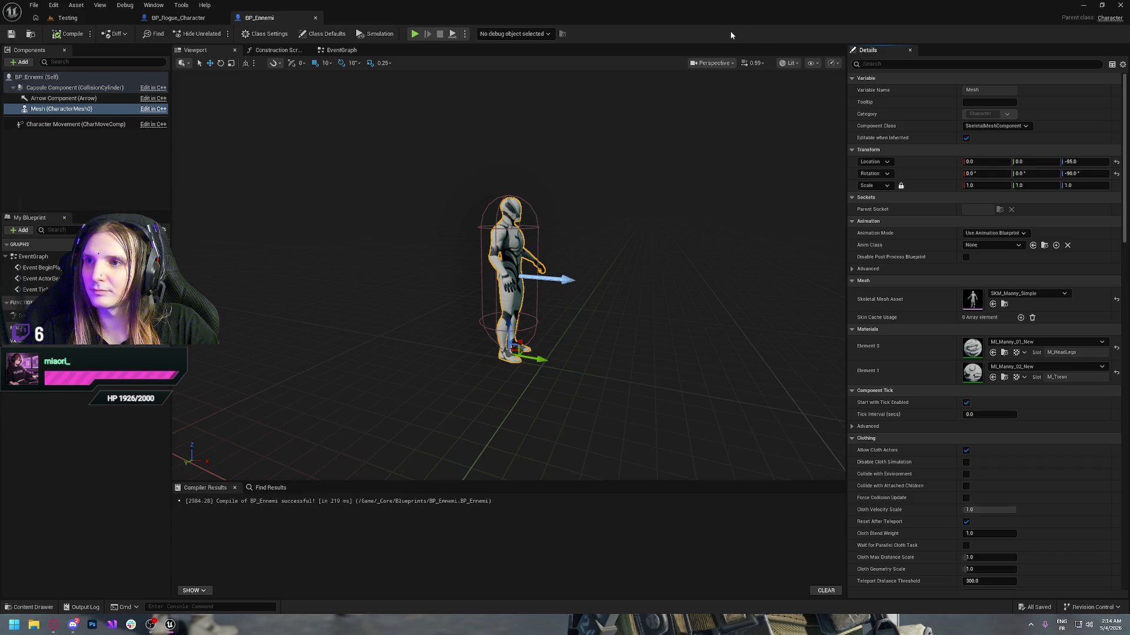
key("ctrl+space")
left_click(385, 570)
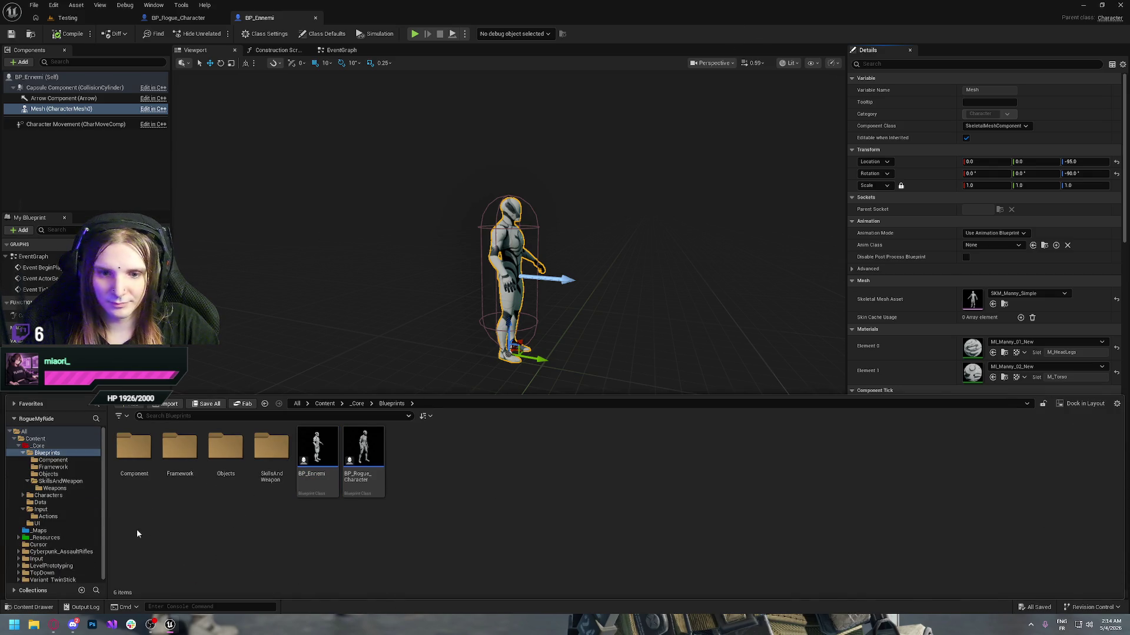
left_click(58, 499)
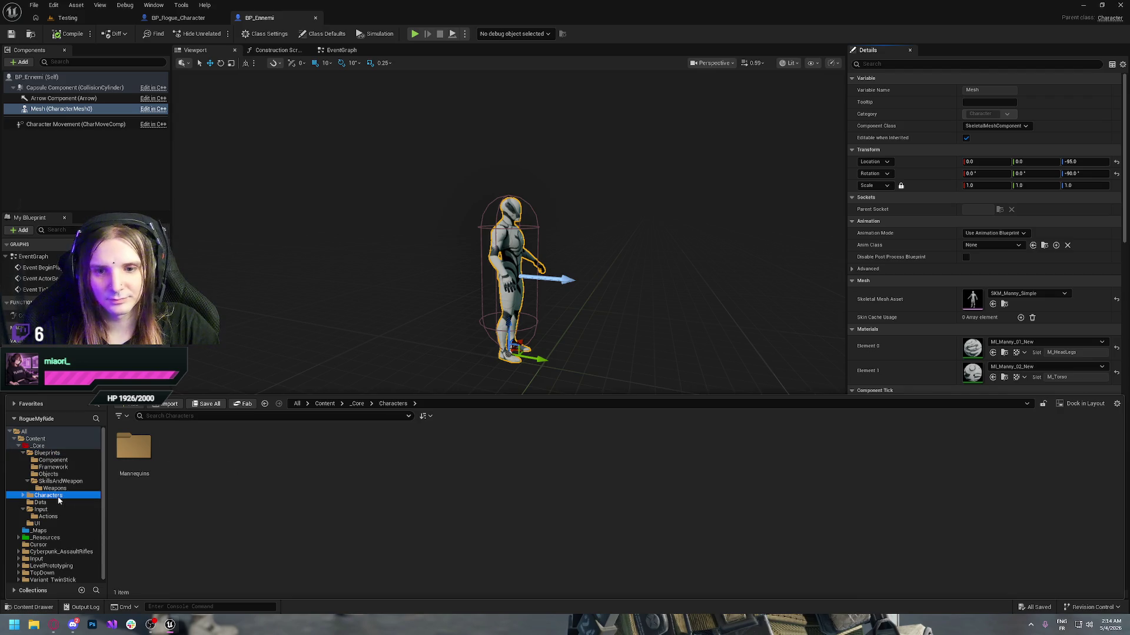
double_click(134, 450)
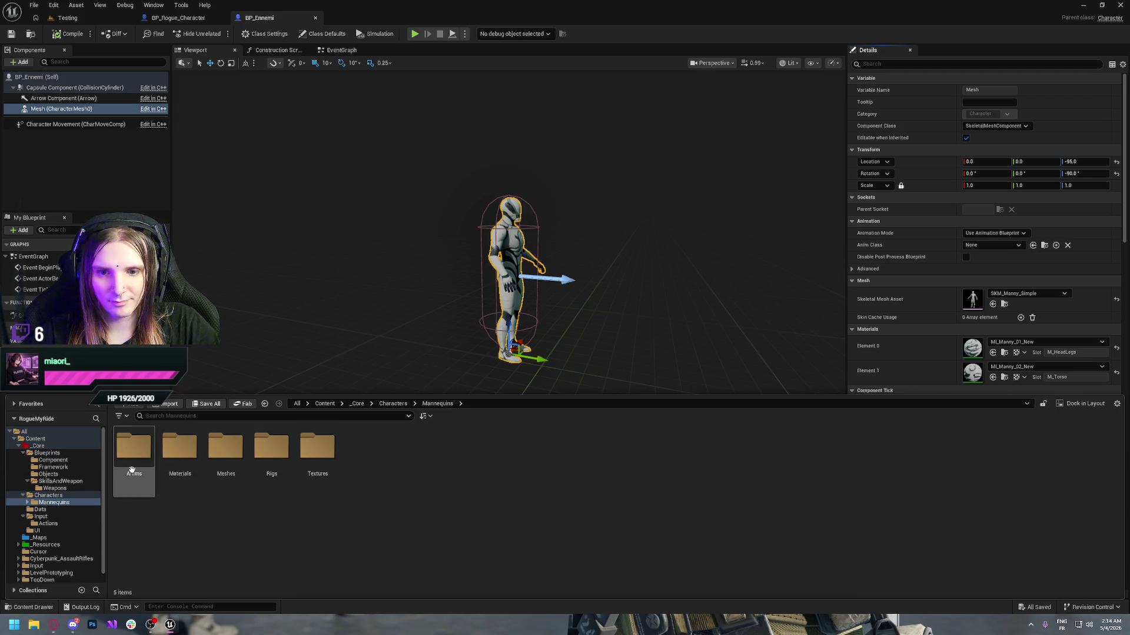
- In the Anims folder, duplicate ABP_Rogue as ABP_EnnemiHumanoid
double_click(134, 447)
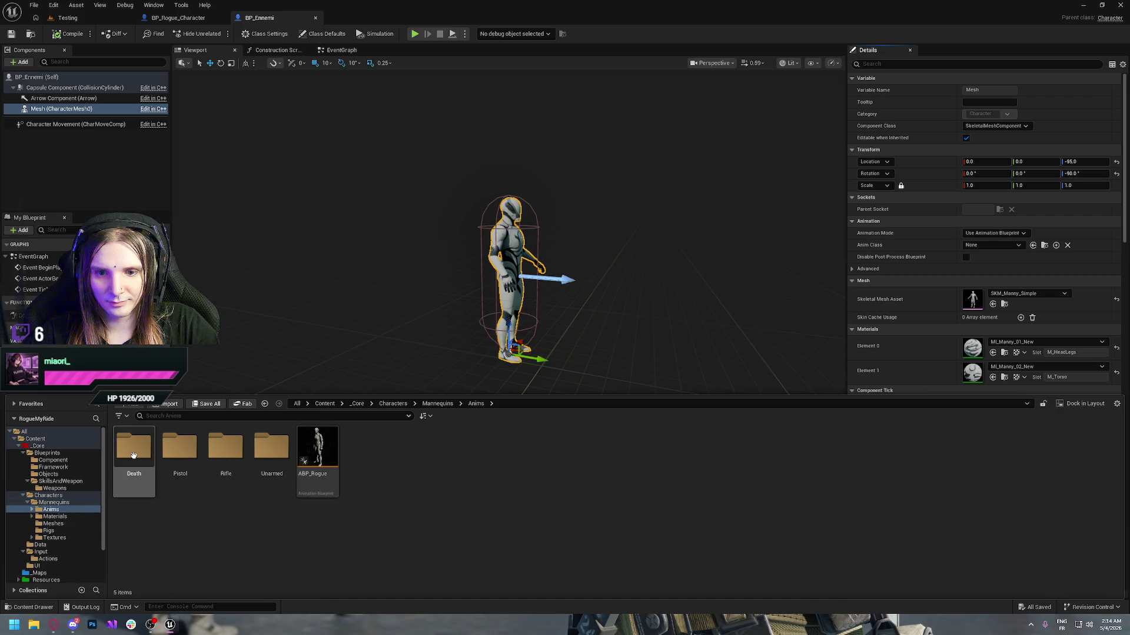
left_click(318, 447)
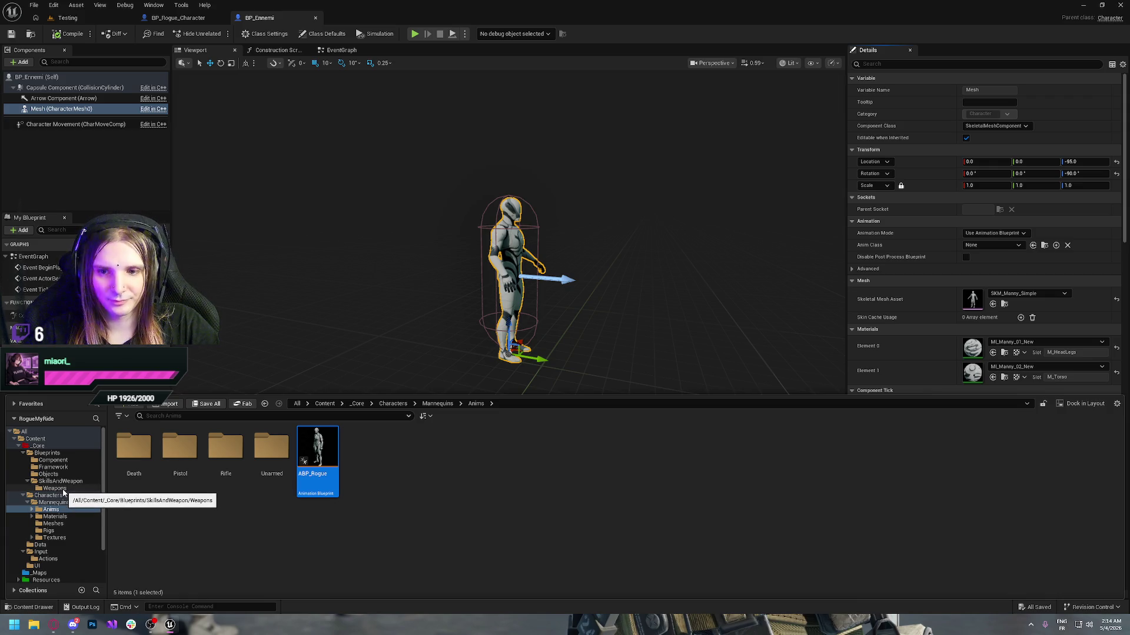
left_click(419, 542)
left_click(319, 450)
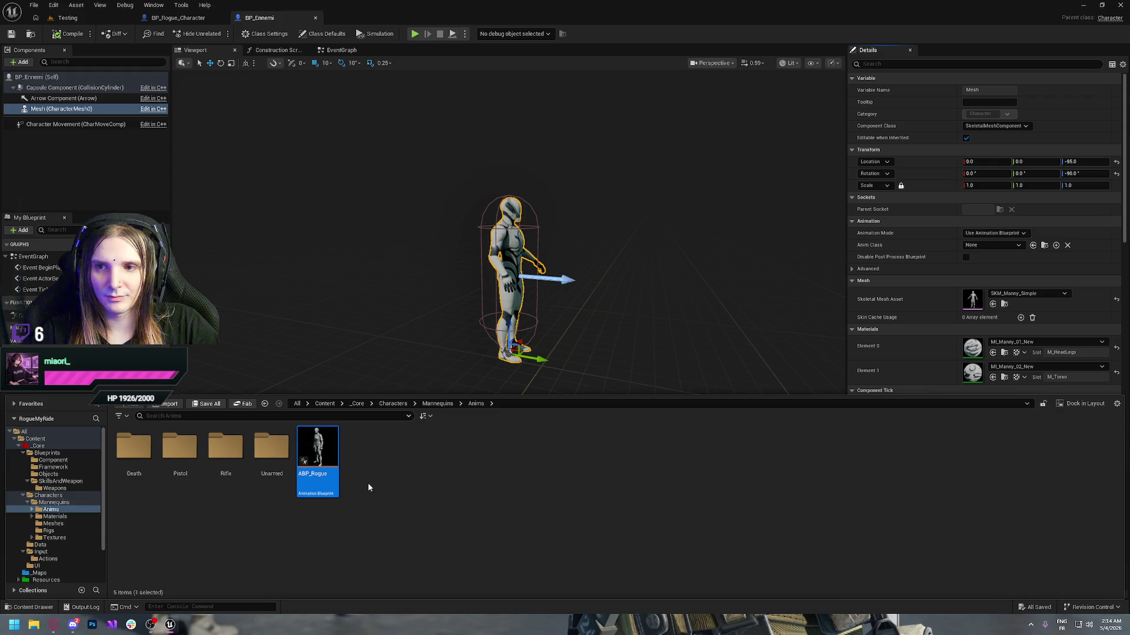
key("ctrl+d")
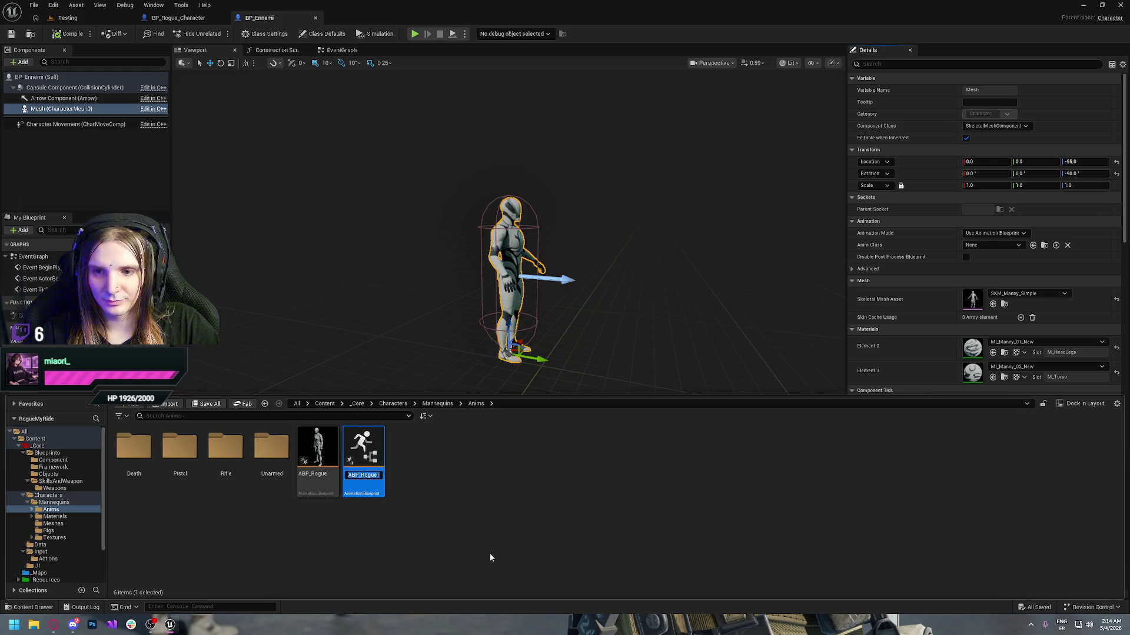
type("ABP_R")
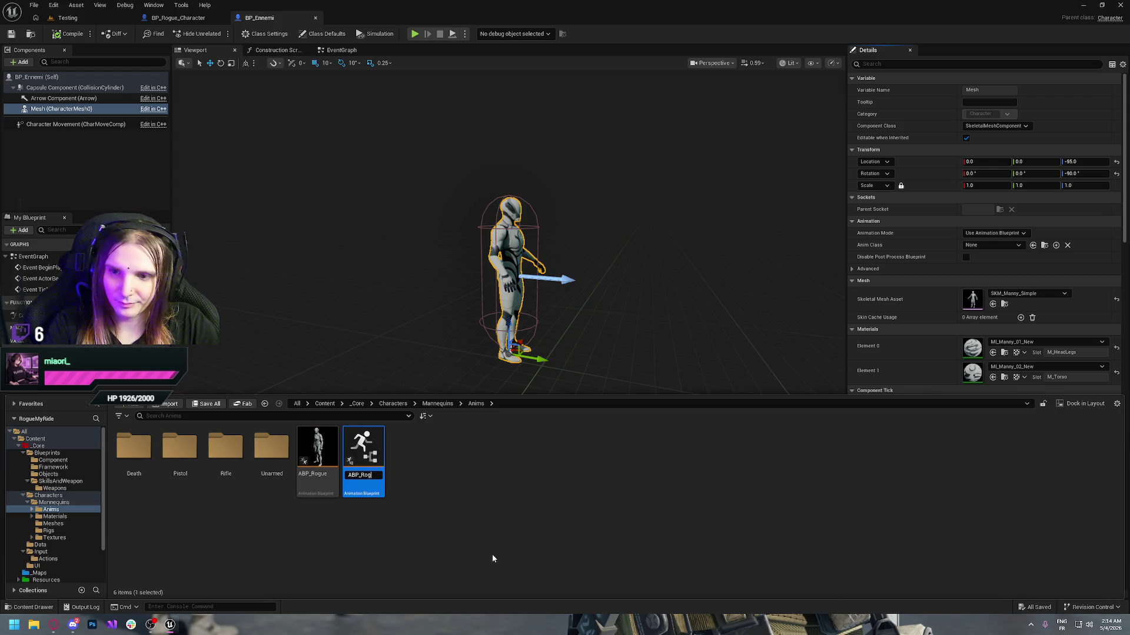
type("Ennem")
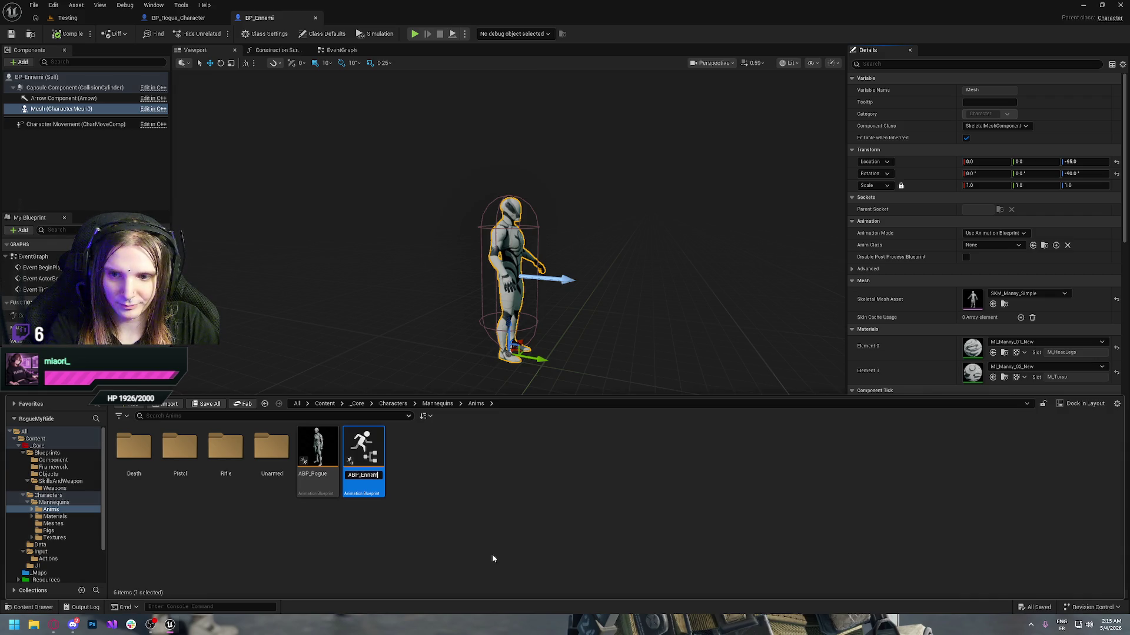
type("iHumanoid")
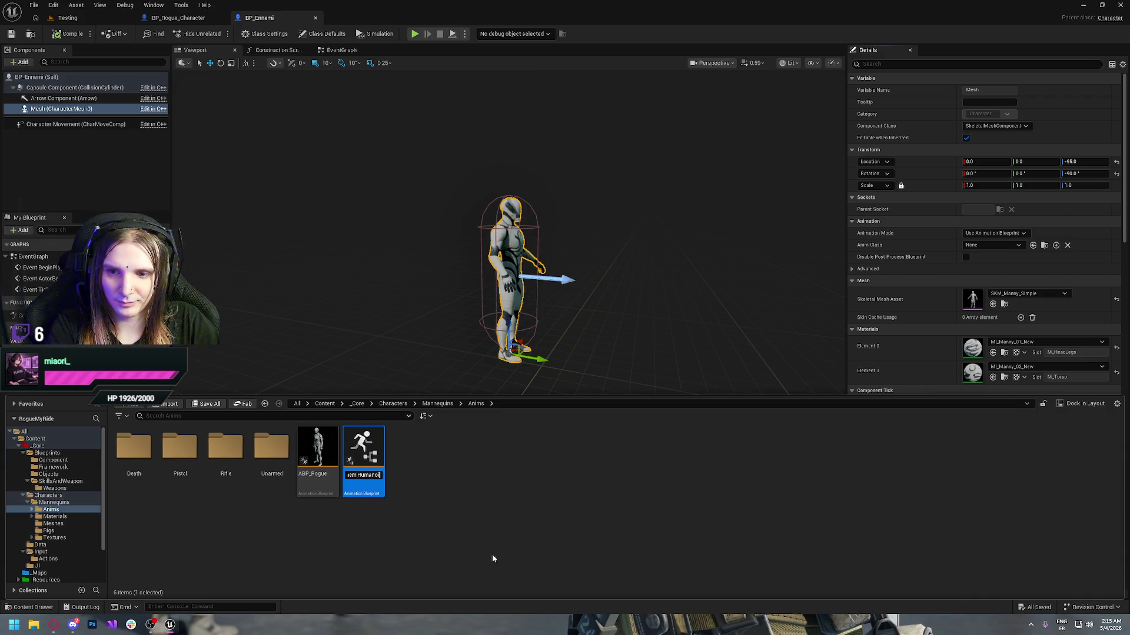
key("Return")
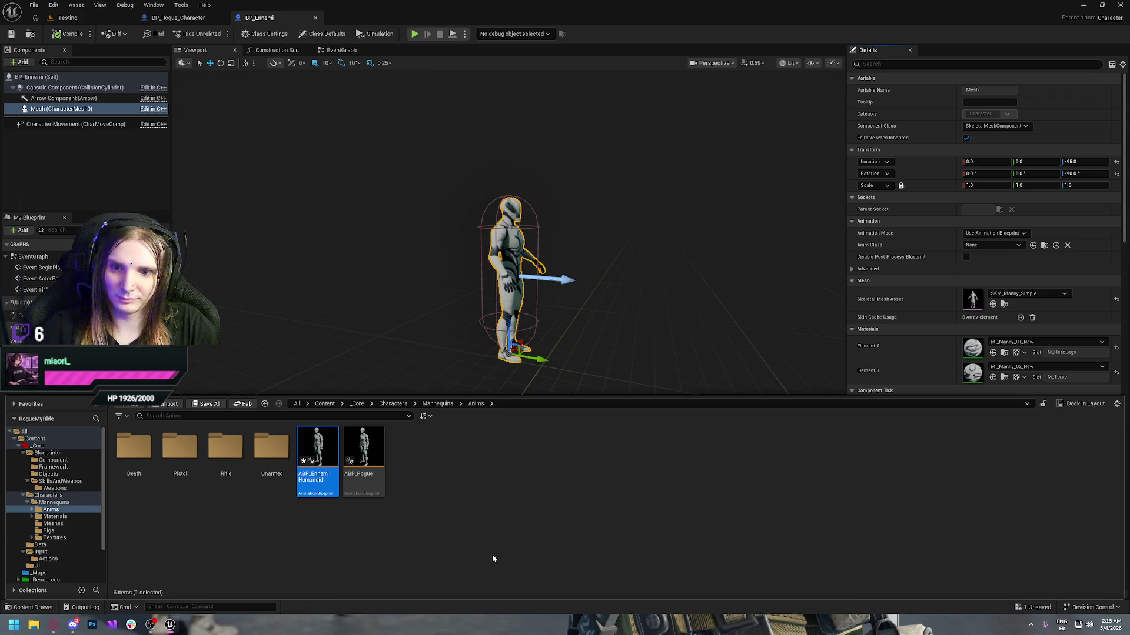
- Open ABP_EnnemiHumanoid, save it, and close its editor
double_click(328, 452)
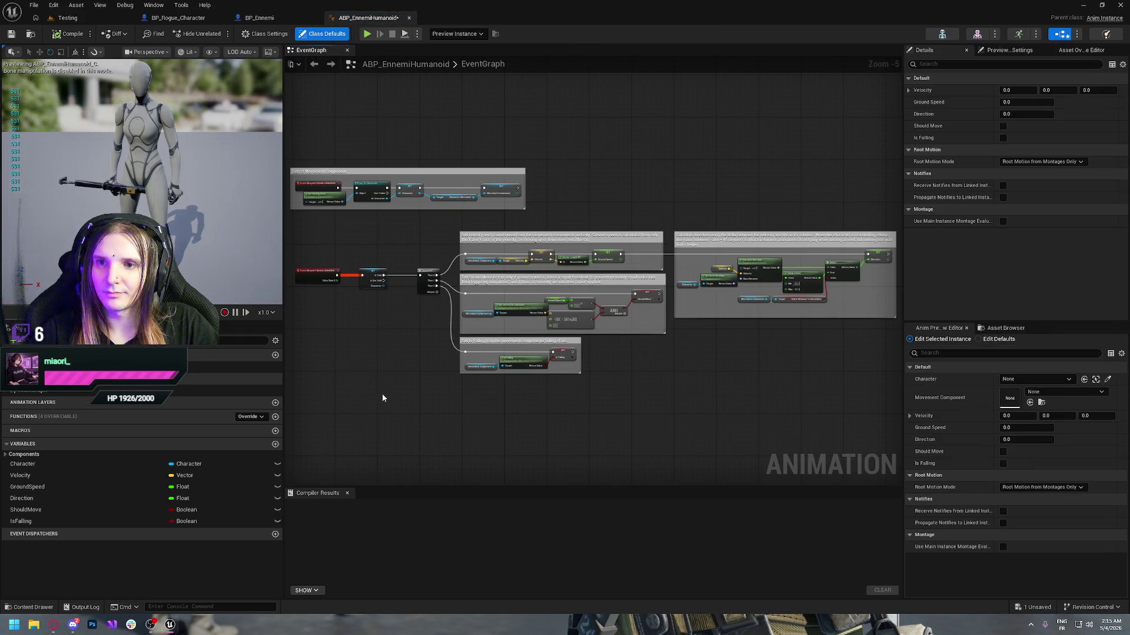
key("ctrl+s")
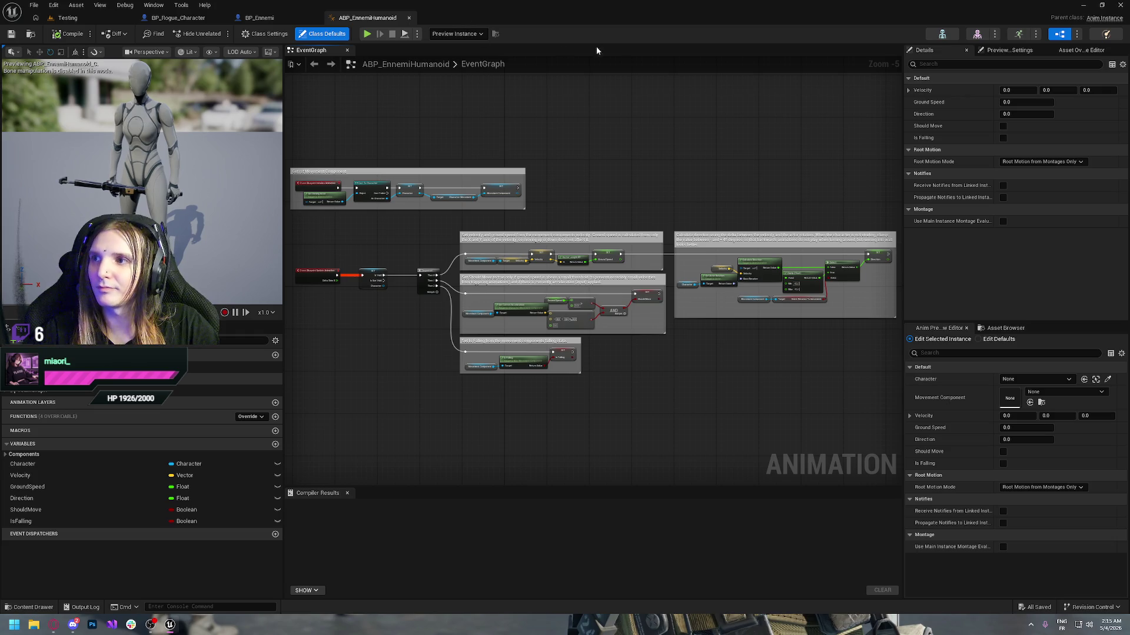
left_click(410, 18)
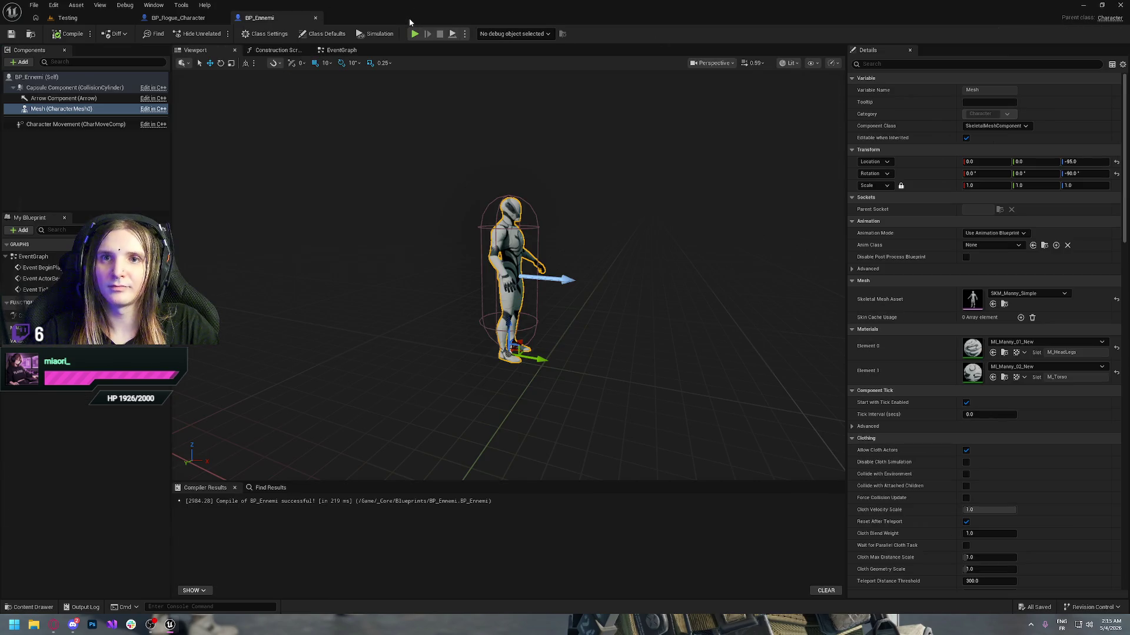
- Set BP_Ennemi's Character Movement Max Walk Speed to 500 cm/s and compile
left_click(45, 126)
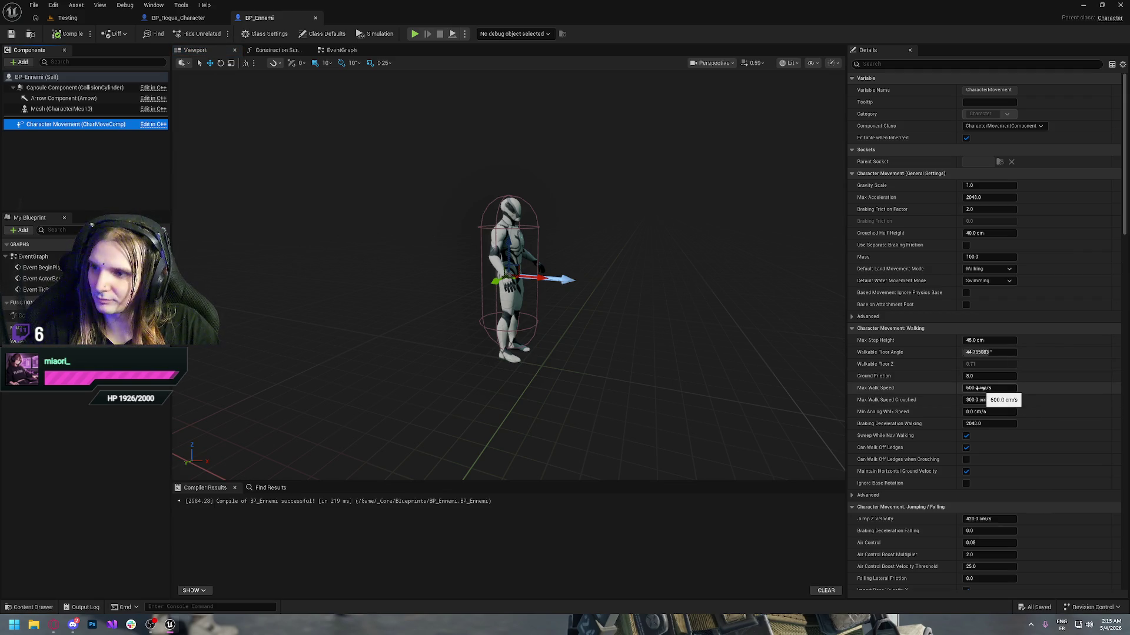
left_click(977, 389)
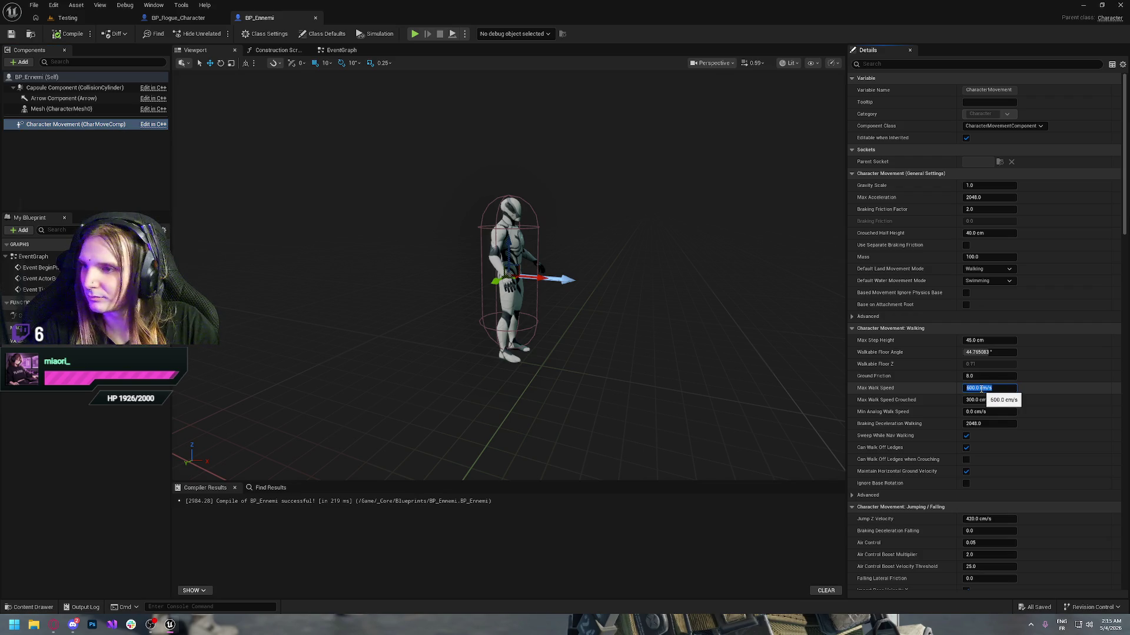
type("50")
key("Return")
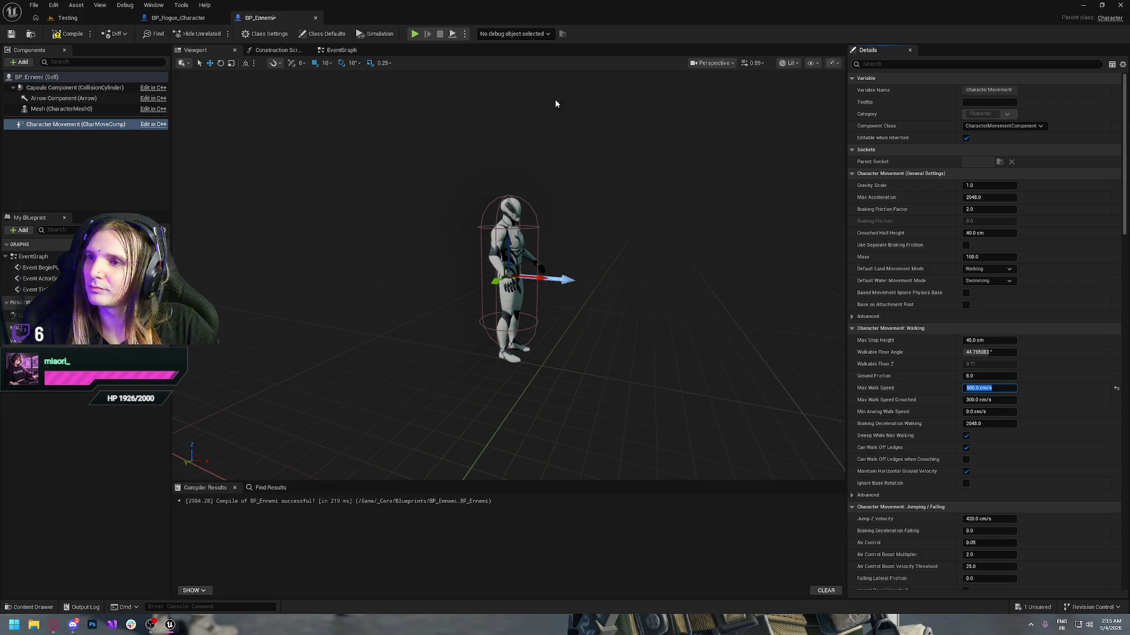
left_click(65, 34)
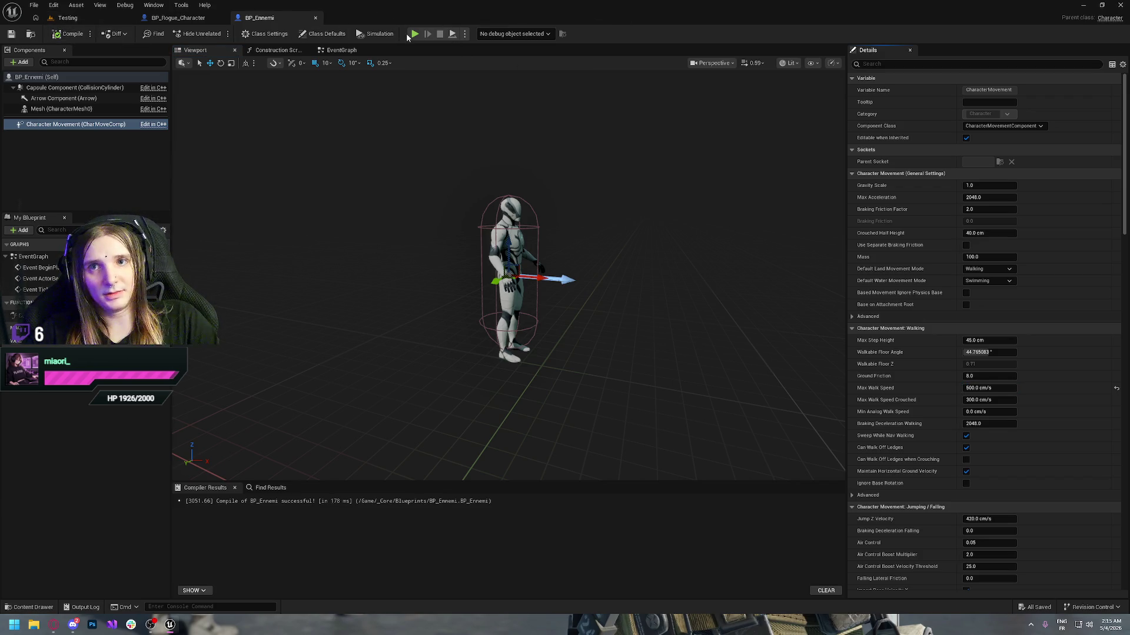
key("ctrl+space")
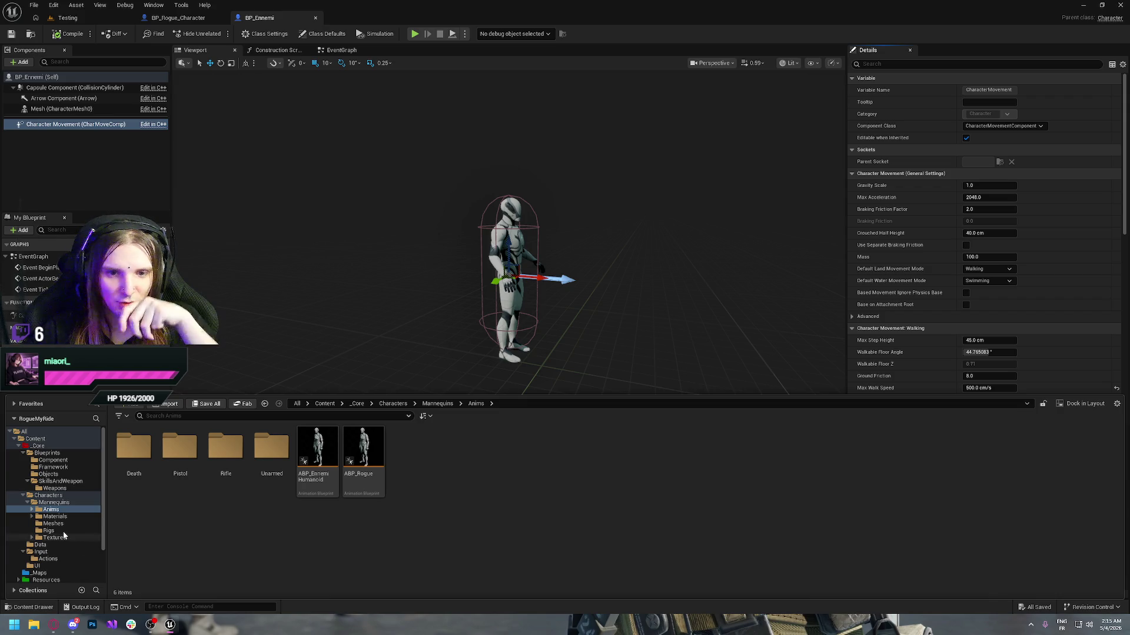
- In the Manny materials folder, duplicate MI_Manny_01_New as MI_Manny_01_Black
left_click(54, 517)
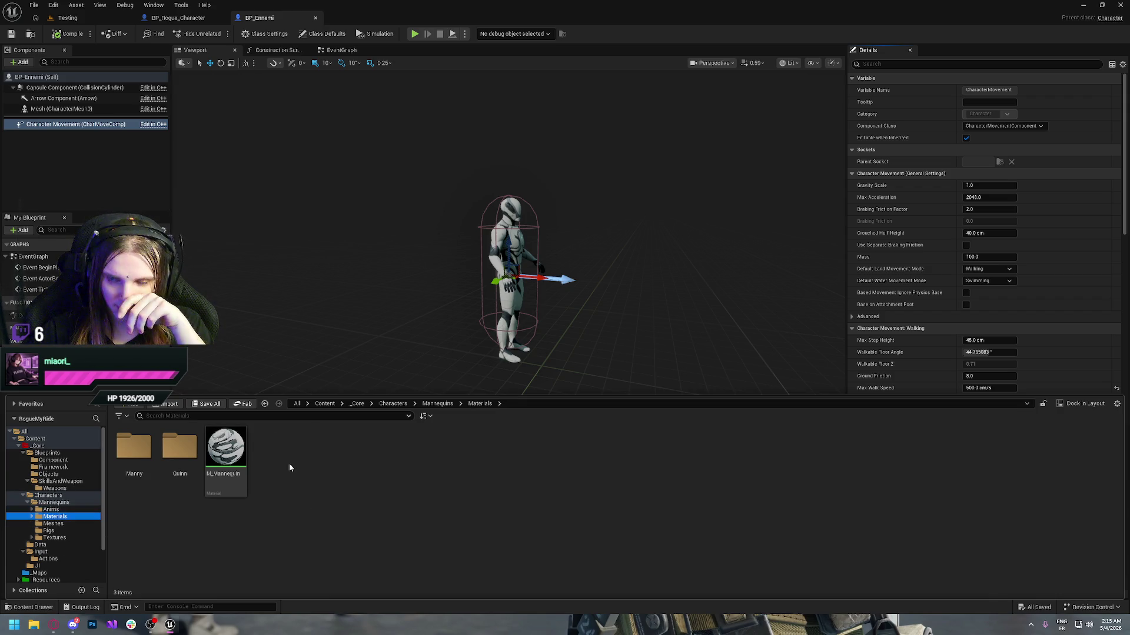
double_click(134, 447)
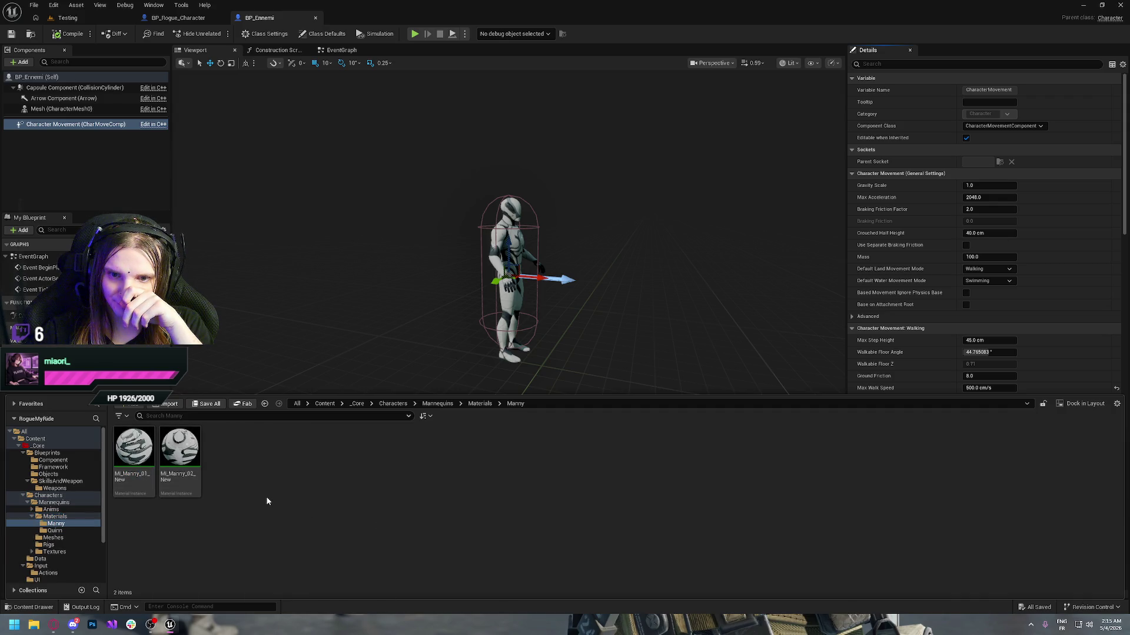
left_click(135, 453)
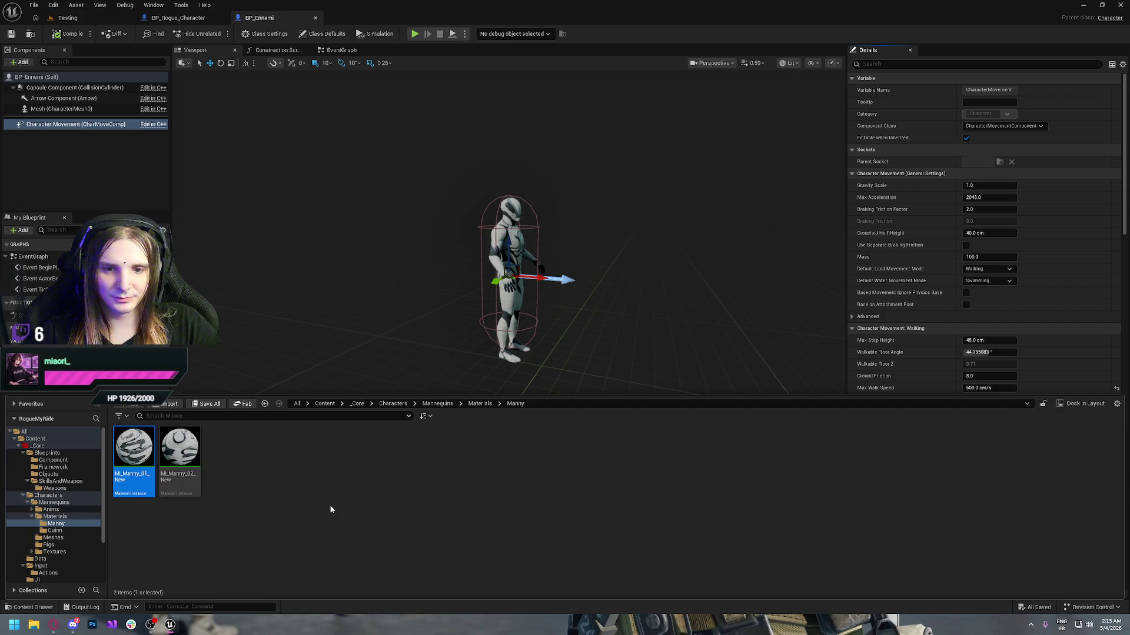
key("ctrl+d")
key("End")
type("_N")
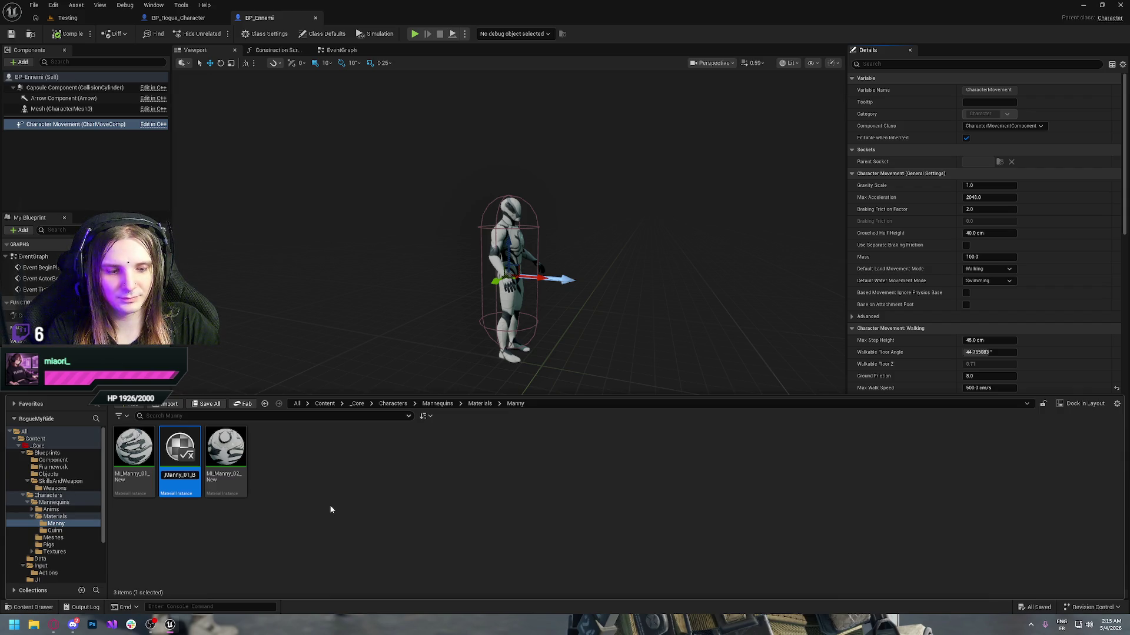
key("Return")
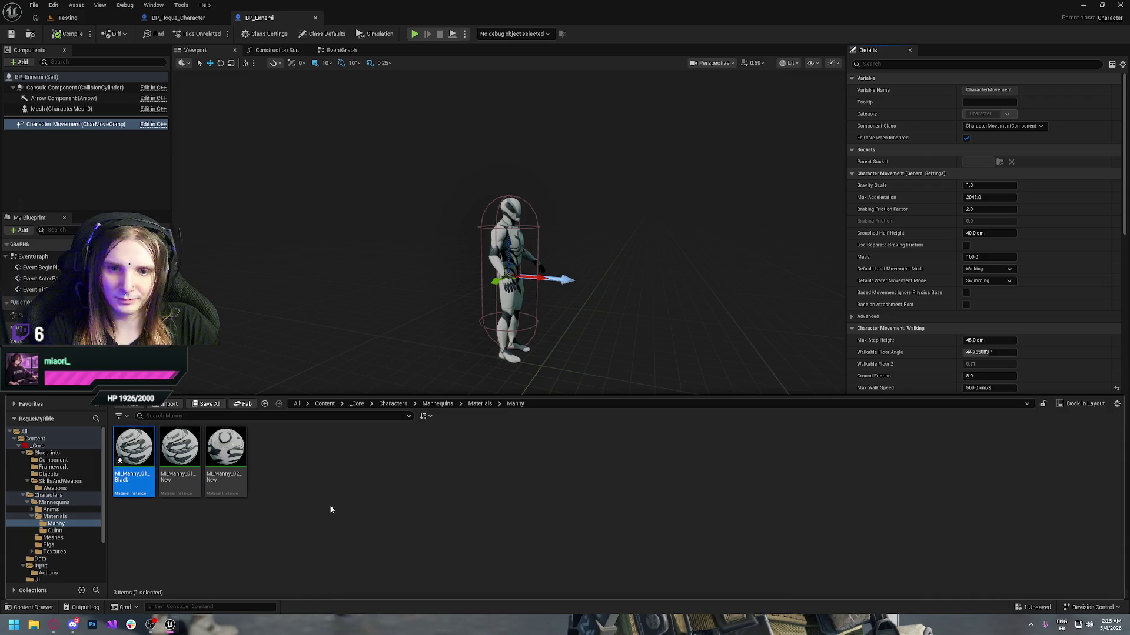
- Duplicate MI_Manny_02_New as MI_Manny_02_Black
left_click(233, 479)
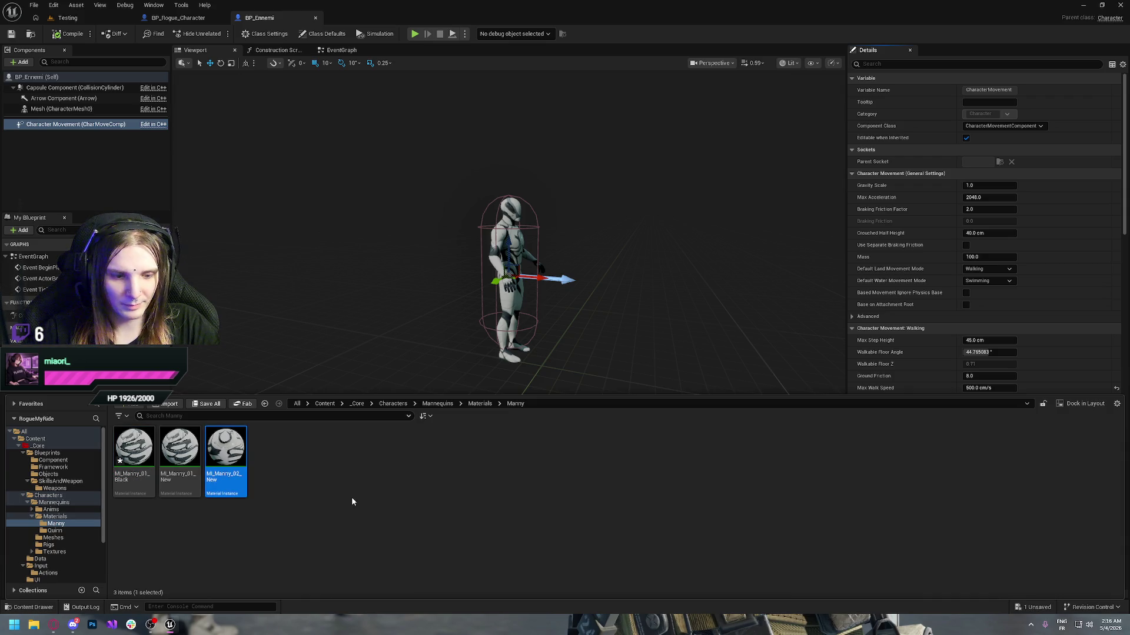
key("ctrl+d")
key("End")
key("BackSpace")
key("BackSpace")
key("BackSpace")
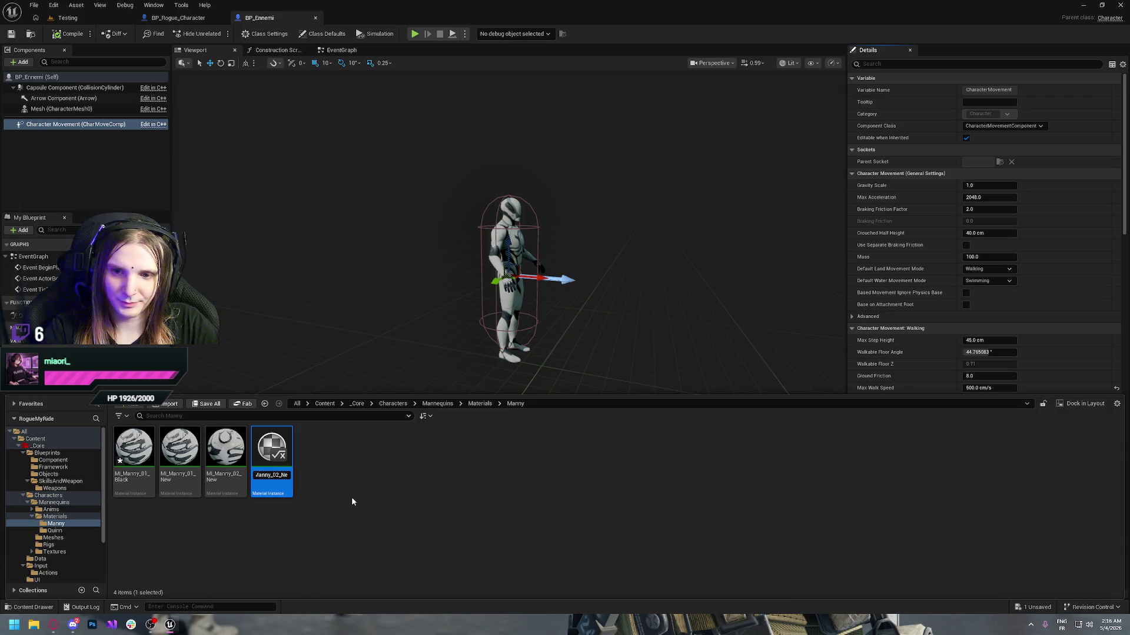
type("Black")
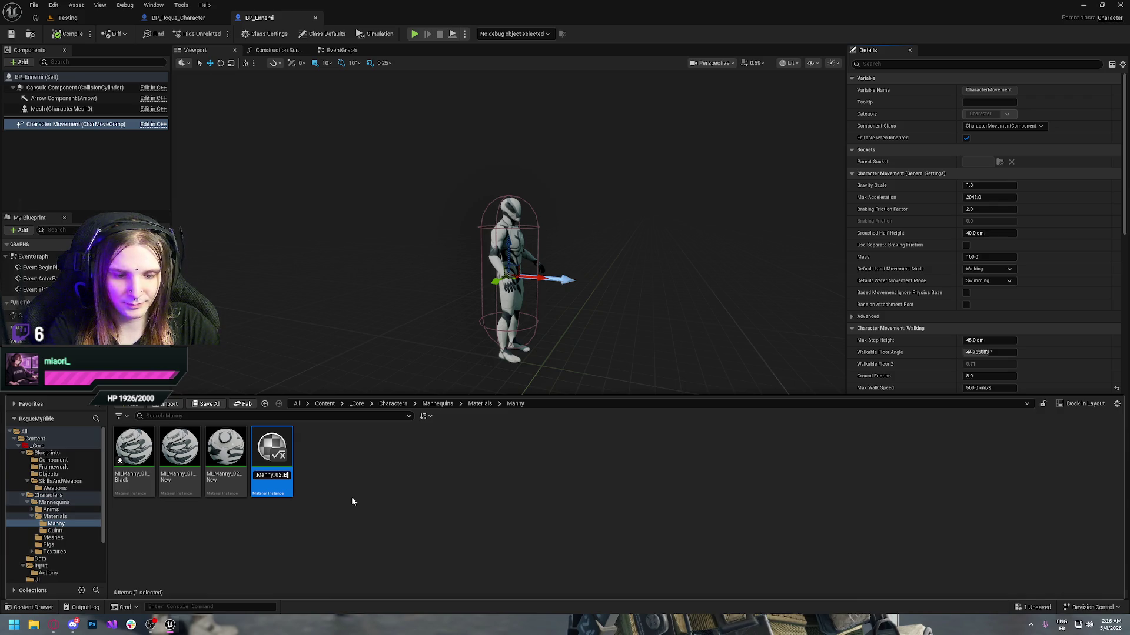
key("Return")
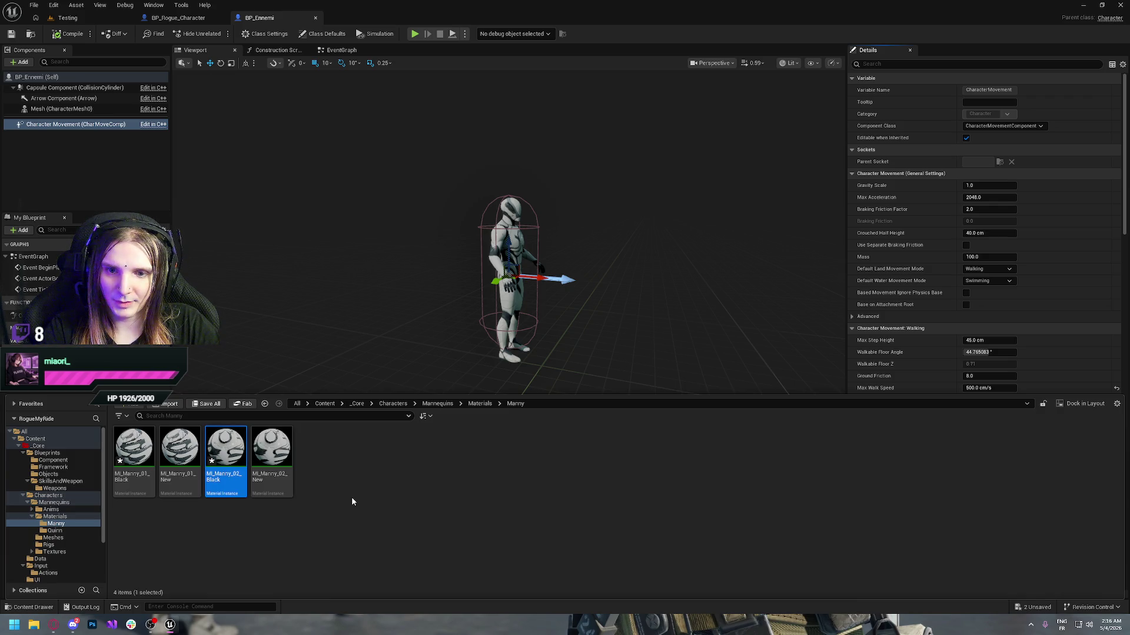
double_click(145, 462)
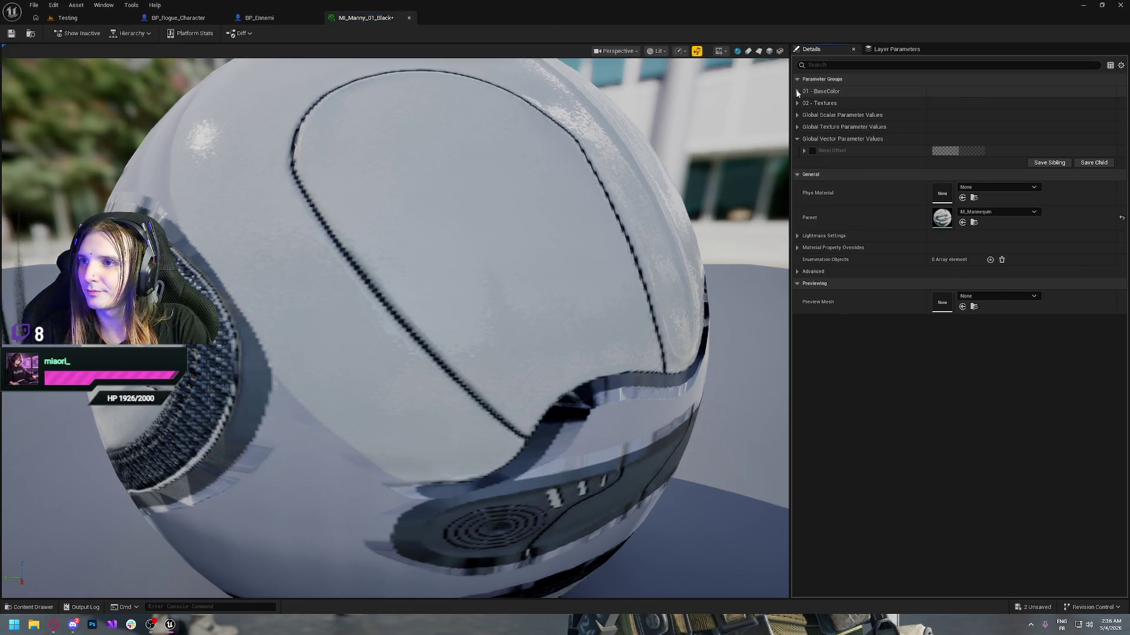
- Set MI_Manny_01_Black's BaseColor Paint Tint to black and save it
left_click(798, 91)
left_click(954, 164)
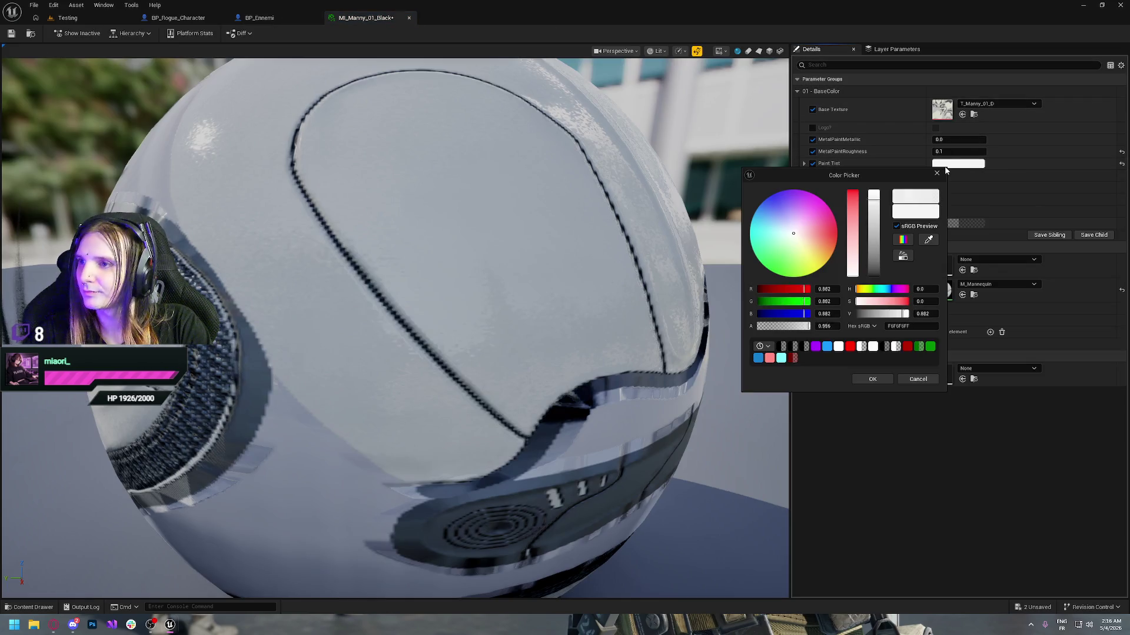
left_click_drag(872, 202, 874, 283)
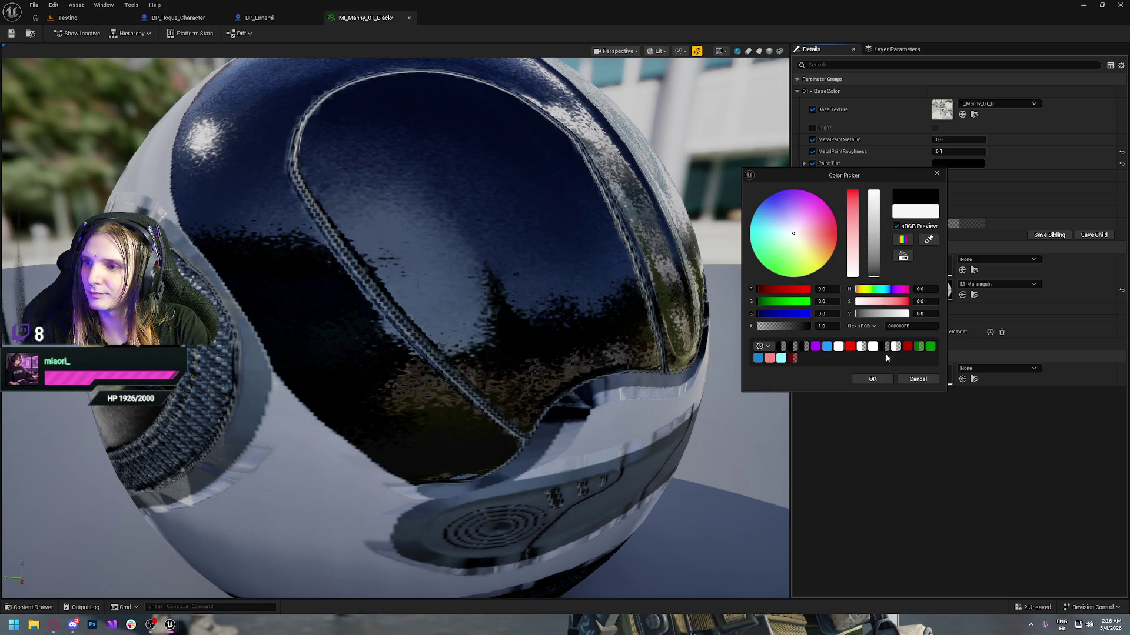
left_click(873, 379)
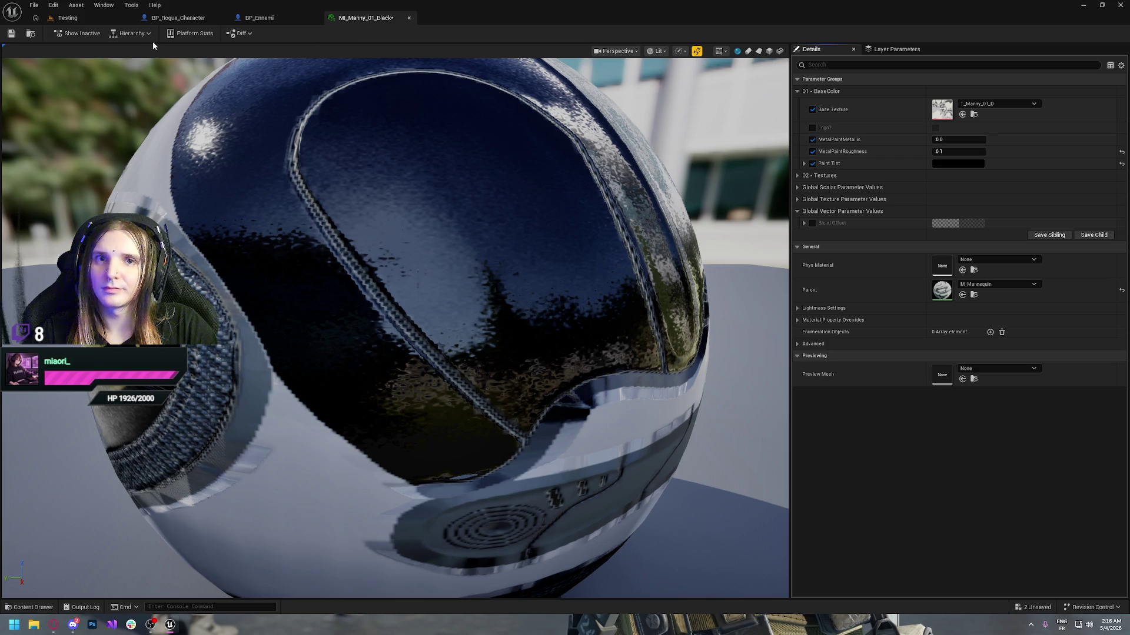
key("ctrl+s")
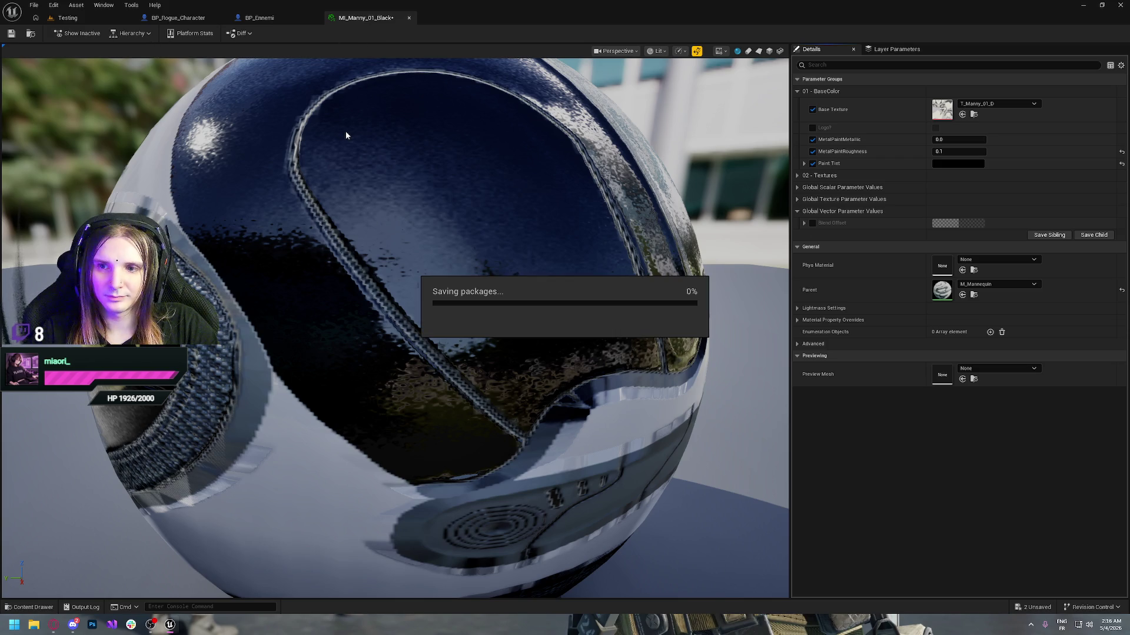
key("ctrl+b")
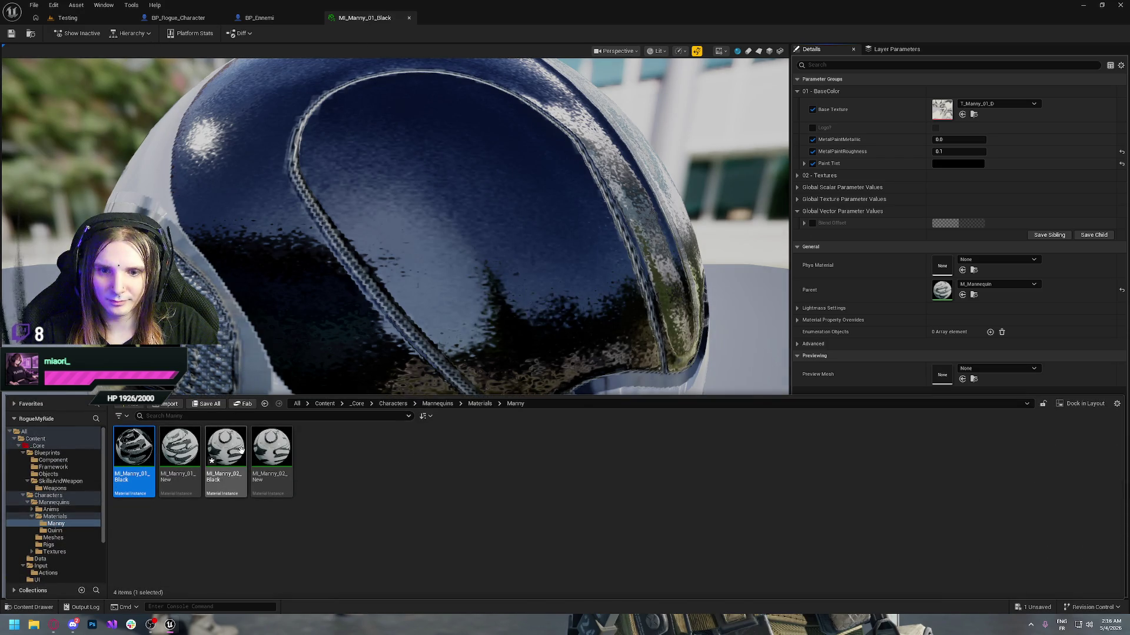
- Enable MI_Manny_02_Black's Paint Tint, set it to black, save, and return to BP_Ennemi
double_click(242, 452)
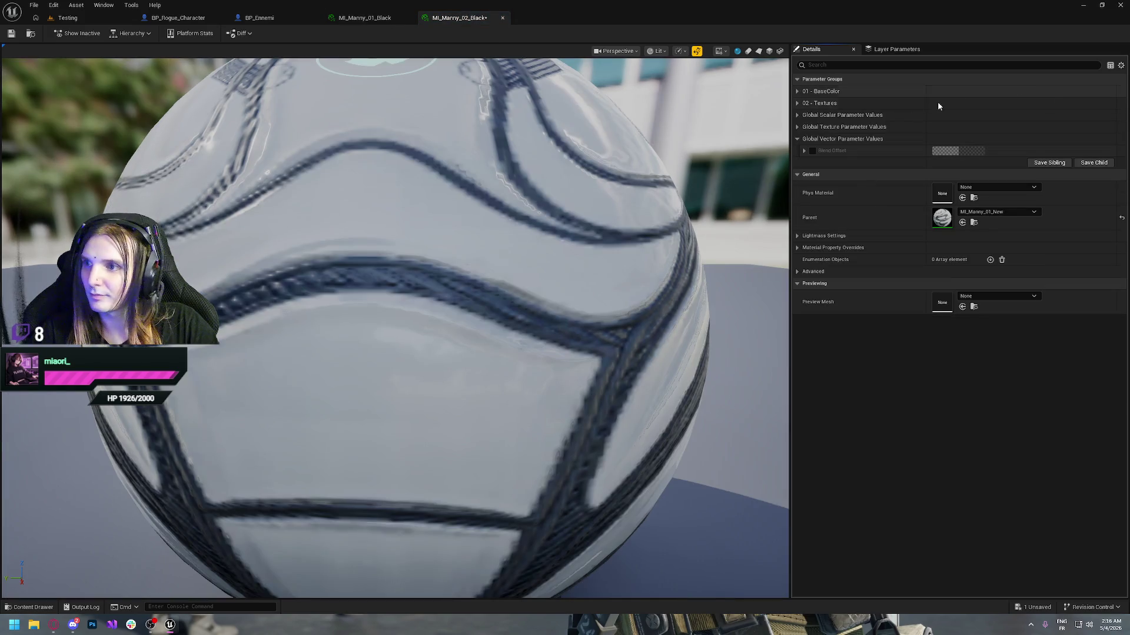
left_click(806, 92)
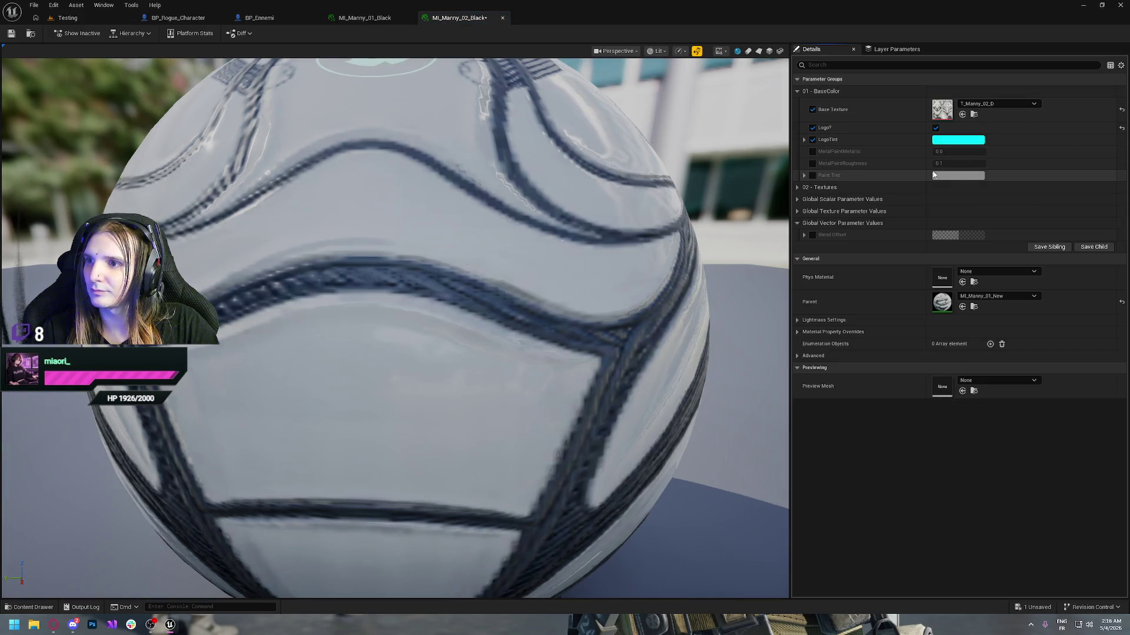
left_click(812, 175)
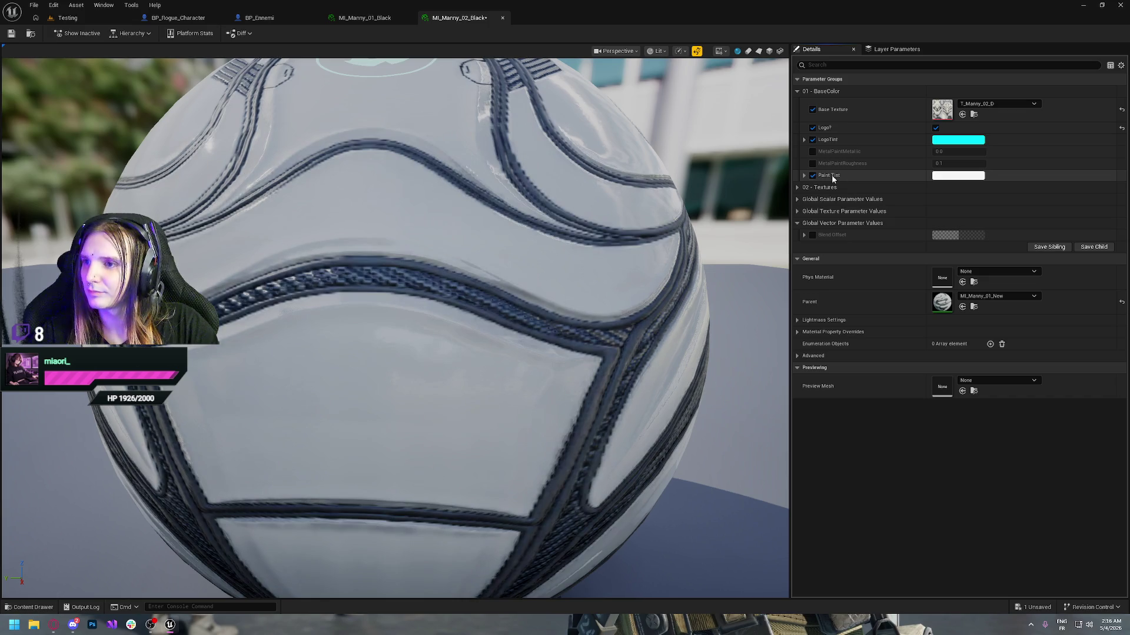
left_click(957, 176)
left_click_drag(891, 280, 887, 290)
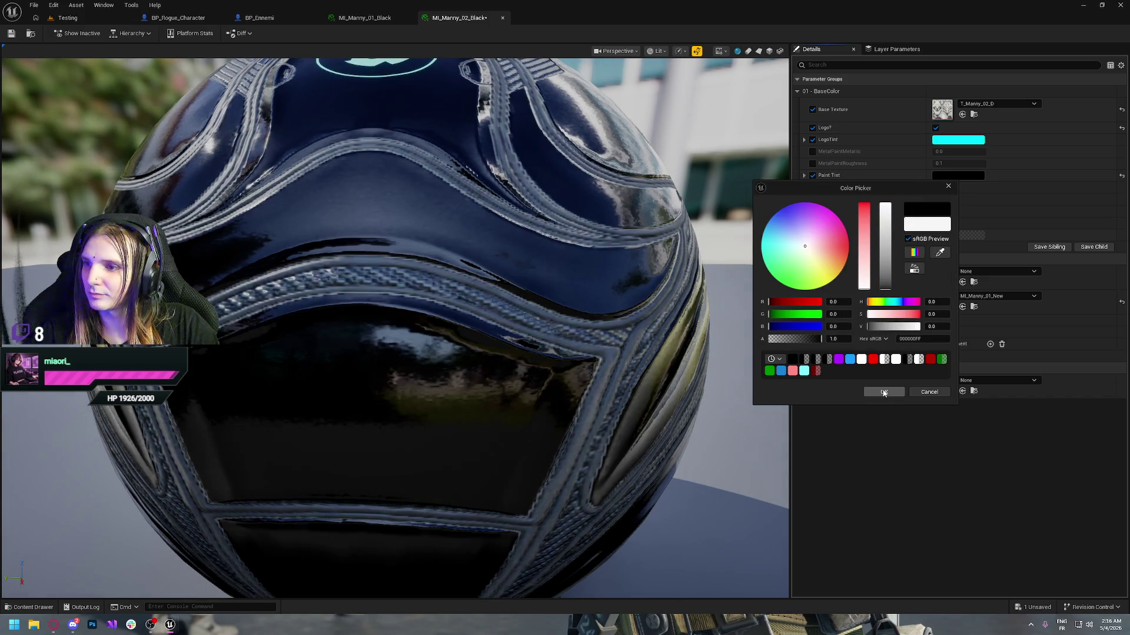
left_click(884, 392)
left_click(11, 35)
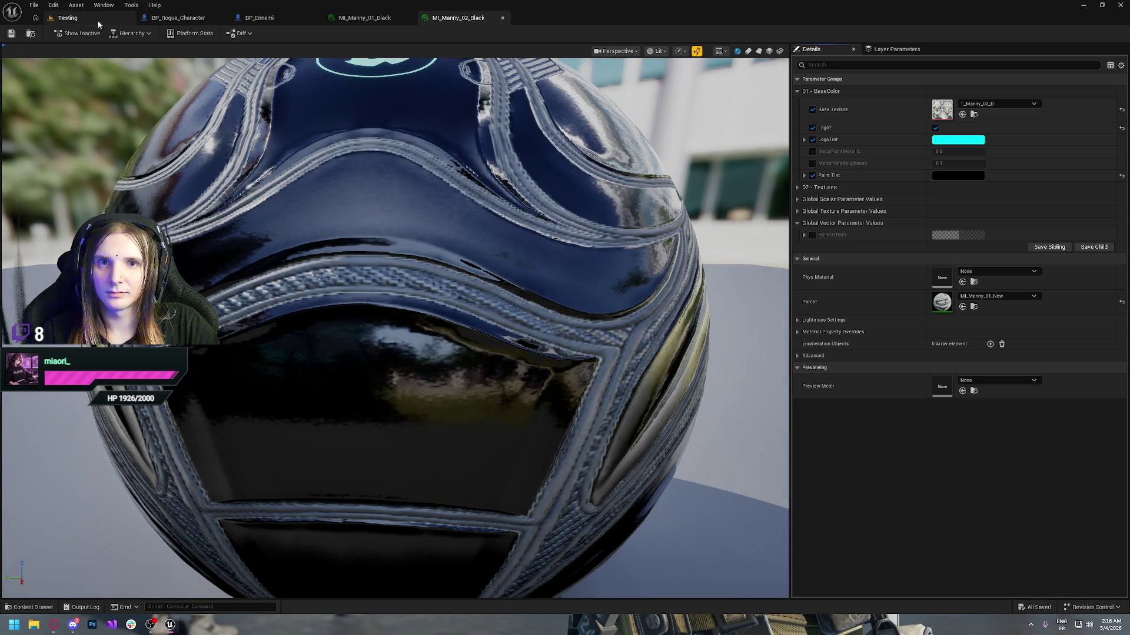
left_click(281, 18)
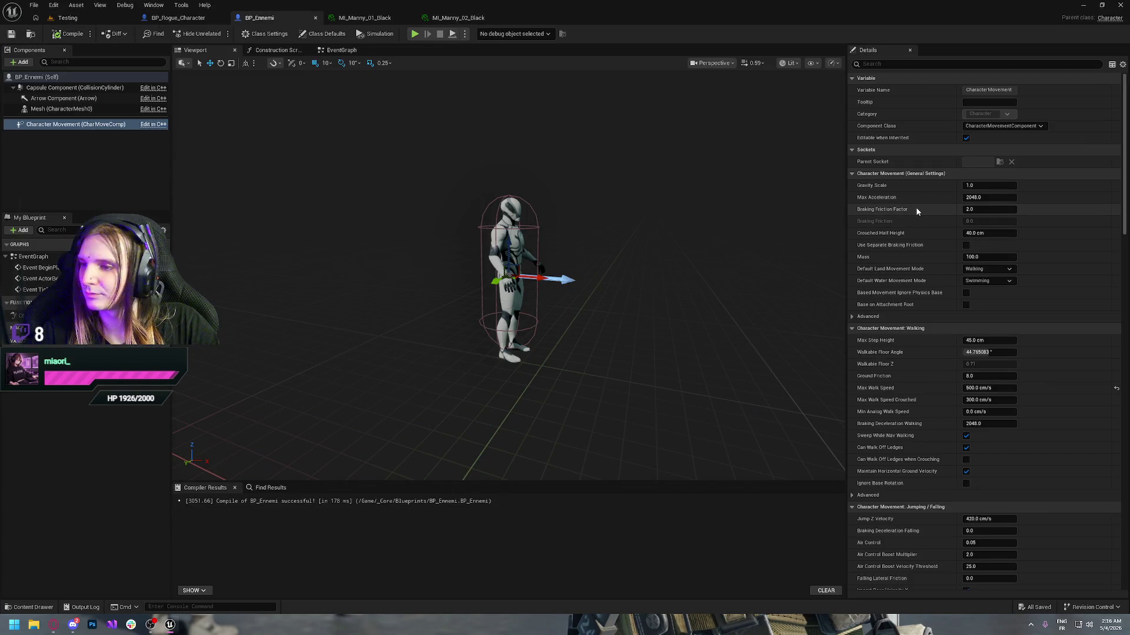
- Set the Mesh component's Anim Class to ABP_EnnemiHumanoid, then compile and save BP_Ennemi
left_click(57, 109)
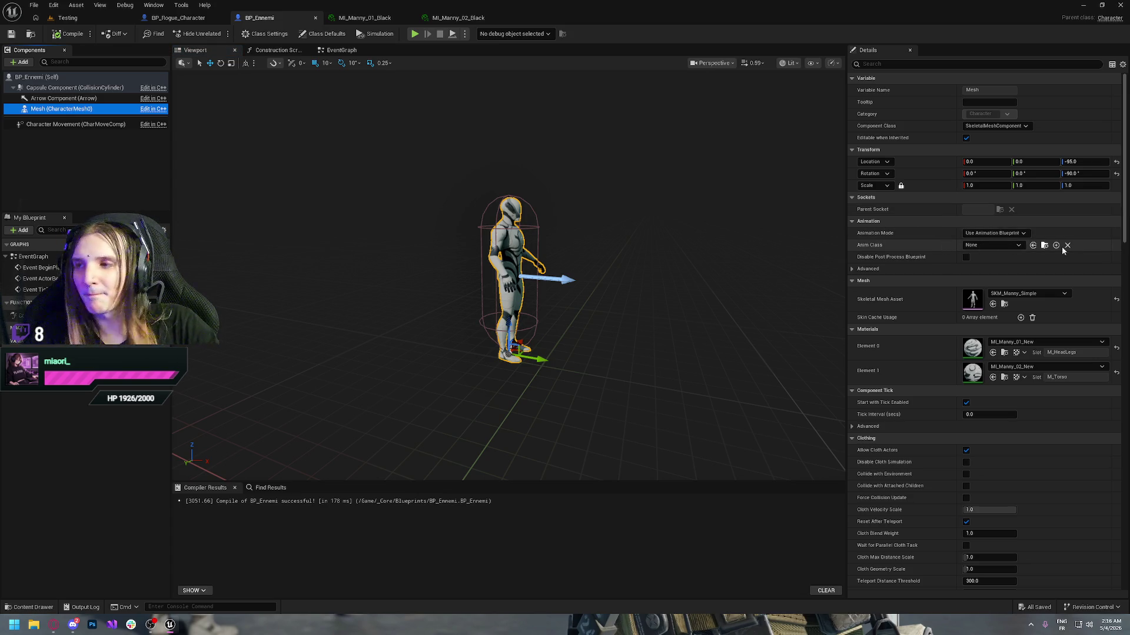
left_click(988, 245)
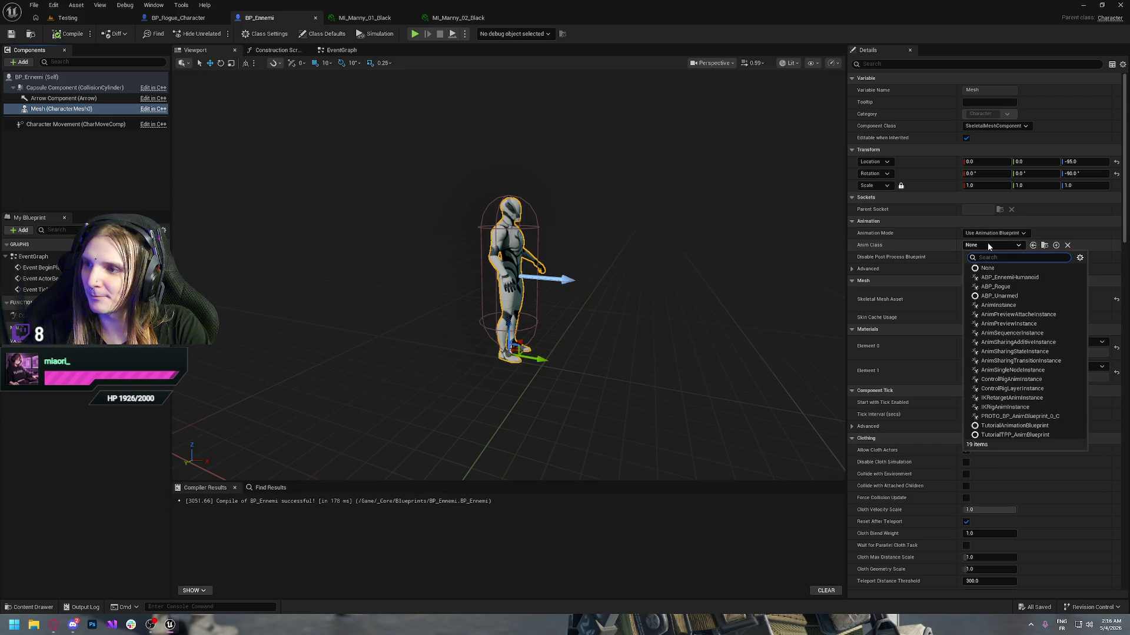
left_click(1008, 278)
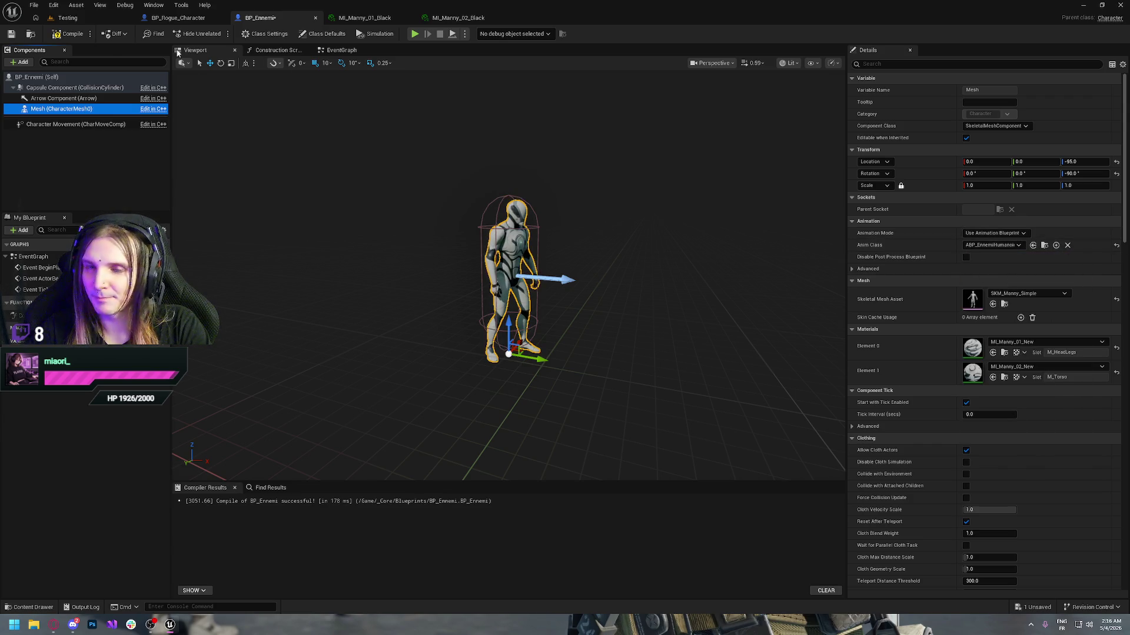
left_click(66, 37)
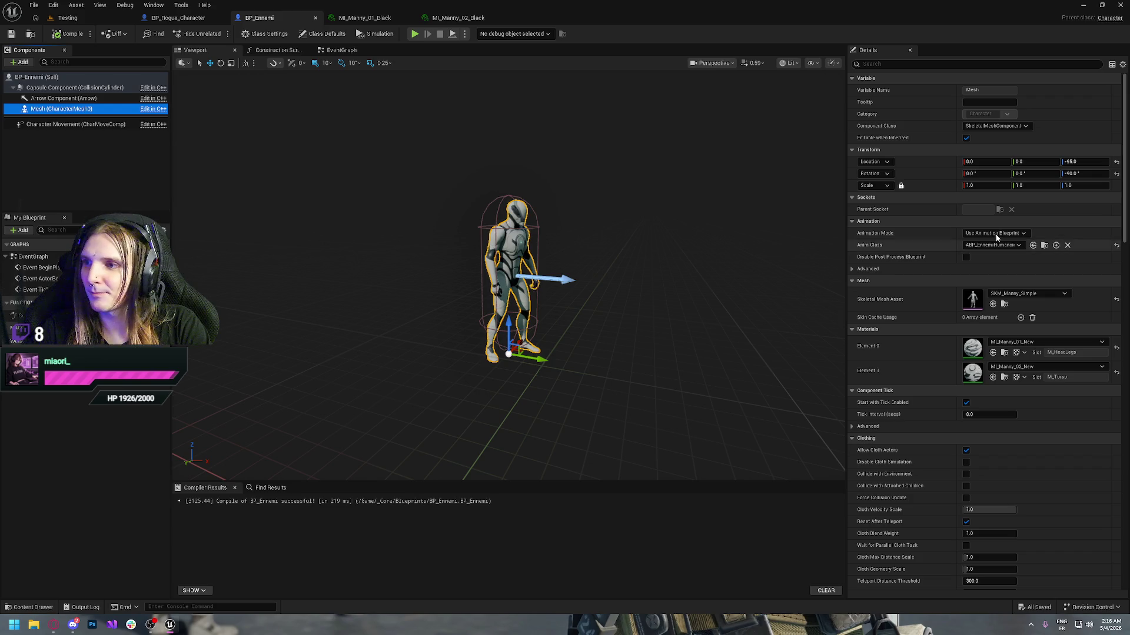
left_click(1048, 344)
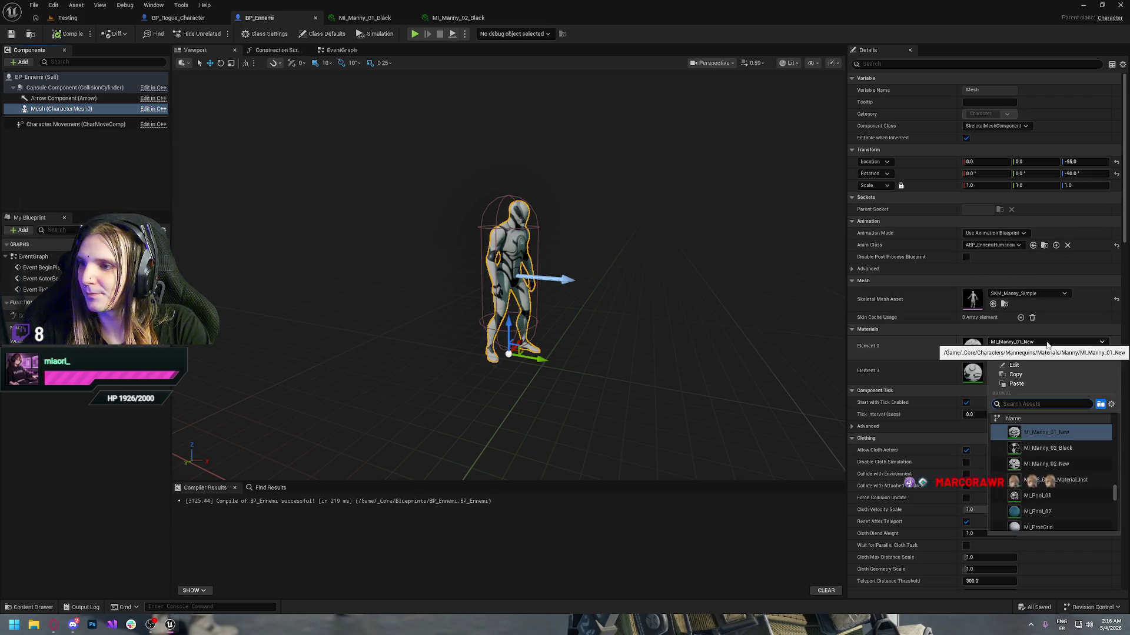
- Set BP_Ennemi's mesh Element 0 to MI_Manny_01_Black and Element 1 to MI_Manny_02_Black, then compile
scroll(1053, 447, "up", 1)
left_click(1071, 434)
left_click(1027, 367)
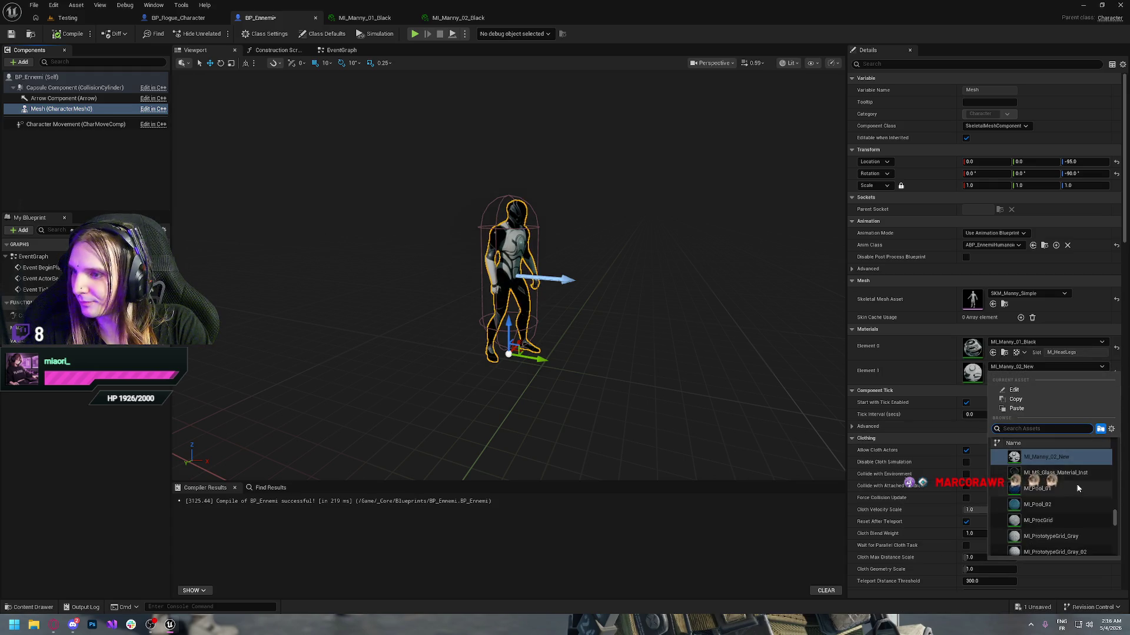
key("Escape")
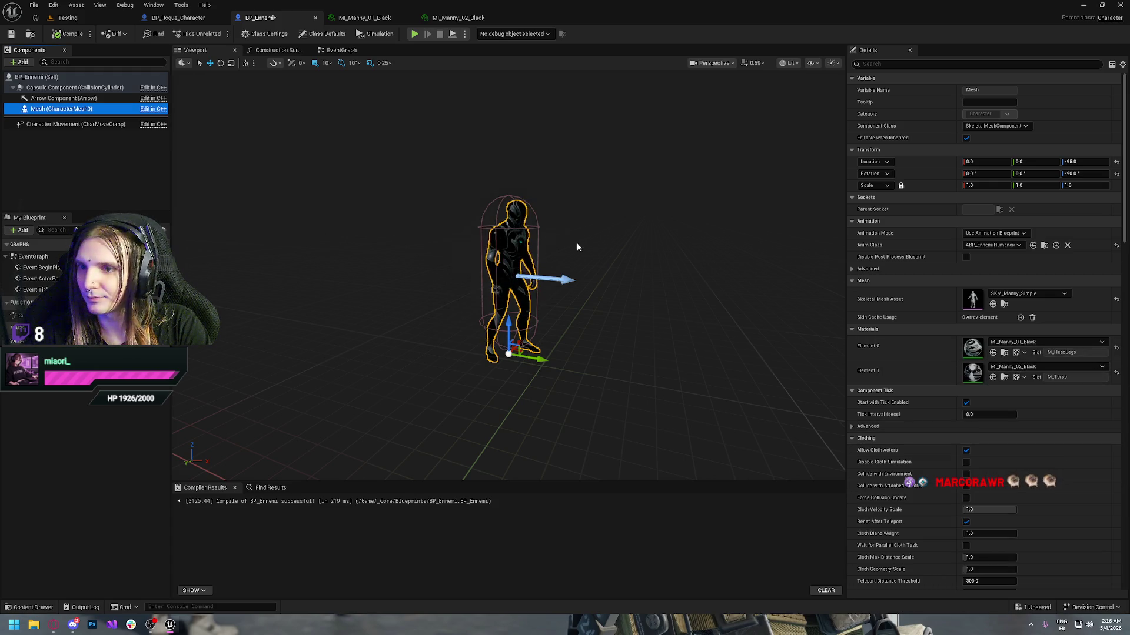
left_click(60, 36)
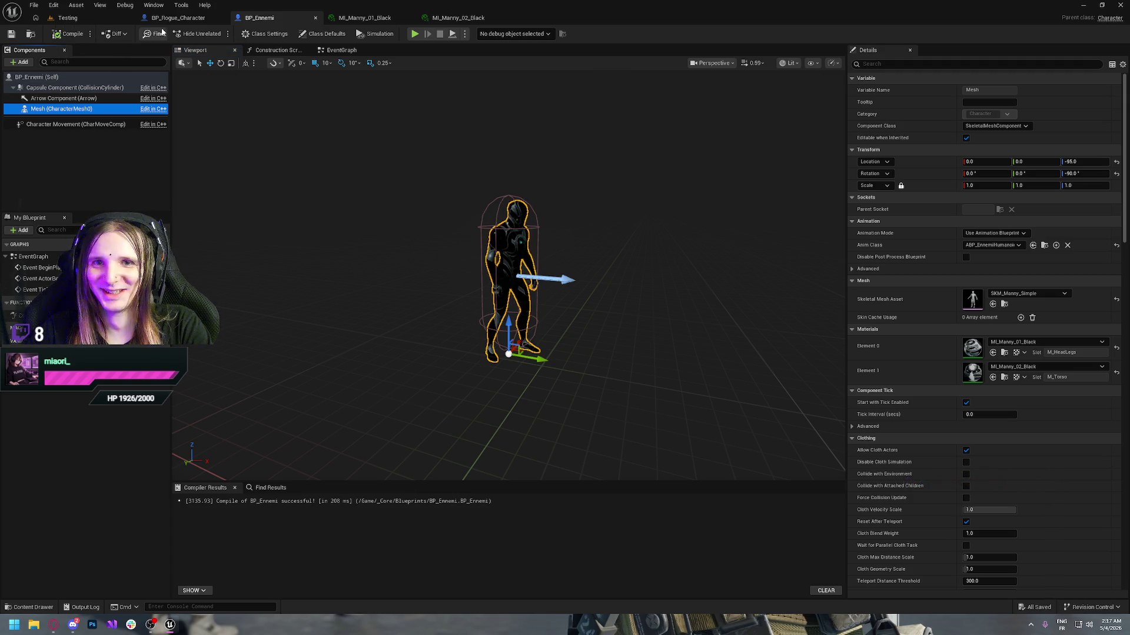
left_click(67, 18)
- Run a quick standalone play test, then return to the Testing level and bring up the Content Drawer
left_click(171, 19)
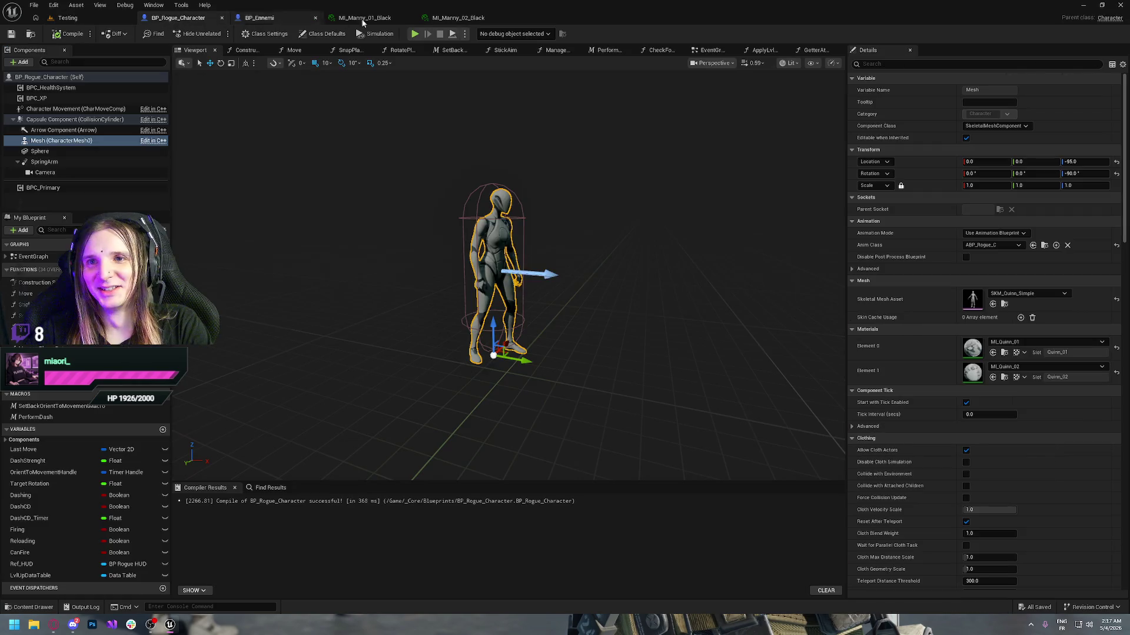
left_click(415, 34)
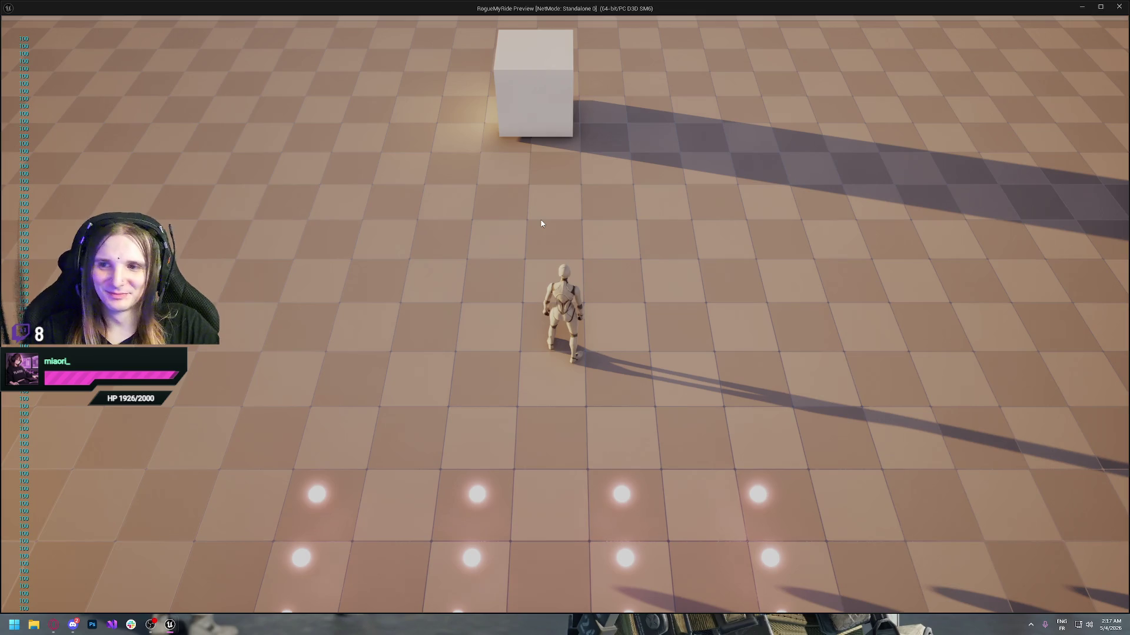
key("Escape")
left_click(69, 18)
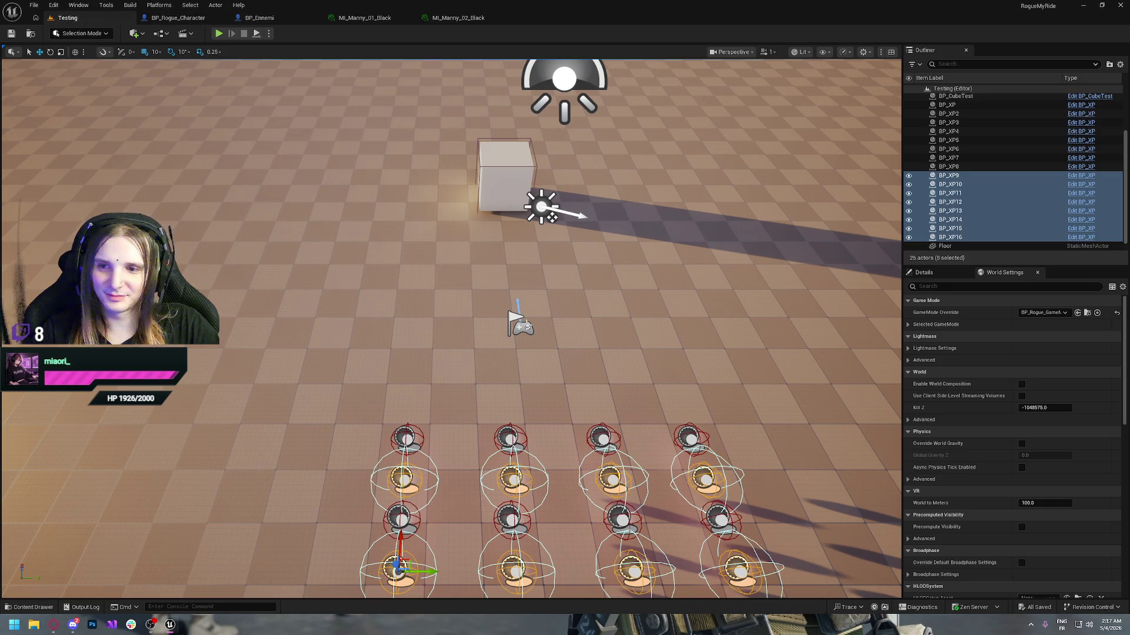
key("ctrl+space")
- Drag BP_Ennemi from the Blueprints folder into the level to make three enemies in a row
left_click(377, 517)
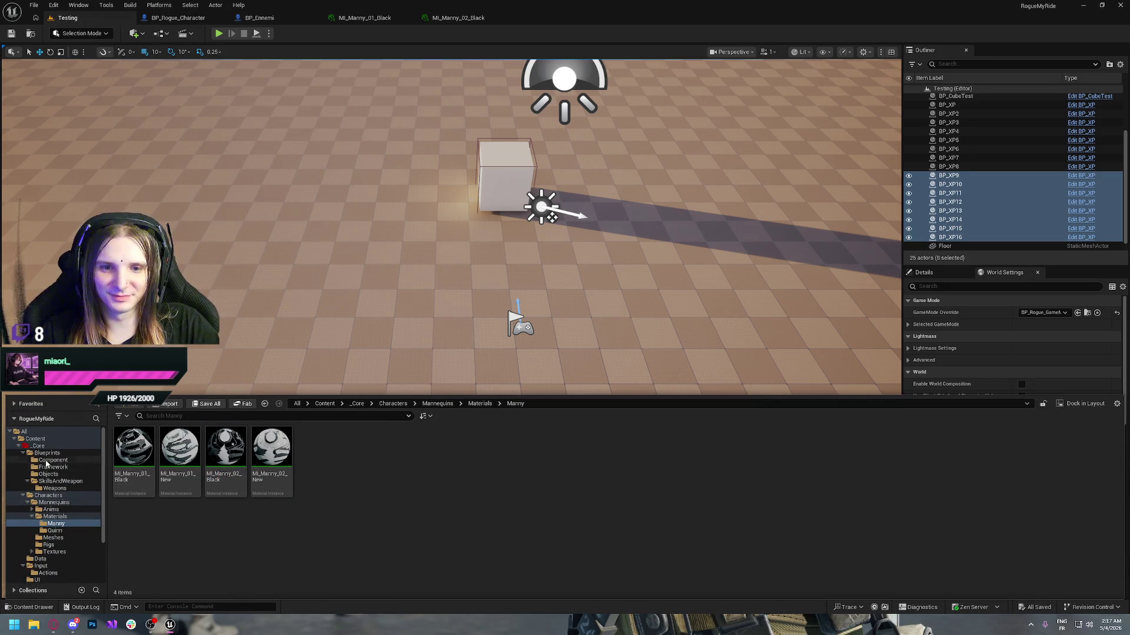
left_click(47, 453)
mouse_move(318, 450)
left_mouse_down()
mouse_move(512, 262)
mouse_move(446, 253)
mouse_move(433, 238)
mouse_move(683, 232)
left_mouse_up()
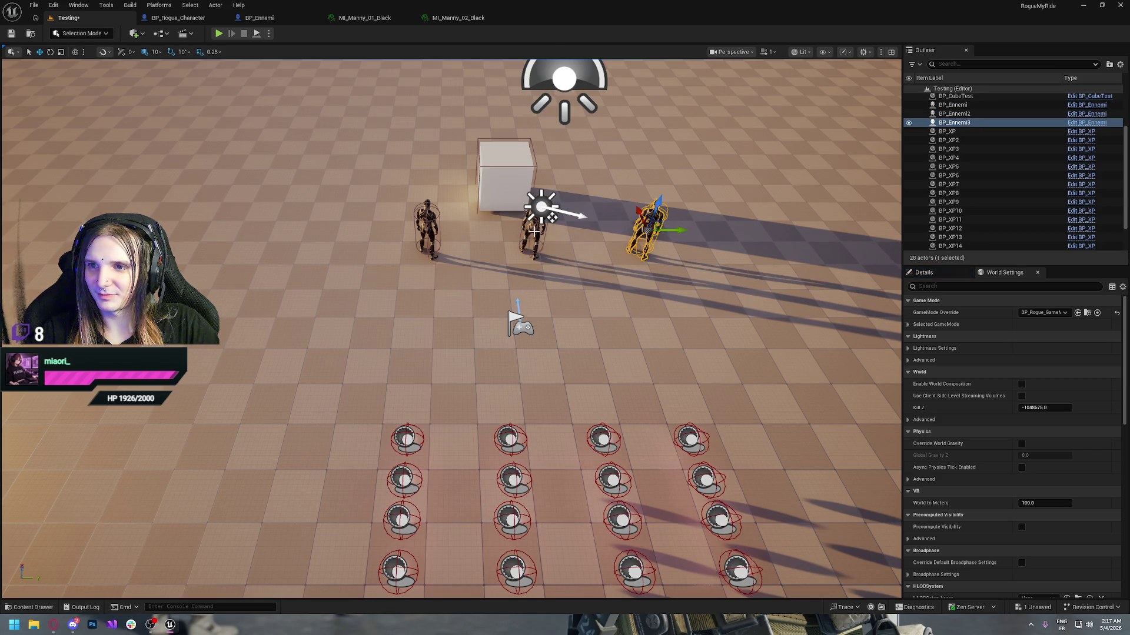
left_click(533, 232, "ctrl")
left_click(428, 225, "ctrl")
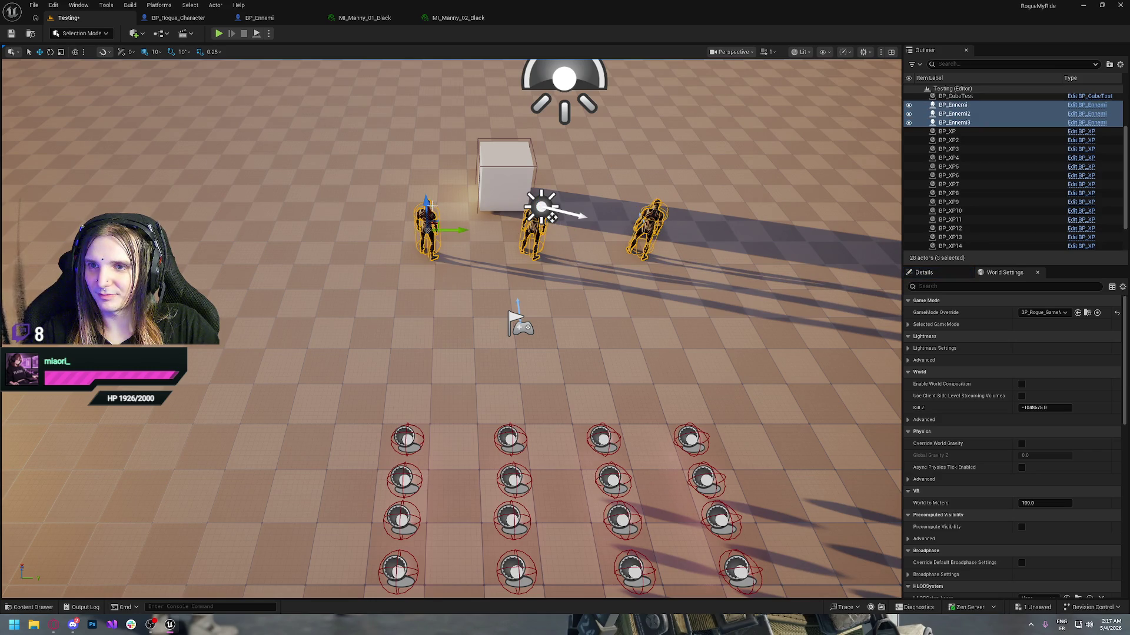
left_click_drag(427, 201, 426, 119)
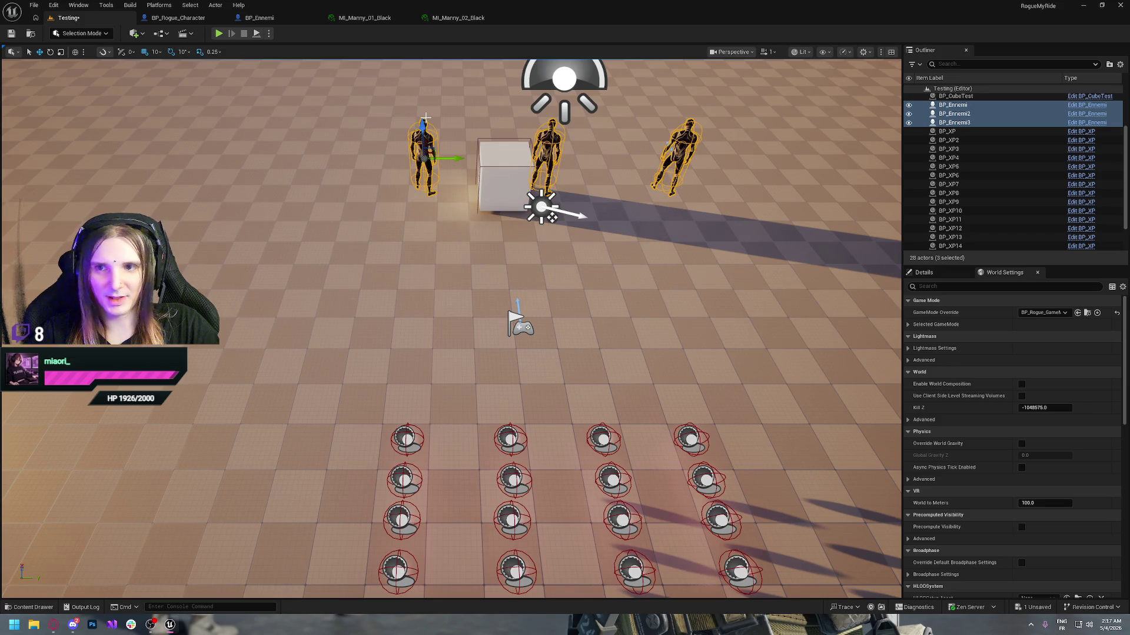
key("ctrl+z")
- Move the BP_CubeTest cube farther away from the enemies
mouse_move(630, 259)
left_mouse_down()
mouse_move(661, 361)
mouse_move(465, 268)
mouse_move(606, 206)
left_mouse_up()
left_click(559, 285)
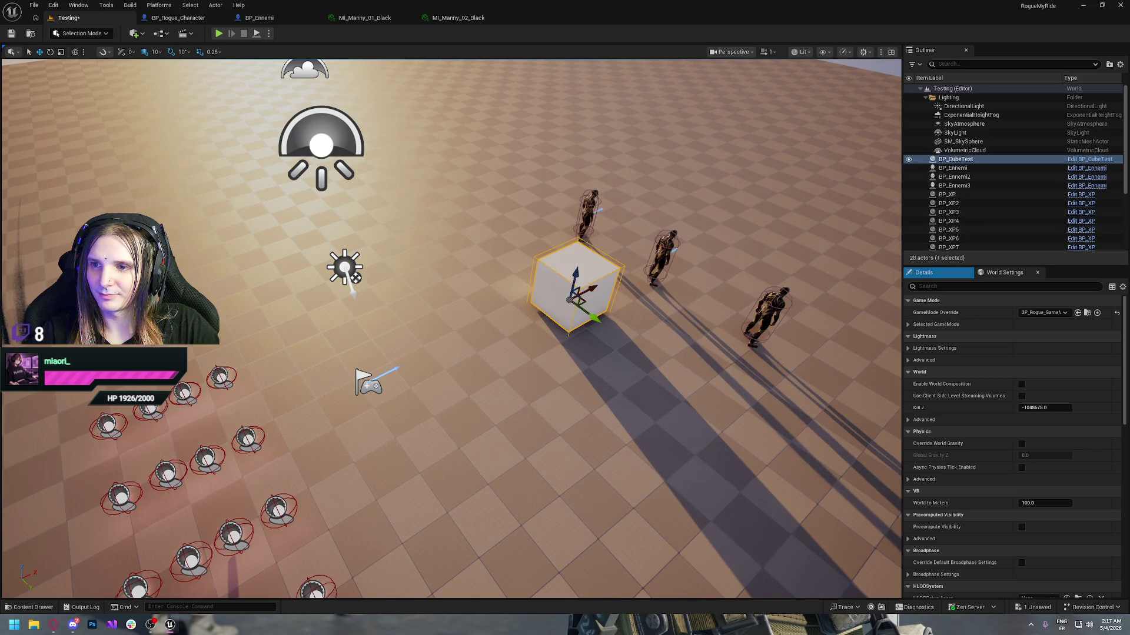
left_click_drag(585, 301, 449, 233)
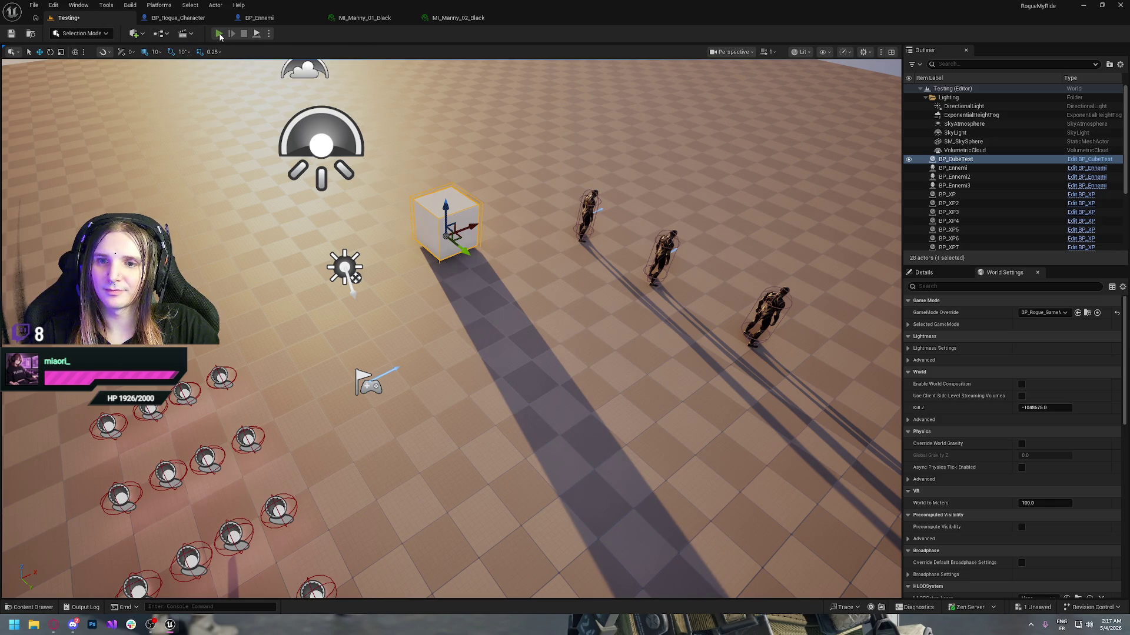
- Play the level and run the character forward toward the three black enemies, then stop
left_click(219, 34)
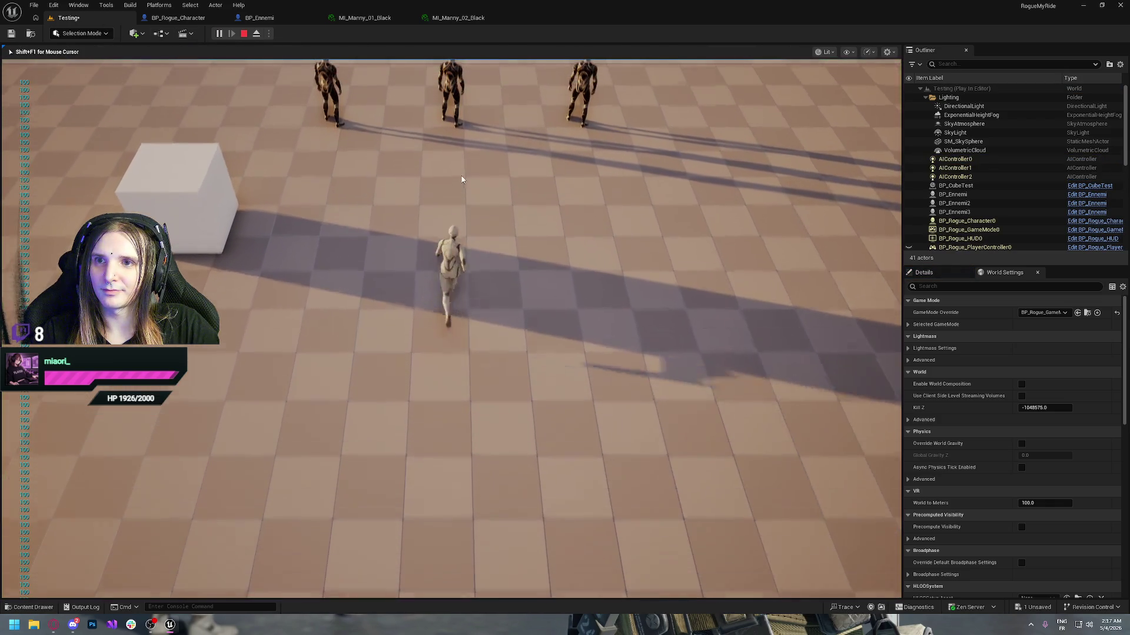
key("w")
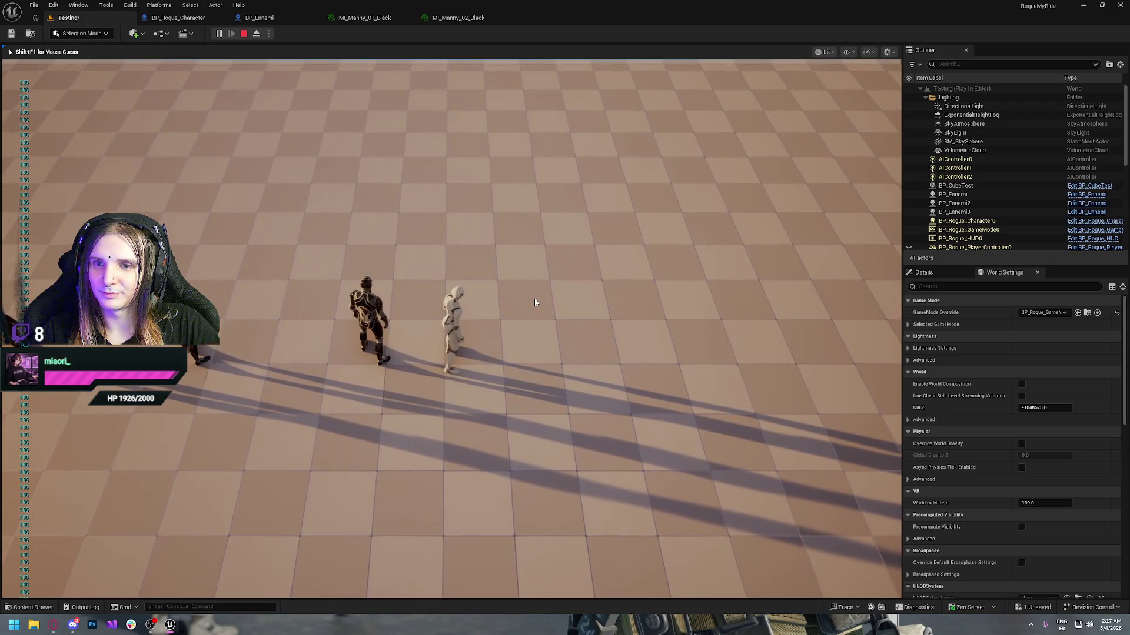
key("Escape")
left_click(258, 17)
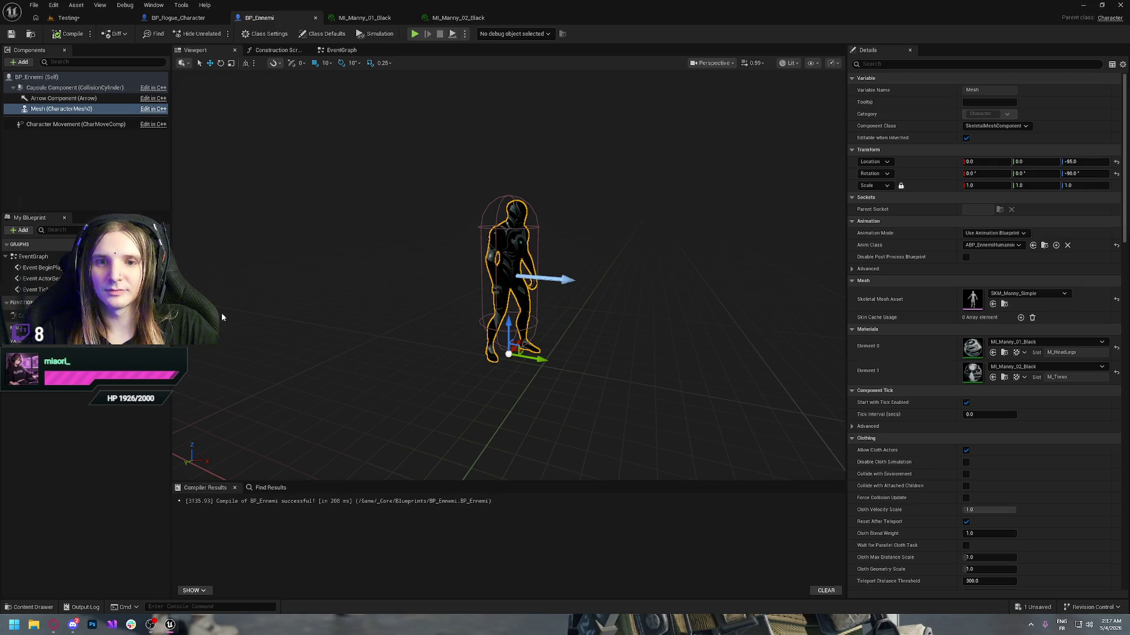
- Add BPC_HealthSystem from Blueprints > Component to BP_Ennemi's components and compile
key("ctrl+space")
double_click(135, 456)
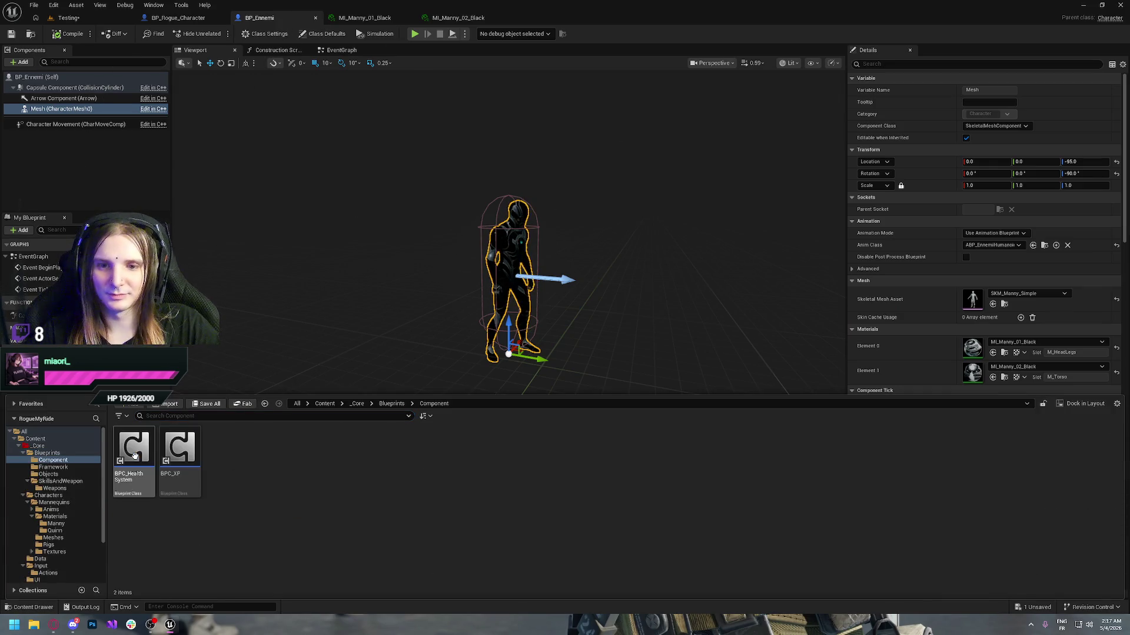
mouse_move(134, 455)
left_mouse_down()
mouse_move(108, 191)
mouse_move(71, 169)
mouse_move(66, 178)
mouse_move(58, 125)
left_mouse_up()
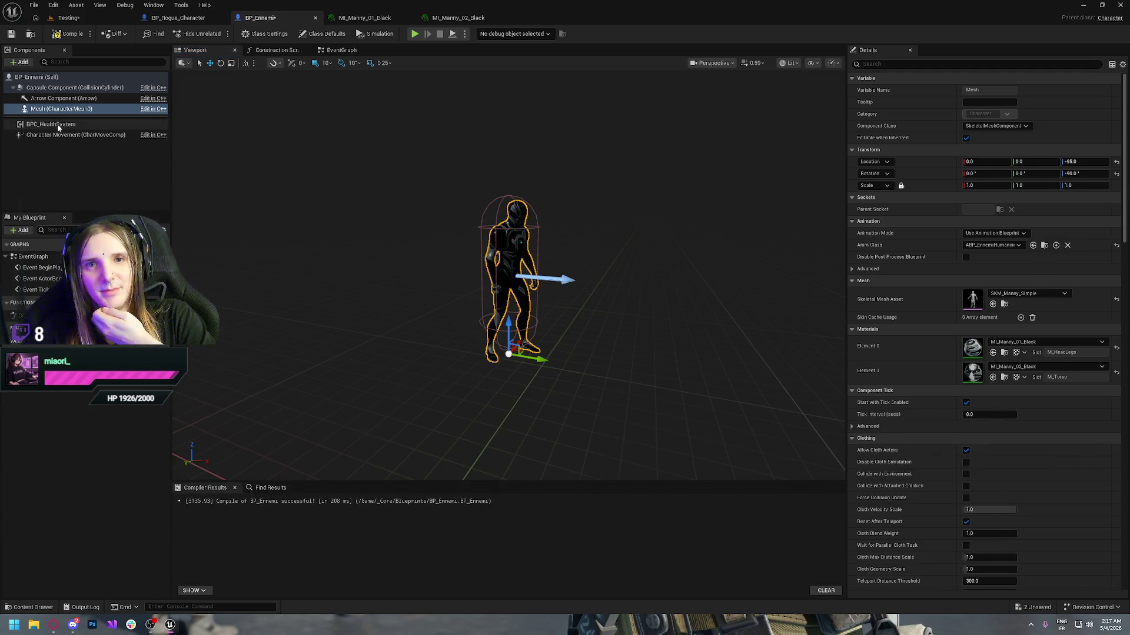
left_click(59, 126)
left_click(71, 34)
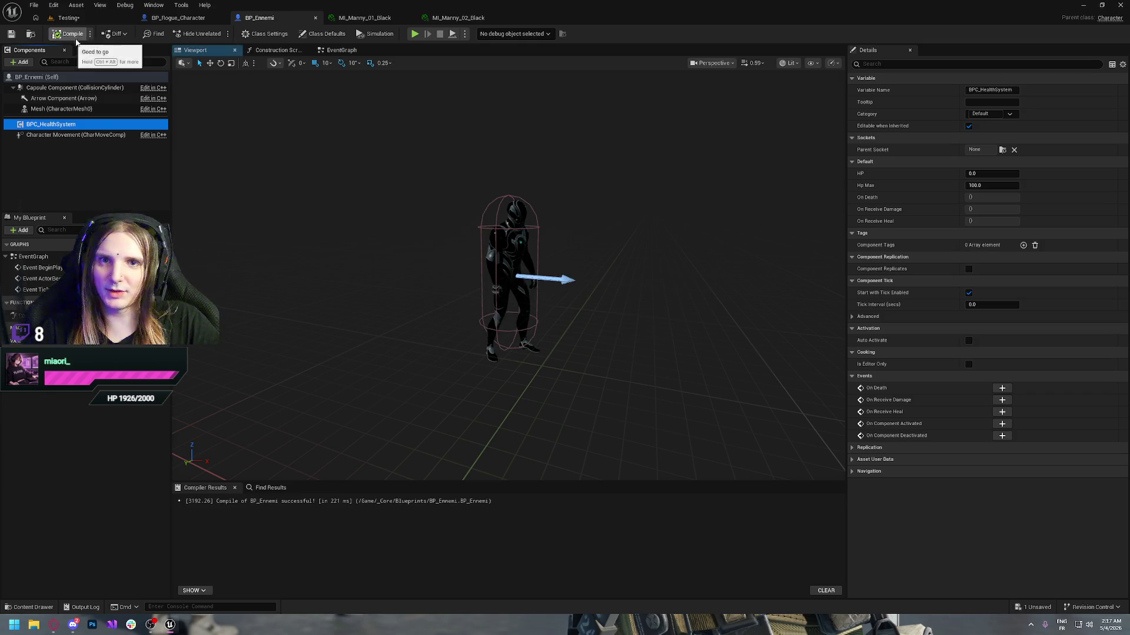
left_click(80, 178)
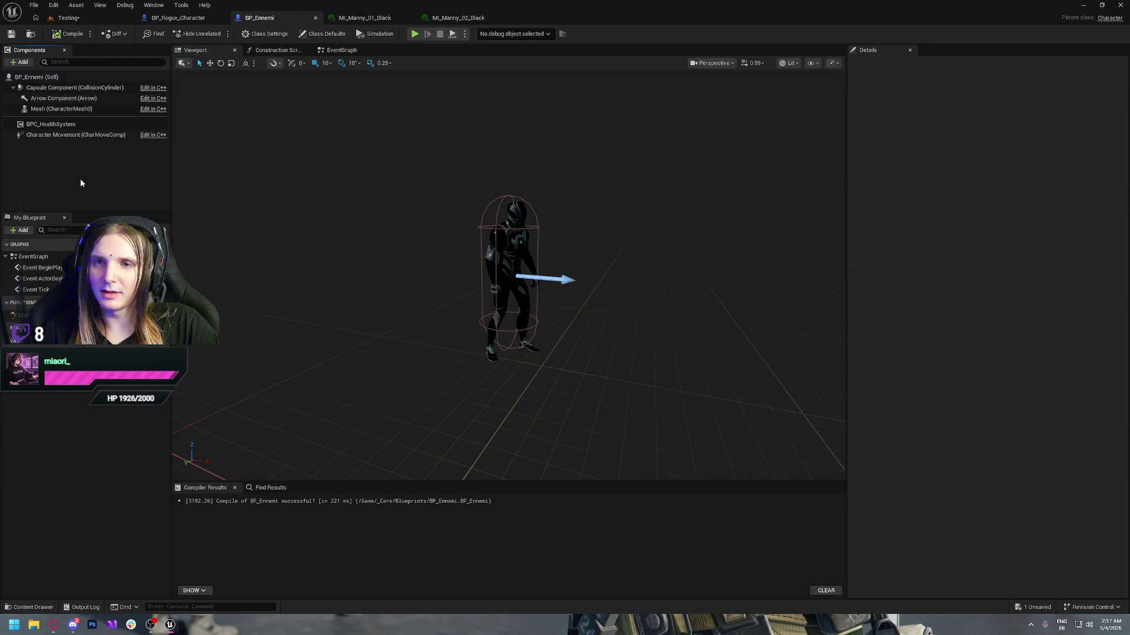
left_click(342, 50)
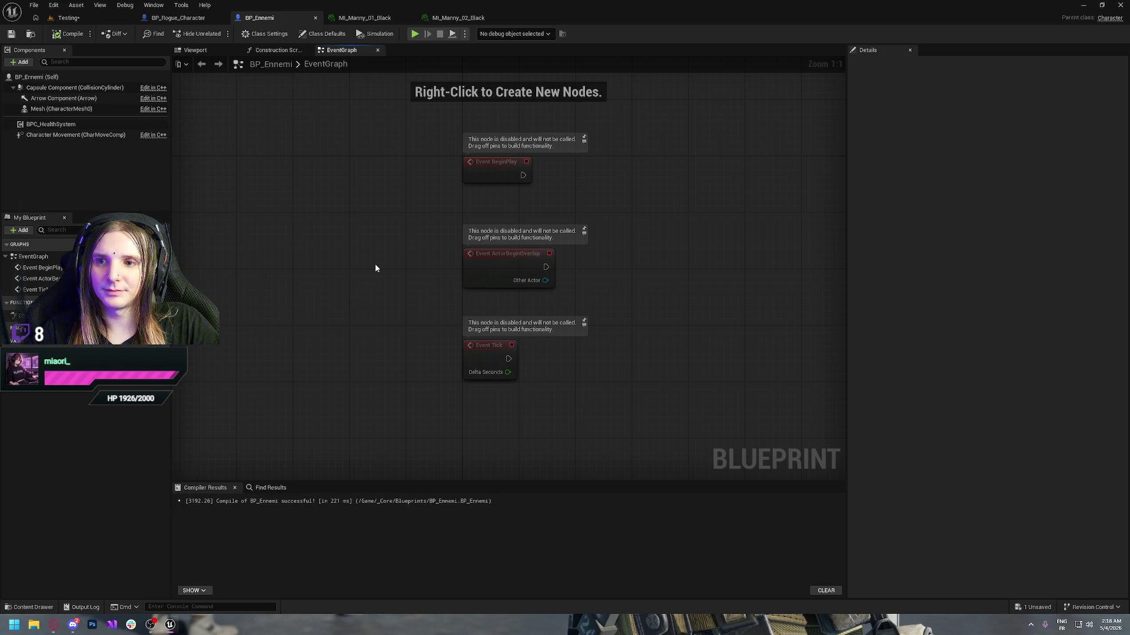
- Add an On Death event node for BPC_HealthSystem to BP_Ennemi's event graph
left_click(51, 125)
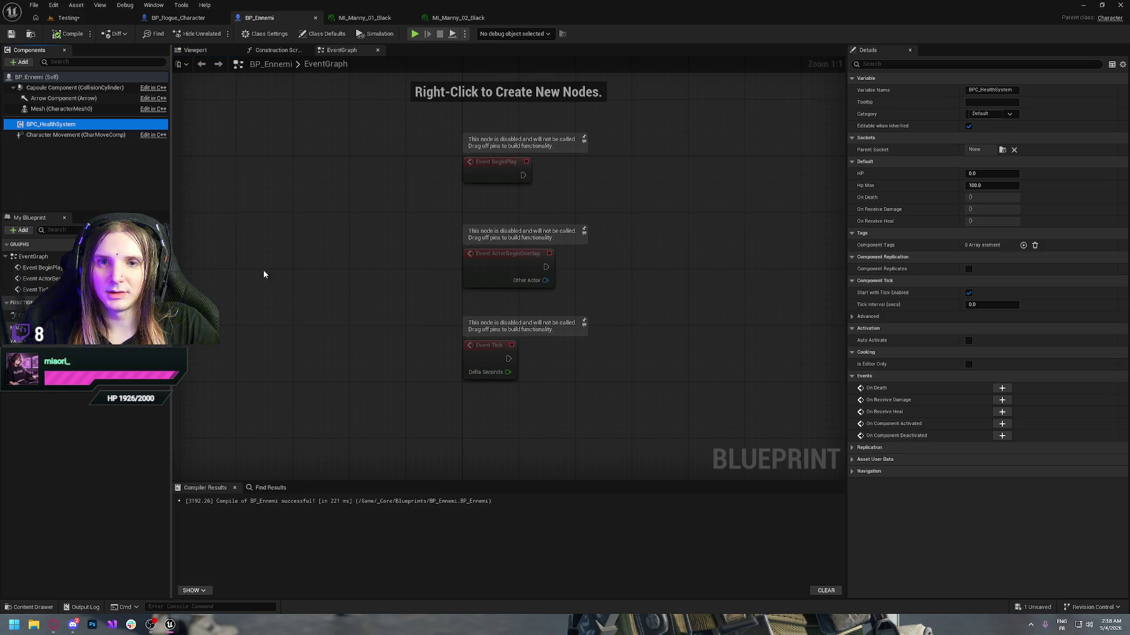
right_click(466, 445)
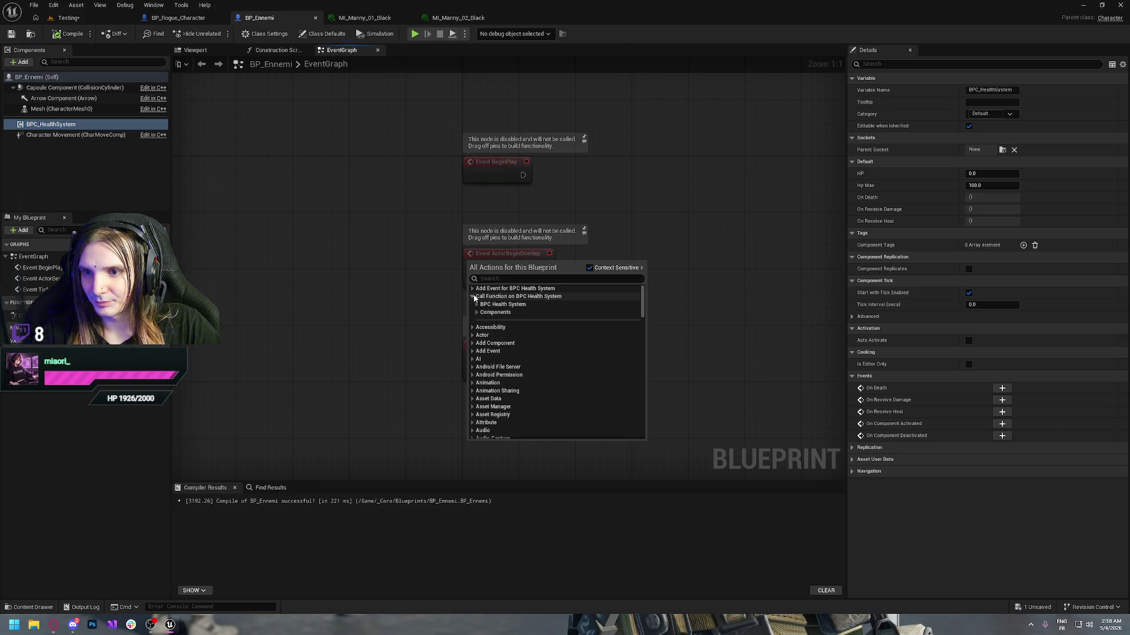
left_click(472, 289)
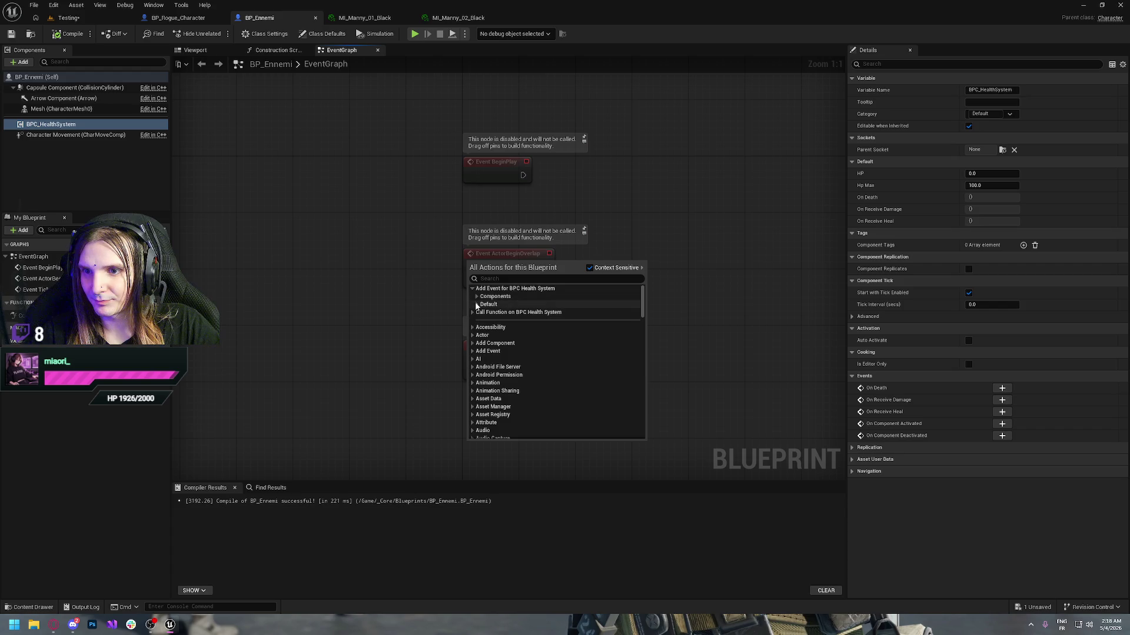
left_click(476, 304)
left_click(512, 312)
left_click(601, 382)
mouse_move(601, 382)
left_mouse_down()
mouse_move(637, 373)
mouse_move(516, 205)
left_mouse_up()
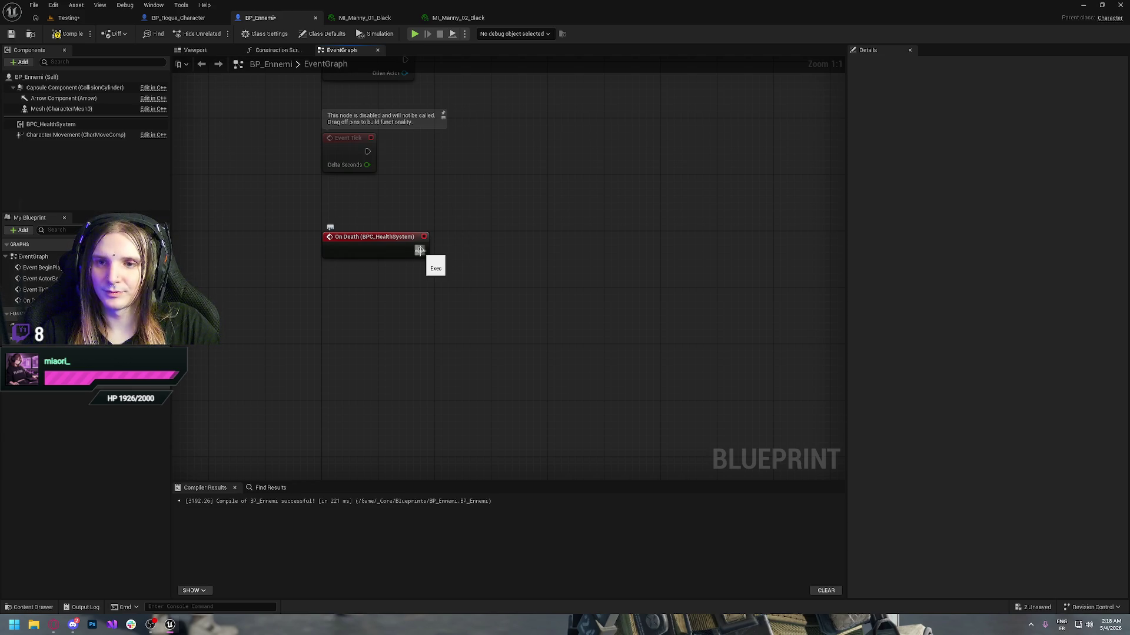
left_click_drag(421, 251, 548, 255)
type("set")
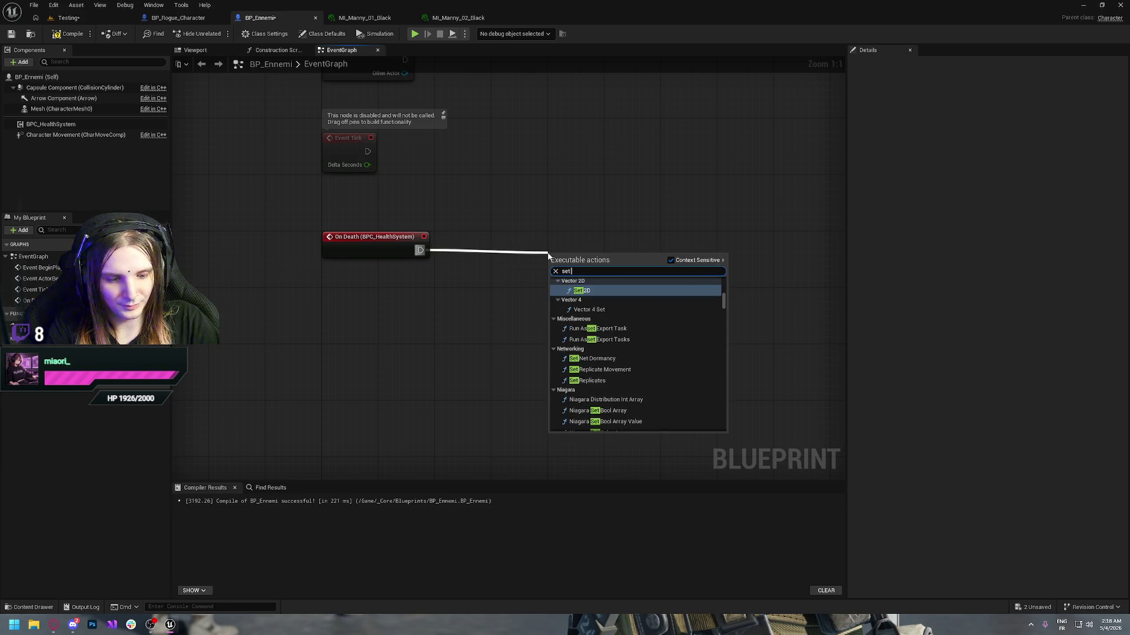
type(" collo")
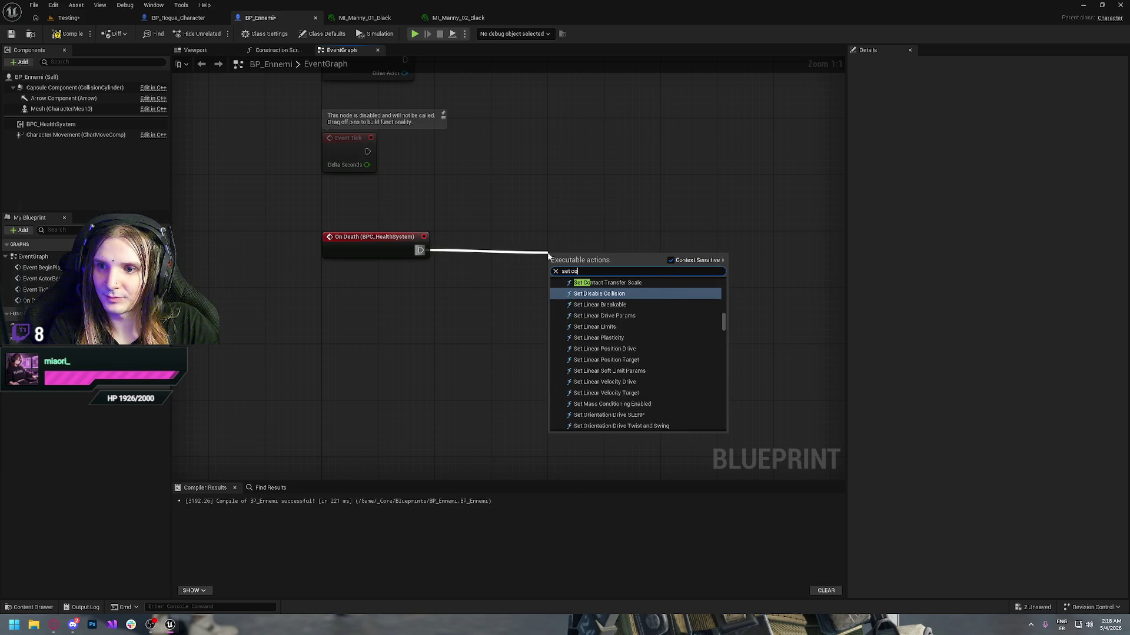
key("BackSpace")
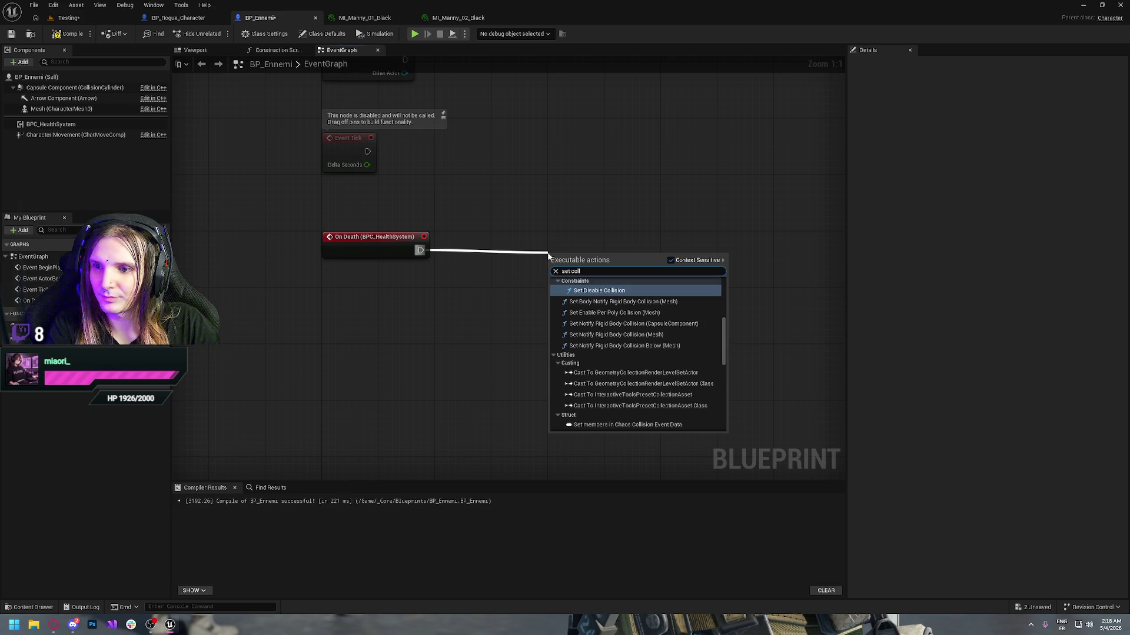
key("BackSpace")
key("BackSpace")
key("BackSpace")
key("BackSpace")
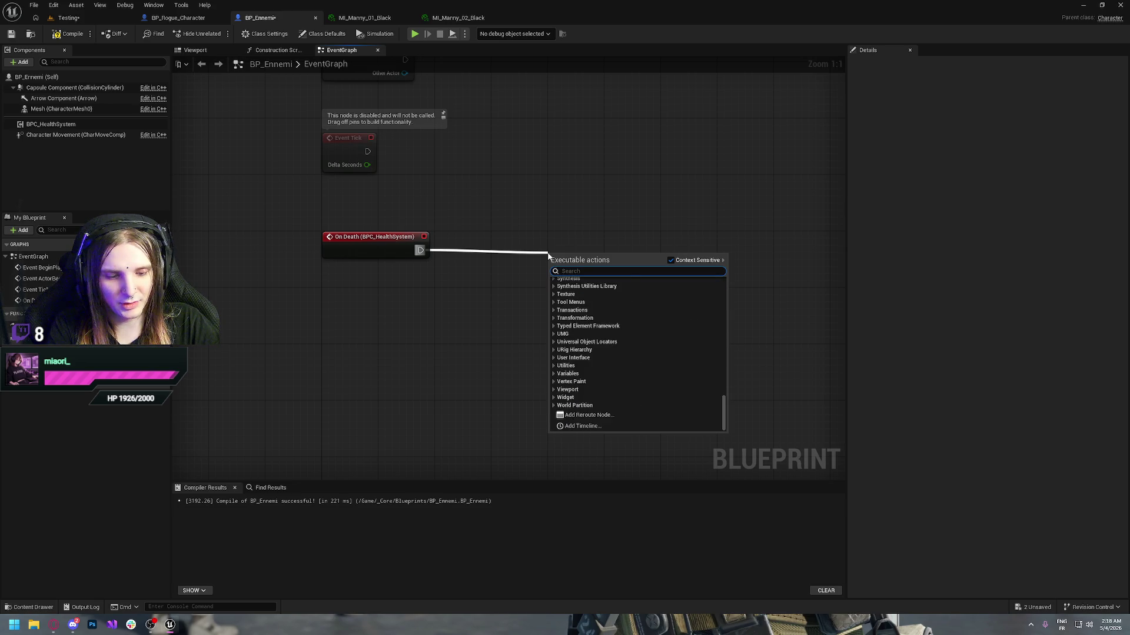
type("colisi")
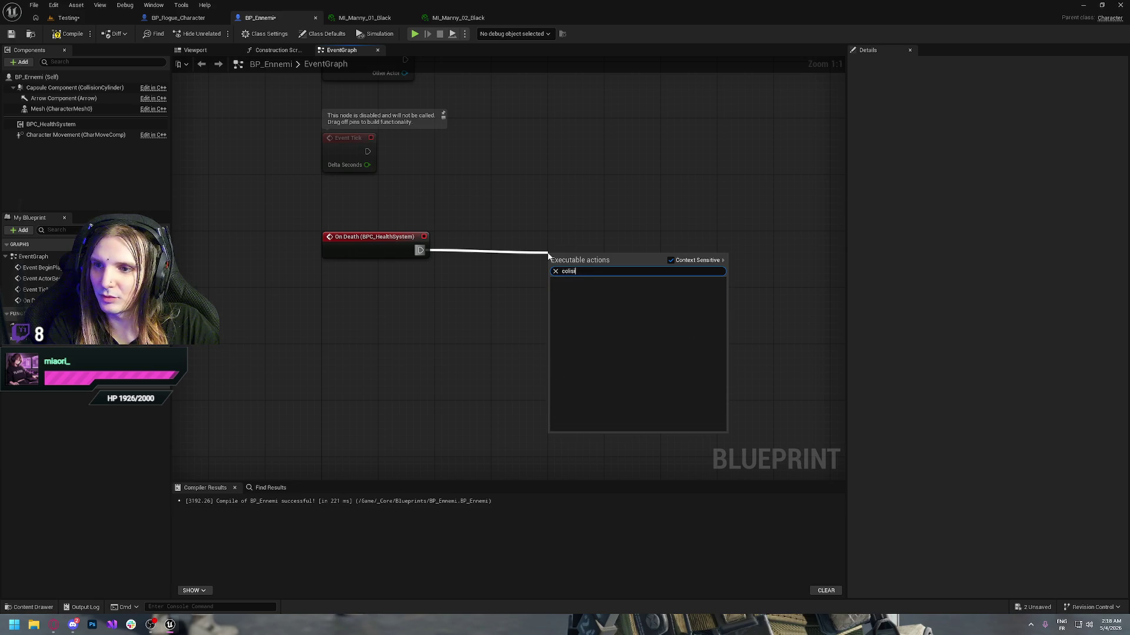
key("BackSpace")
key("BackSpace")
key("BackSpace")
type("lision")
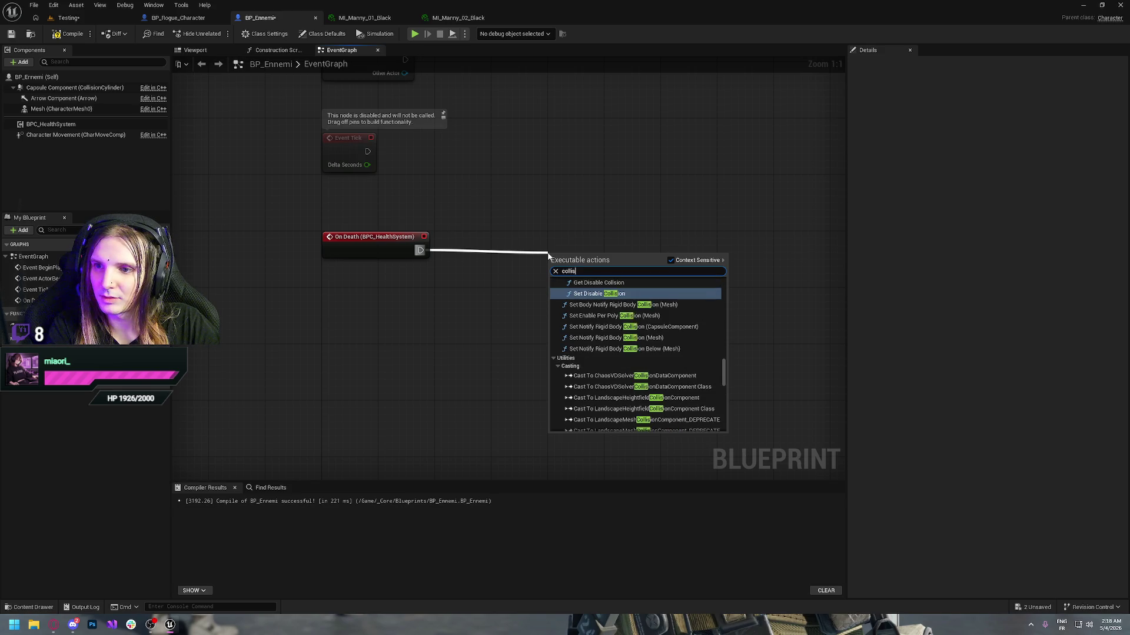
scroll(613, 308, "up", 3)
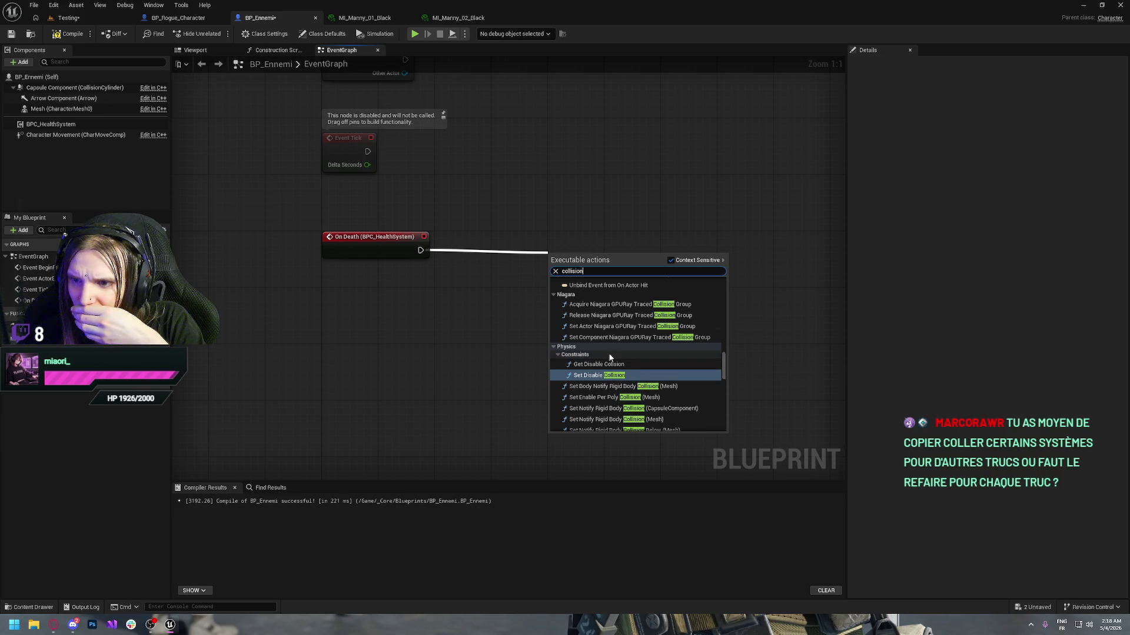
scroll(612, 359, "down", 1)
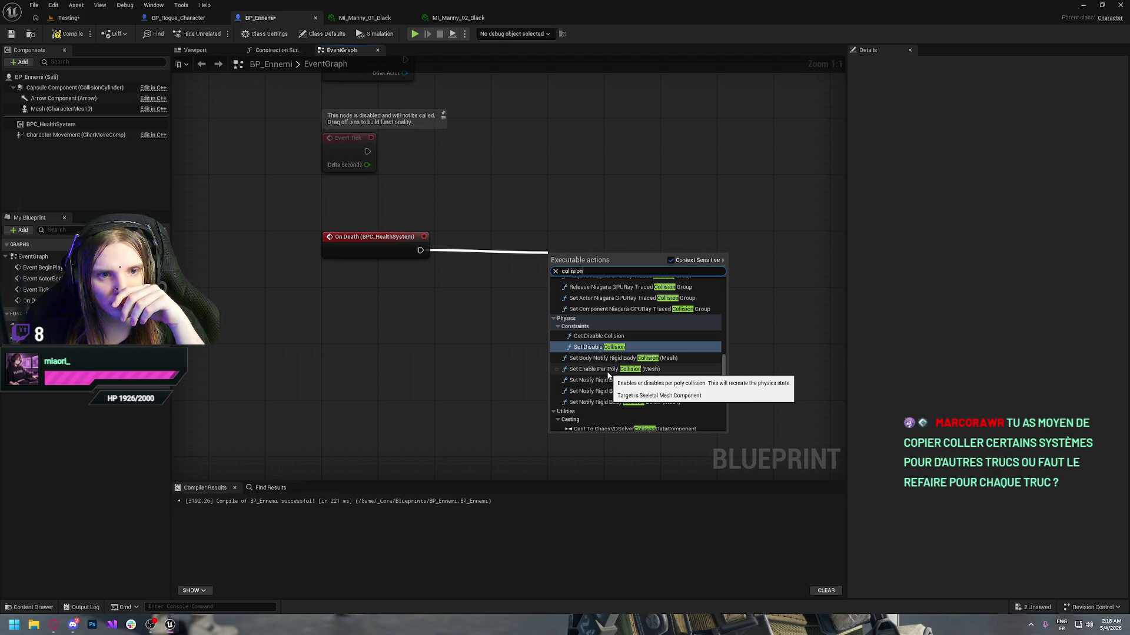
left_click(586, 196)
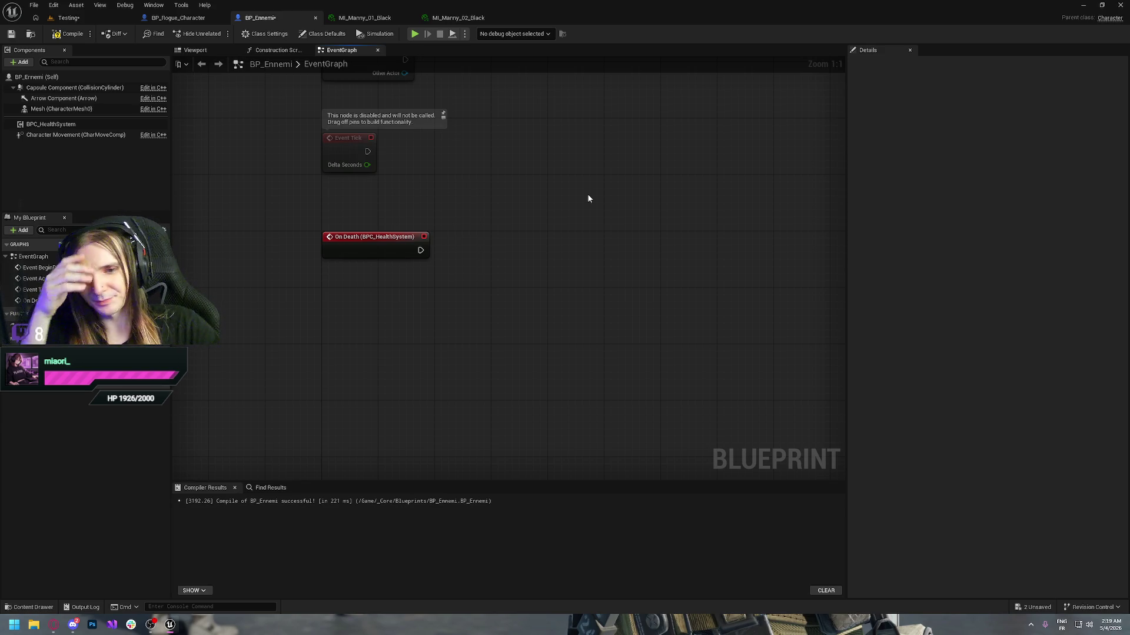
- Save BP_Ennemi, check BP_Rogue_Character, then return to BP_Ennemi's event graph
key("ctrl+s")
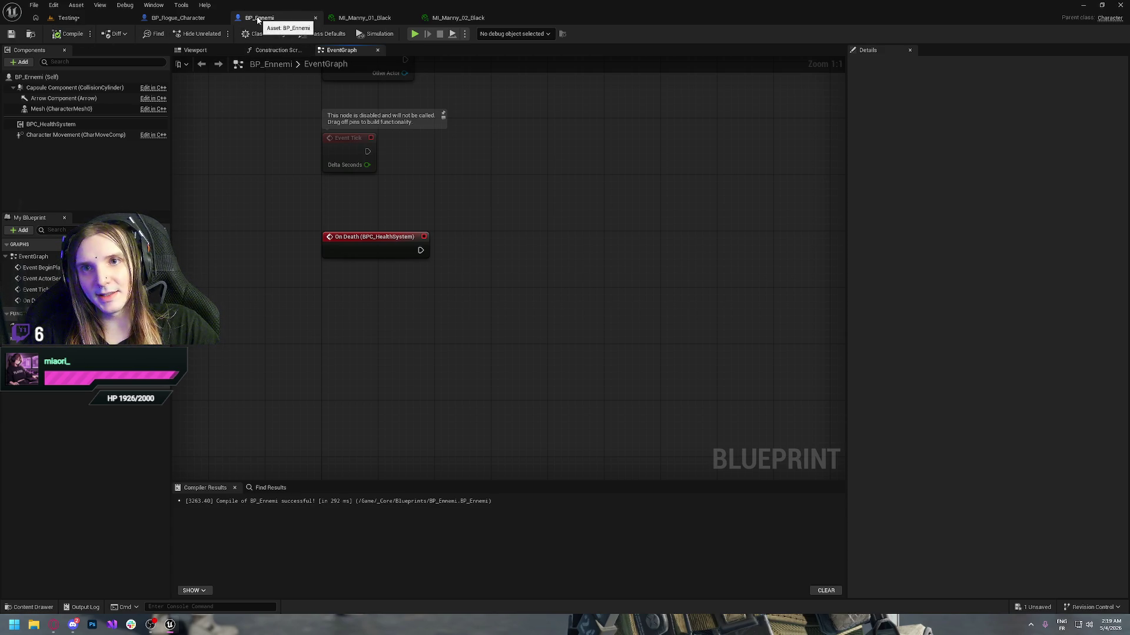
left_click_drag(568, 351, 302, 115)
left_click(502, 325)
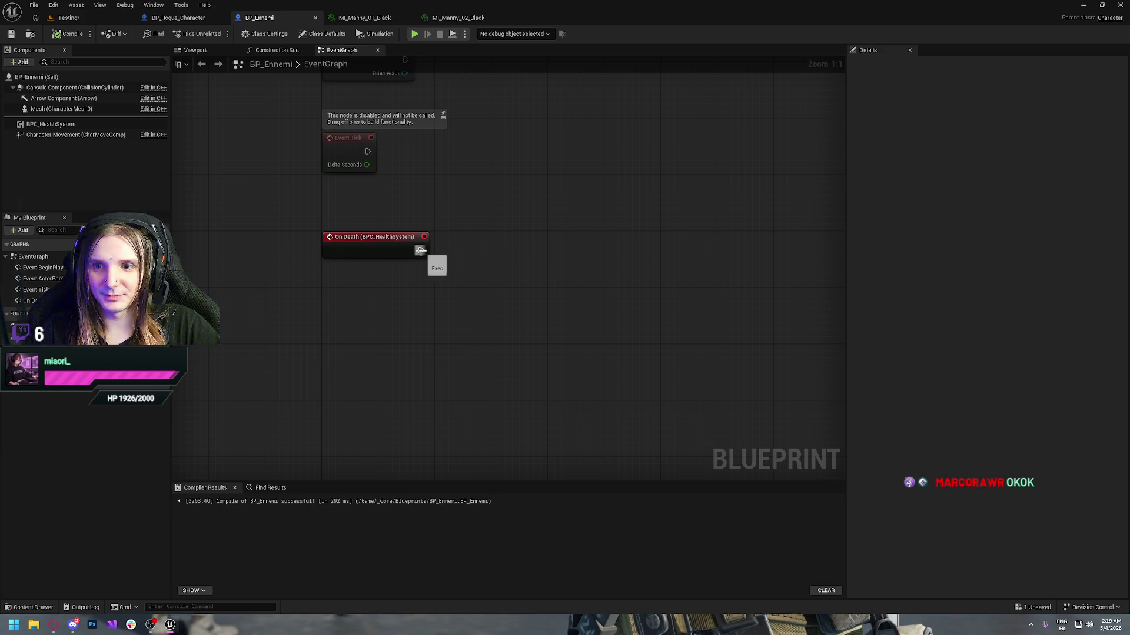
left_click(188, 19)
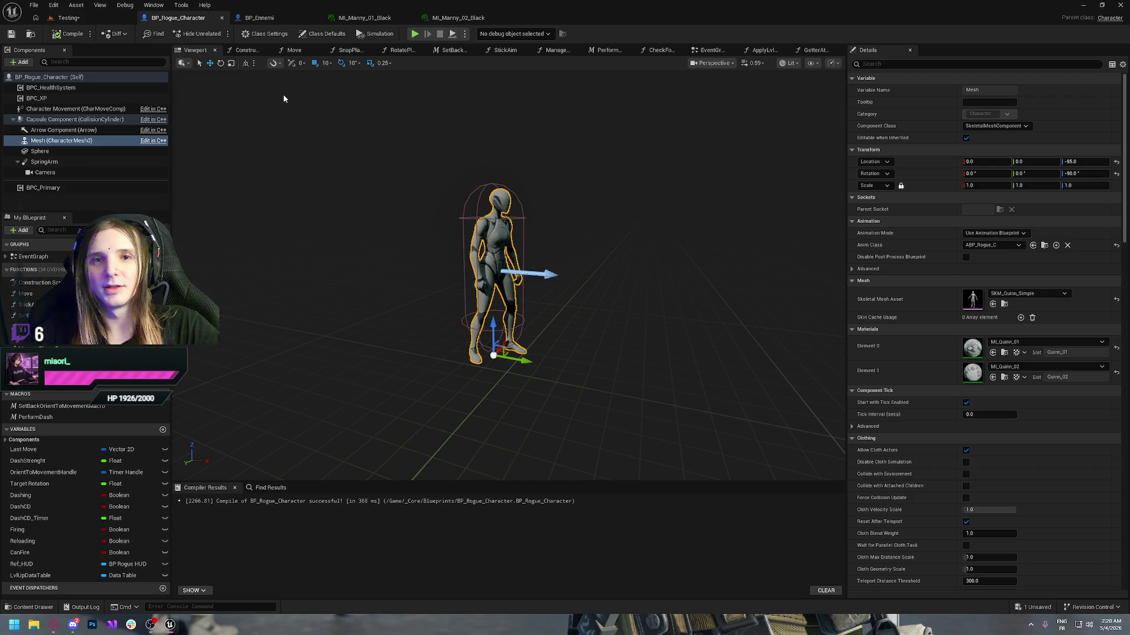
left_click(259, 18)
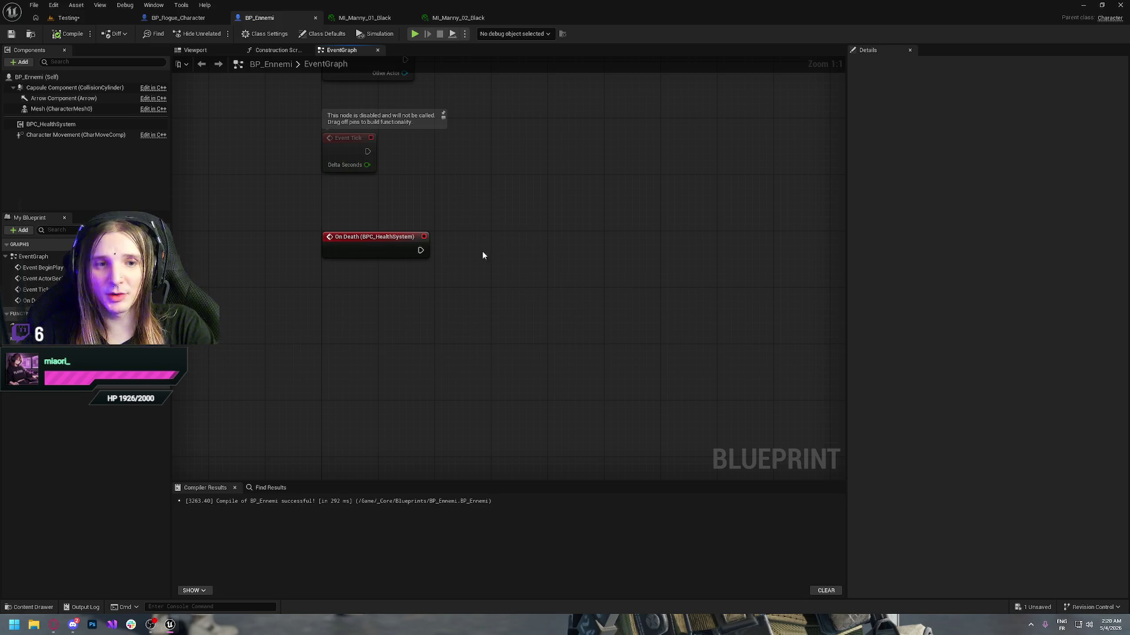
- Wire a Set Collision Object Type (Mesh) node after On Death, found by searching 'collision type'
left_click_drag(420, 251, 545, 254)
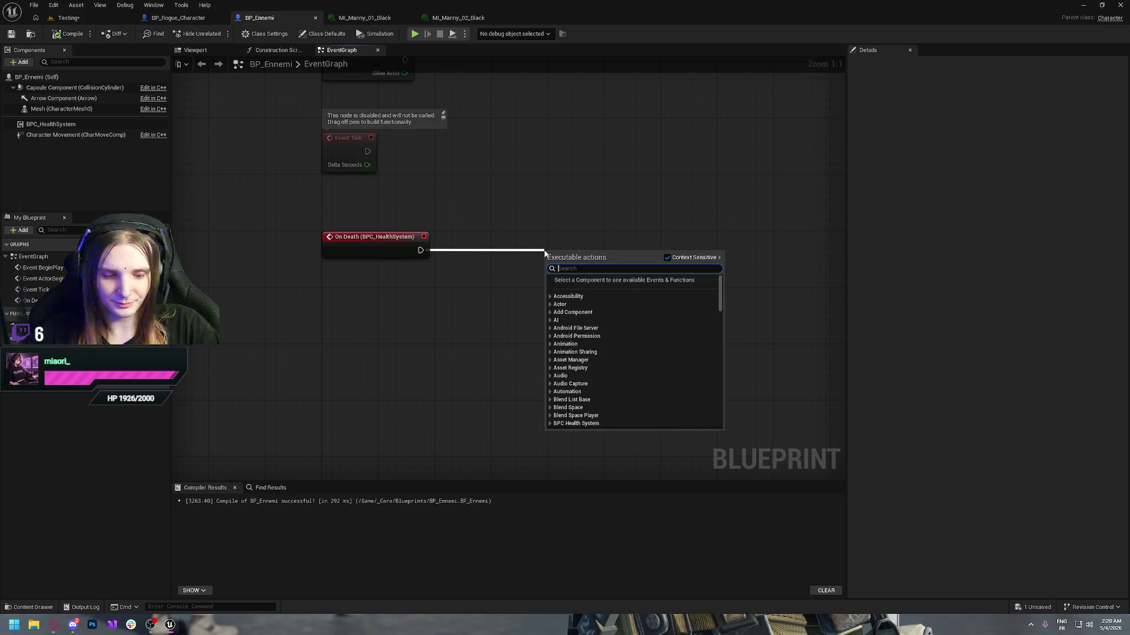
type("collision")
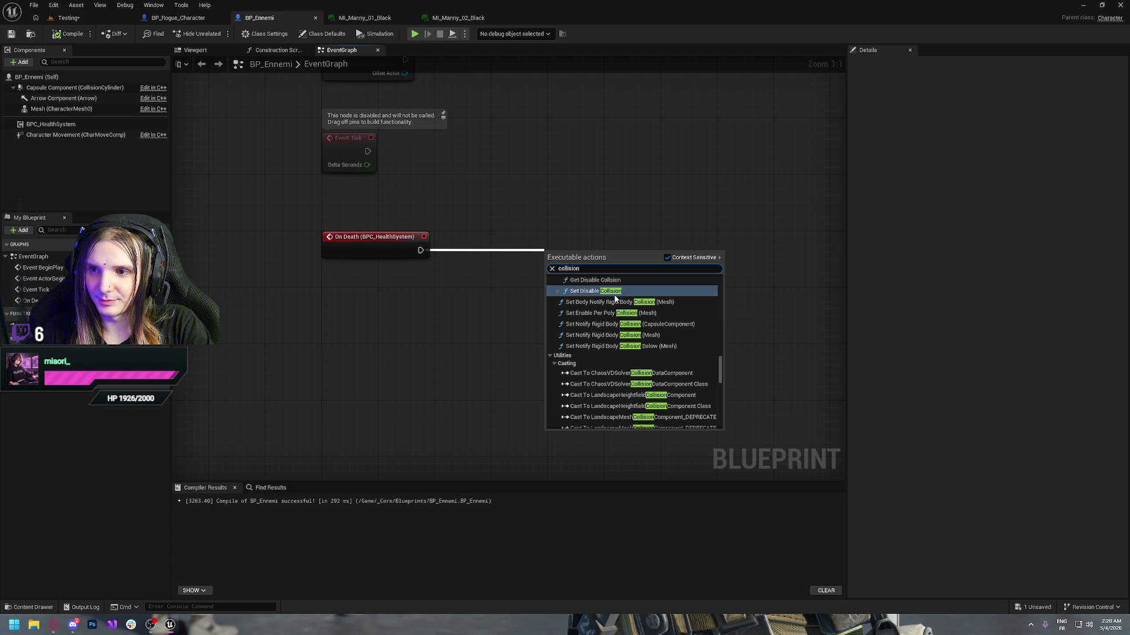
scroll(623, 347, "up", 1)
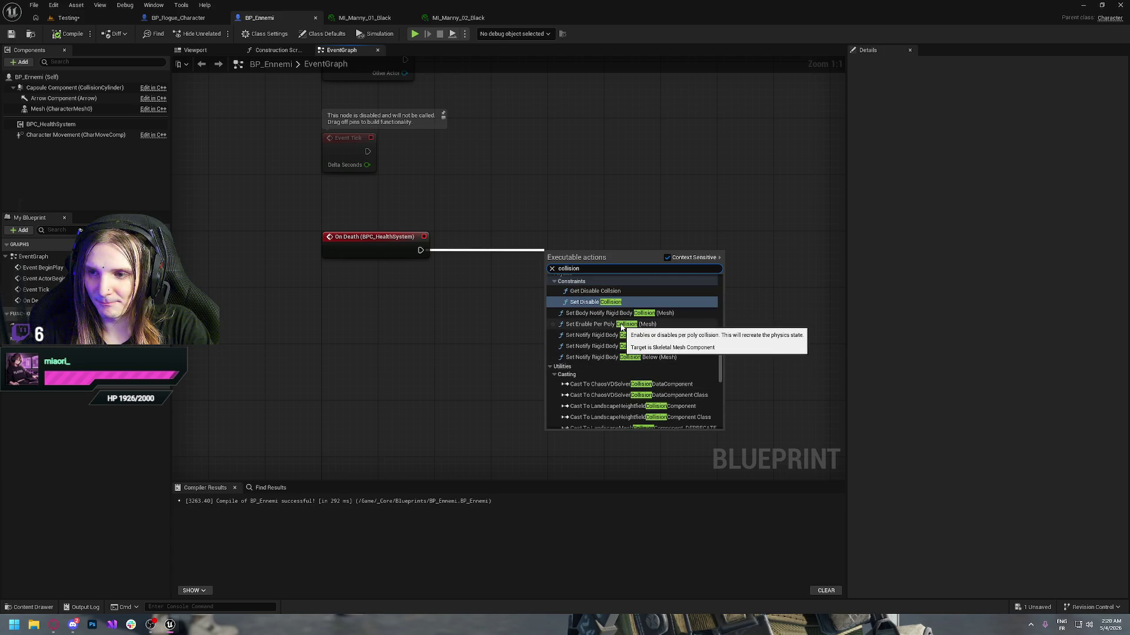
scroll(622, 328, "up", 2)
scroll(619, 344, "up", 3)
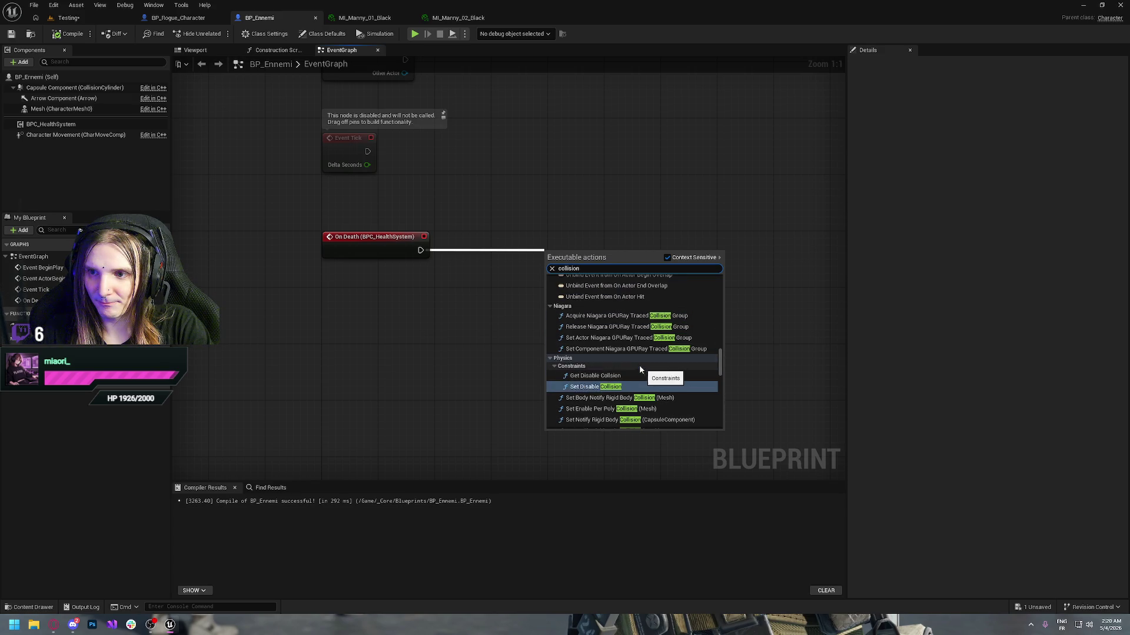
scroll(616, 351, "up", 3)
scroll(616, 347, "up", 5)
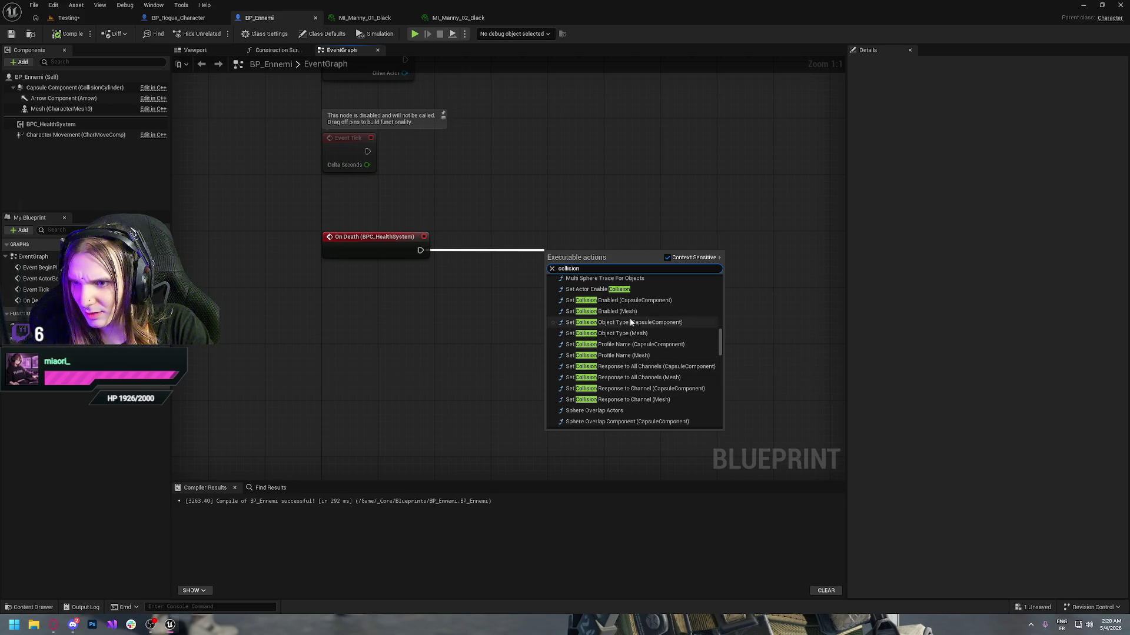
scroll(630, 300, "up", 1)
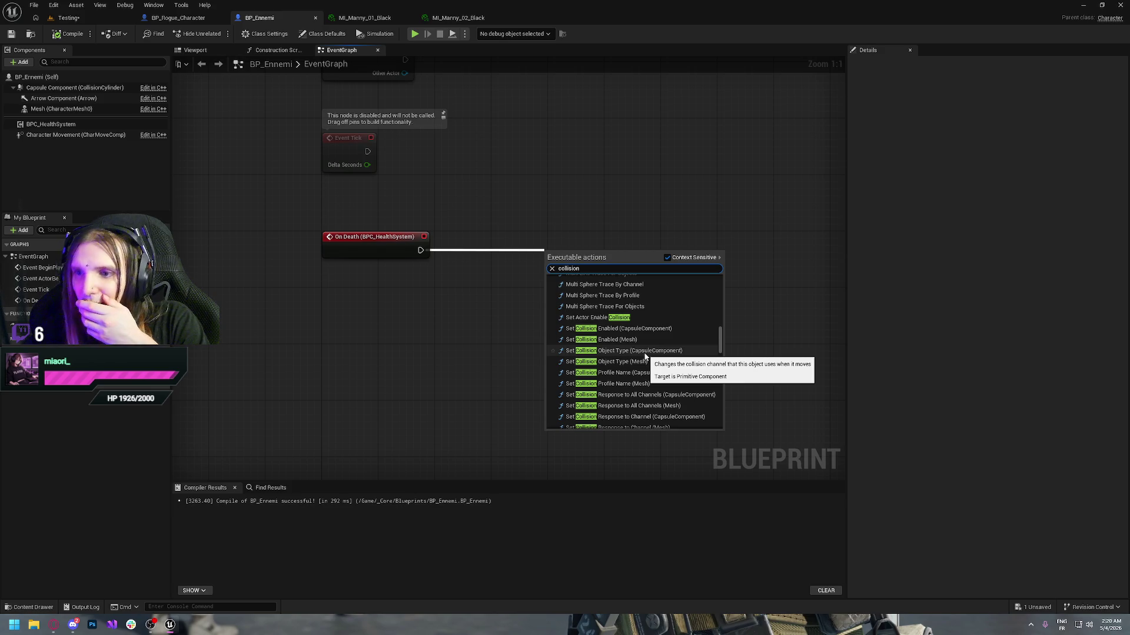
type(" type")
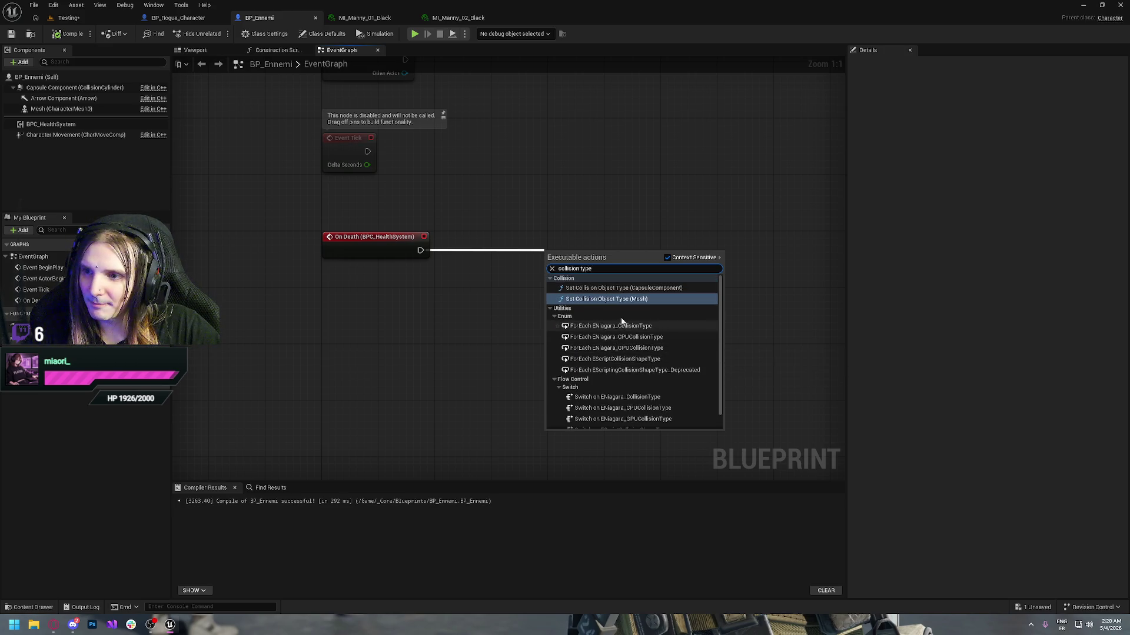
left_click(613, 300)
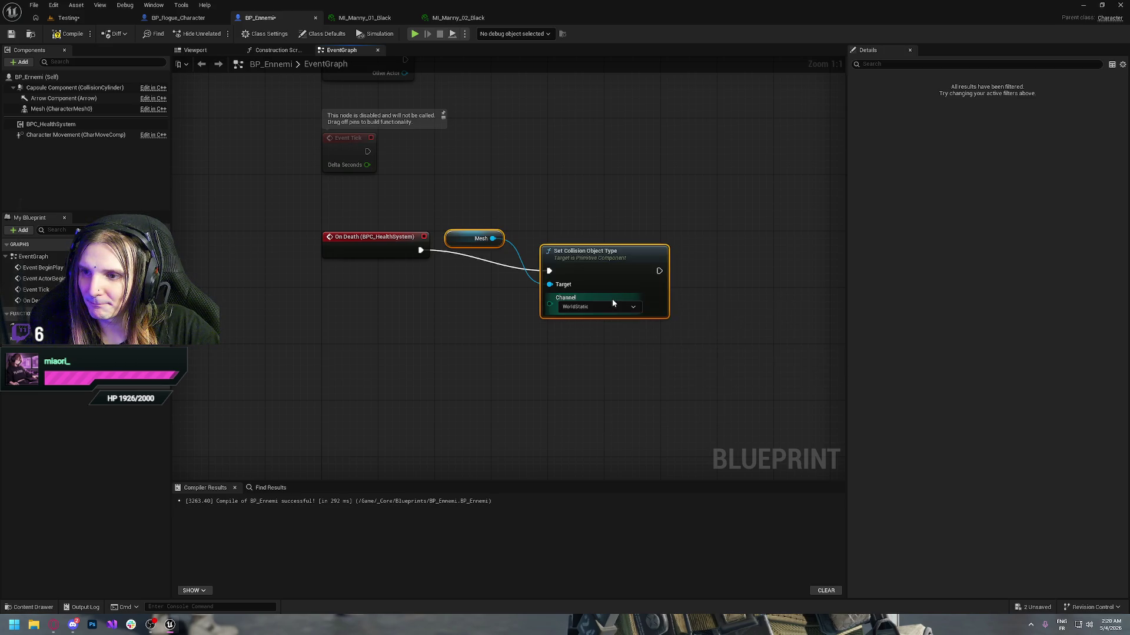
- Leave the collision channel at WorldStatic, then delete the Mesh and collision nodes
left_click_drag(596, 257, 603, 236)
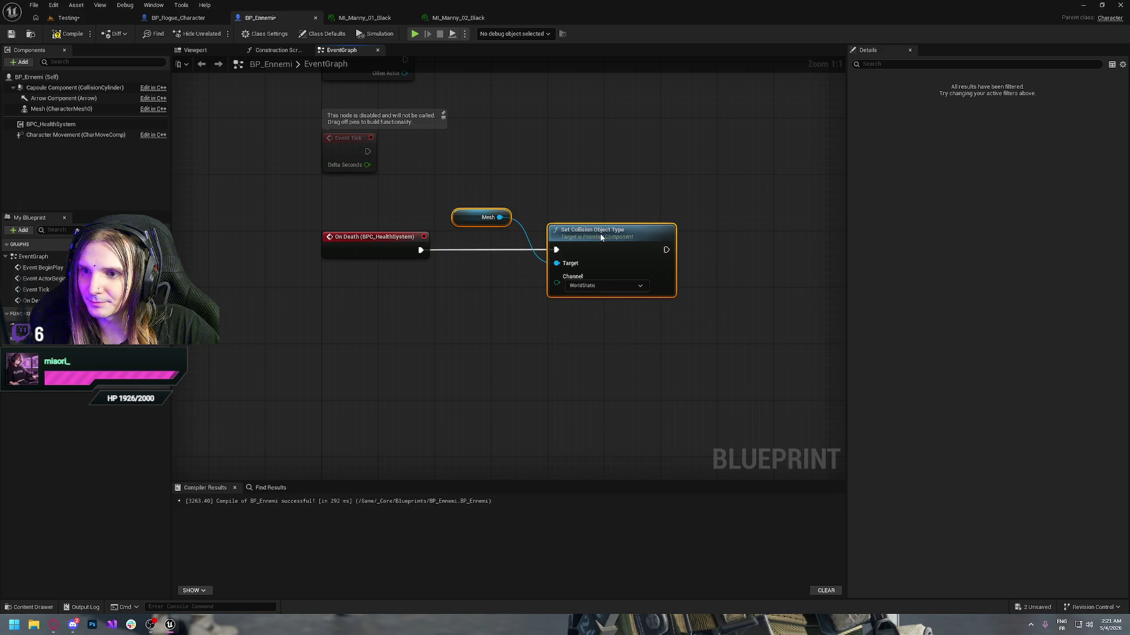
left_click(598, 287)
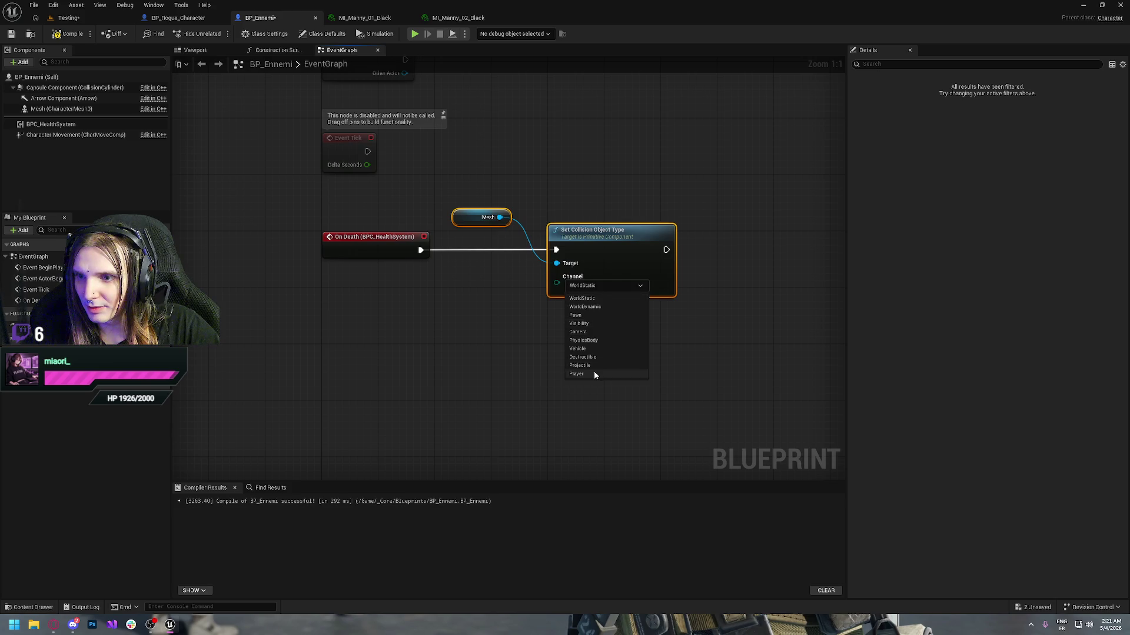
left_click(703, 310)
mouse_move(685, 147)
left_mouse_down()
mouse_move(551, 275)
mouse_move(448, 282)
left_mouse_up()
key("Delete")
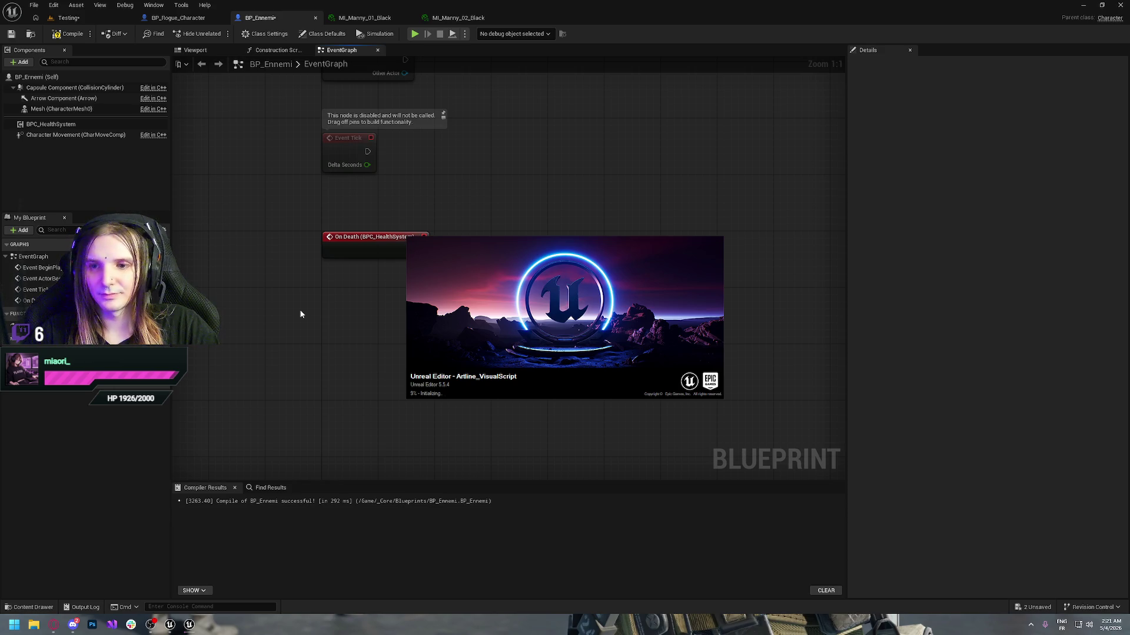
- Bring the Opera browser playing YouTube Music to the front
left_click(53, 625)
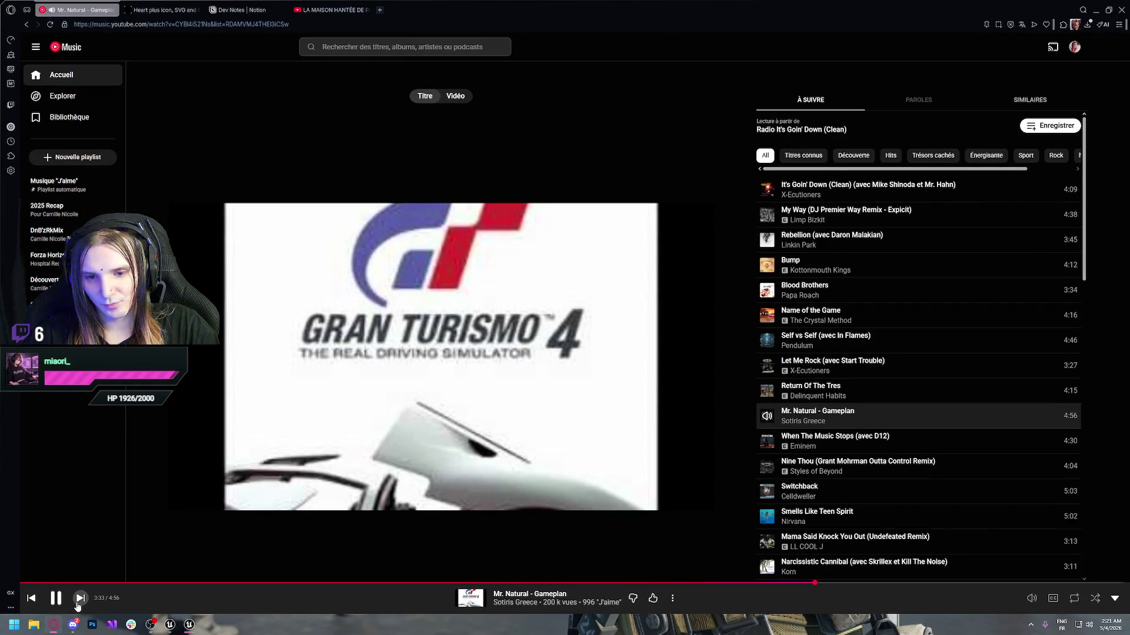
- Skip to When The Music Stops (avec D12), then return to Unreal's _TestMap level
left_click(78, 605)
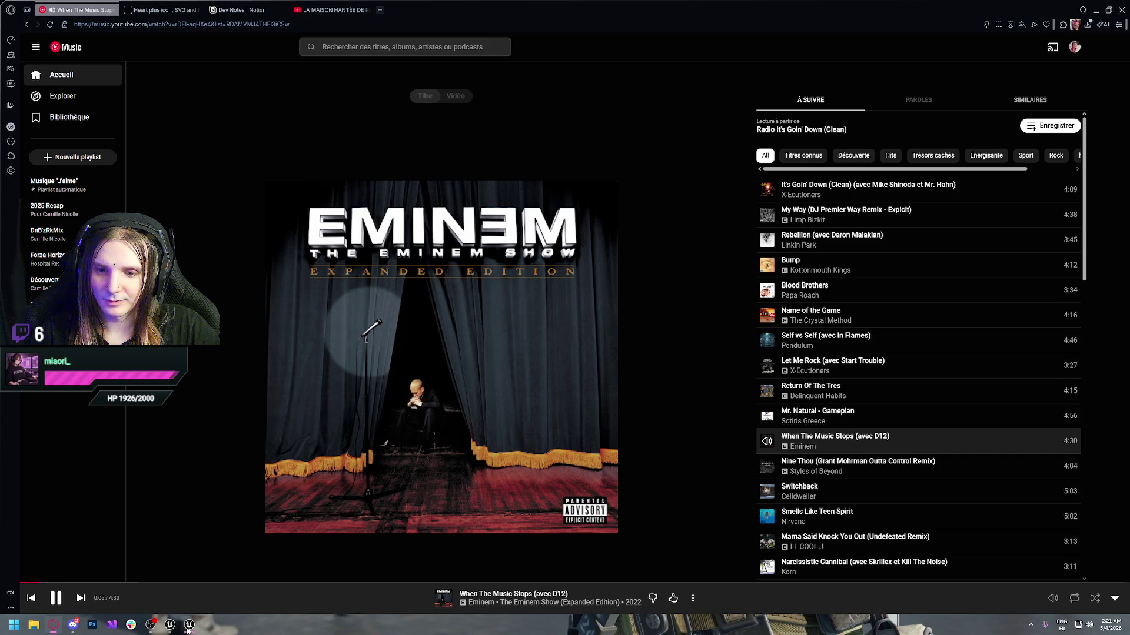
left_click(188, 626)
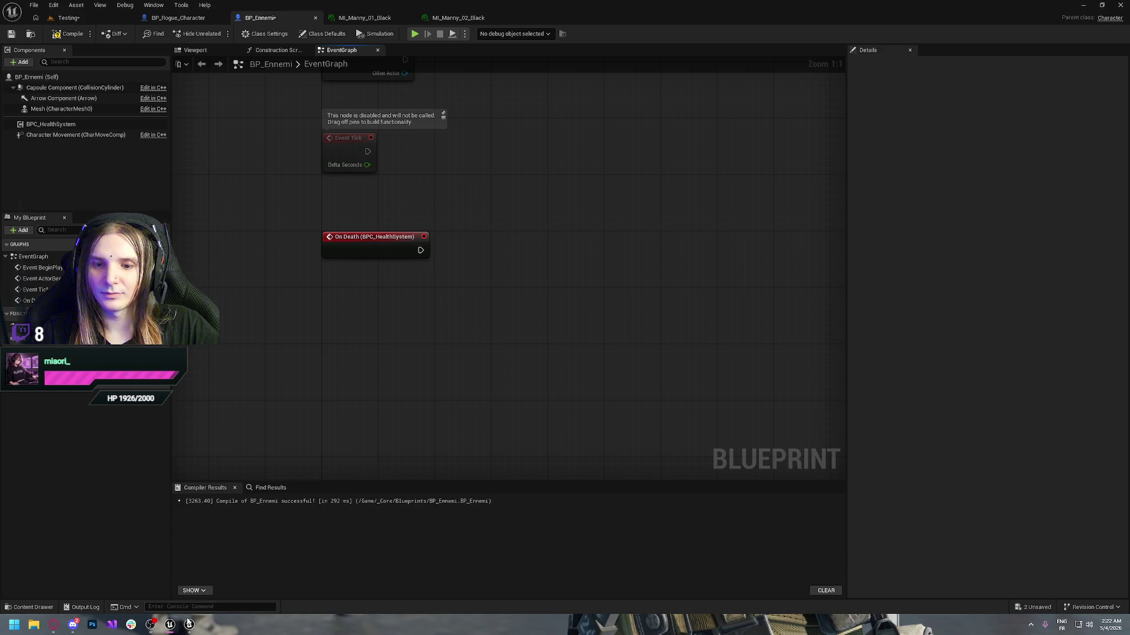
left_click(192, 630)
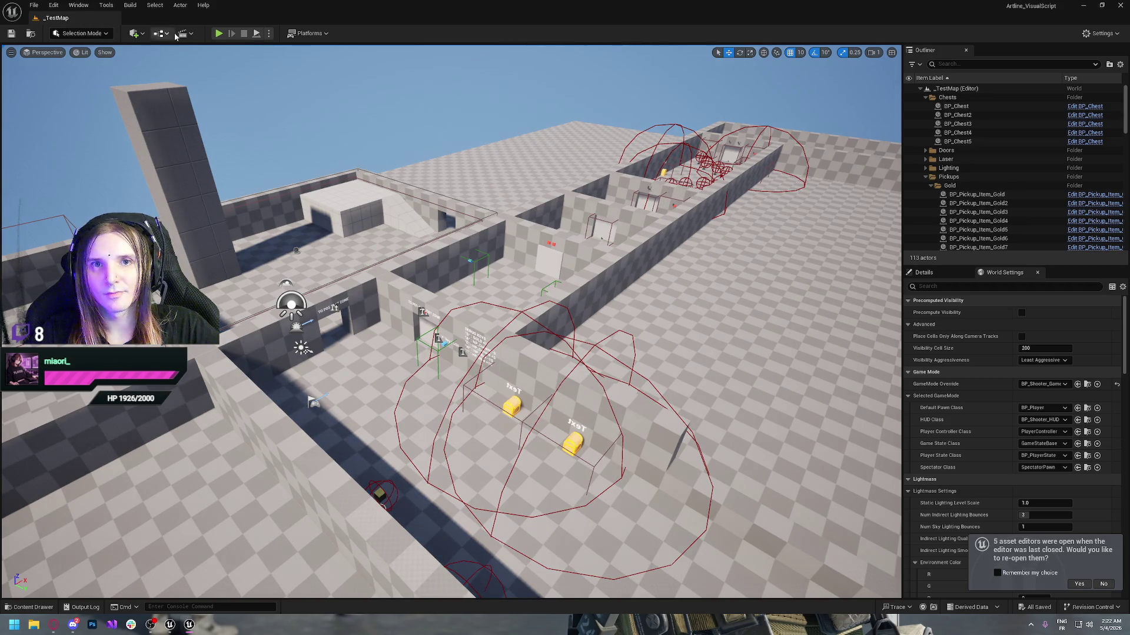
- Bring Unreal forward and open BP_EnemyBase from the Content Drawer's Enemies folder
left_click(214, 341)
key("ctrl+space")
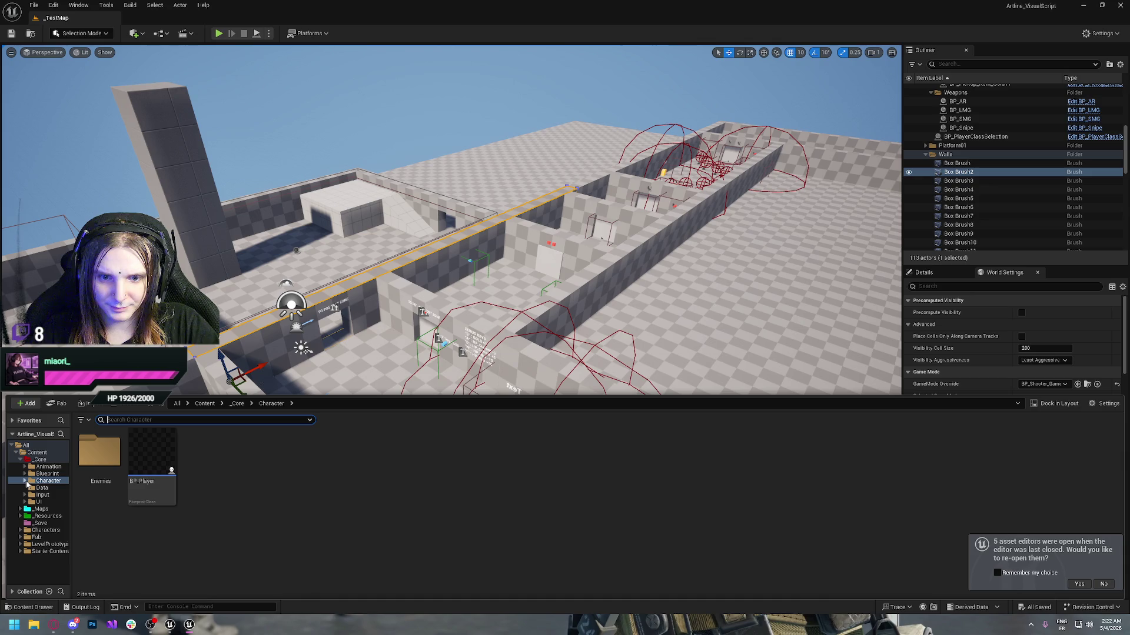
double_click(98, 452)
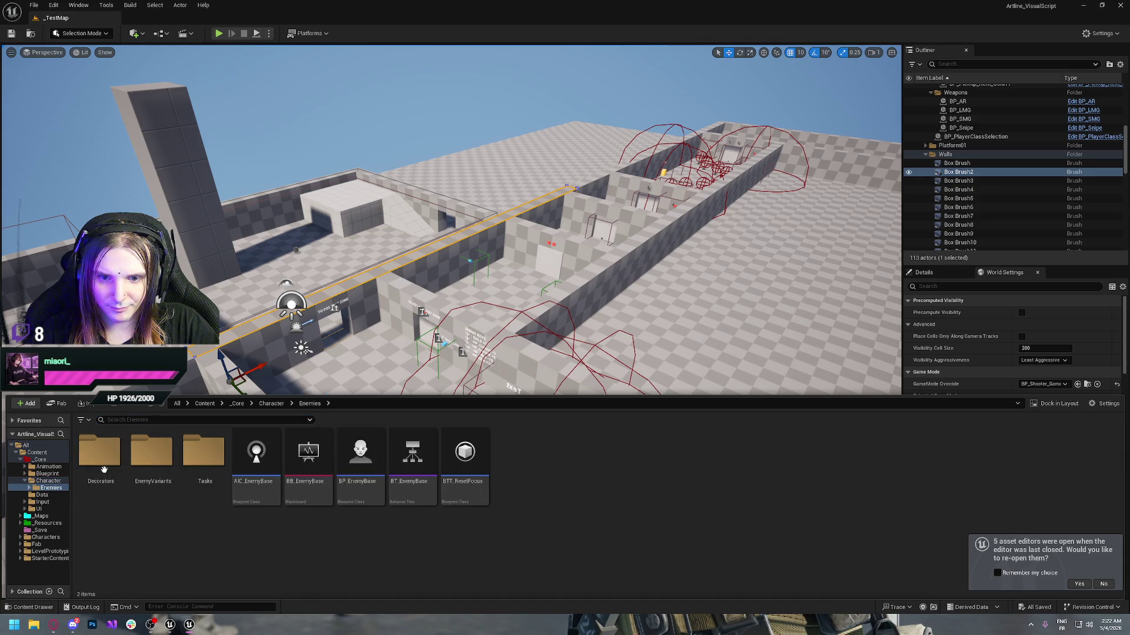
double_click(366, 461)
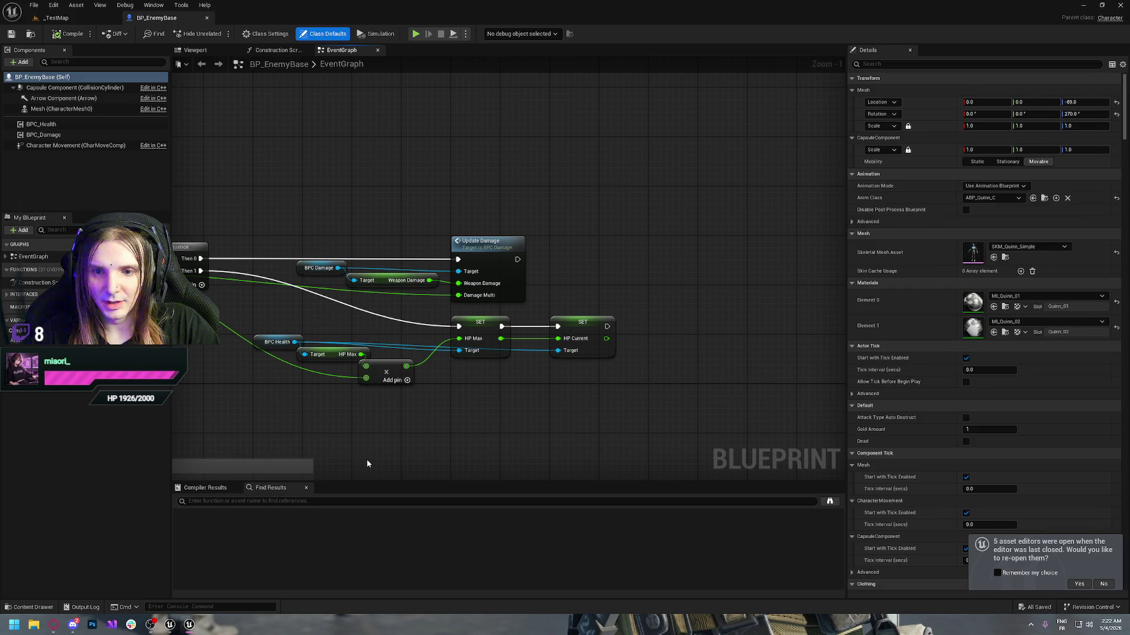
- Open the BP_EnemyBase graph's action menu and dismiss it without adding any node
right_click(327, 194)
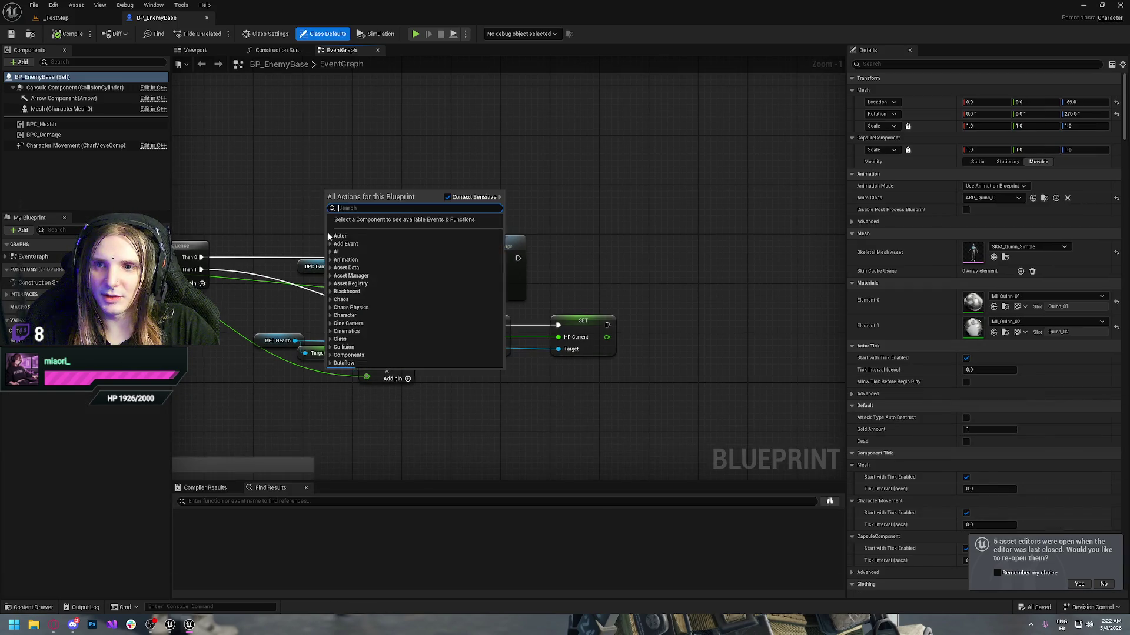
left_click(513, 408)
left_click_drag(527, 444, 518, 435)
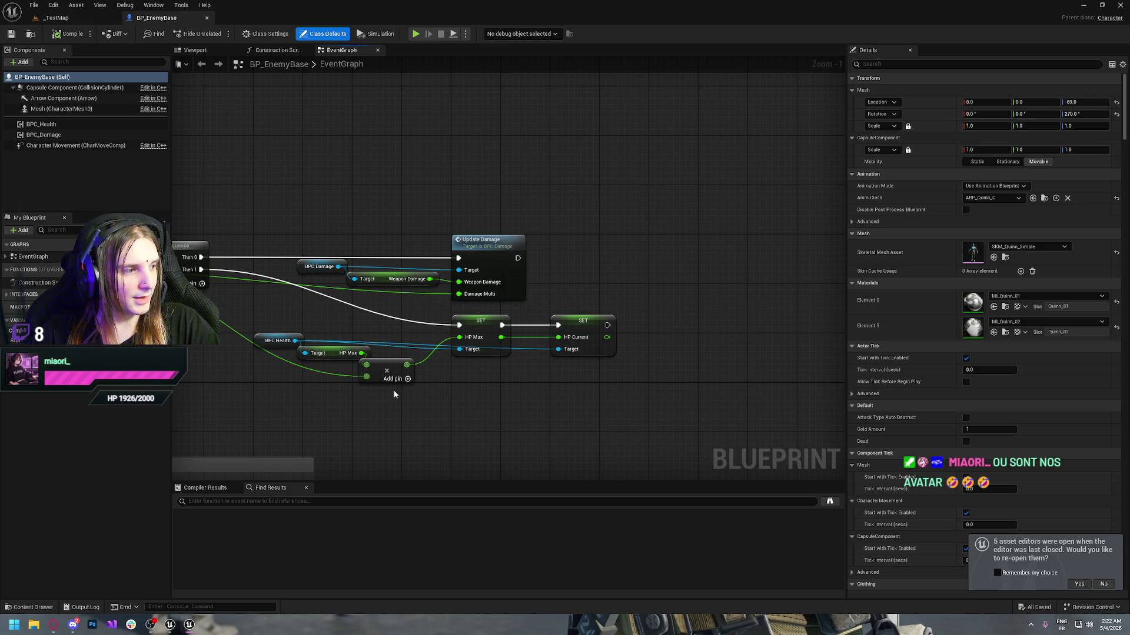
- Launch the Stream Avatars app by searching 'stream ava' in Windows search
left_click(14, 624)
type("stream")
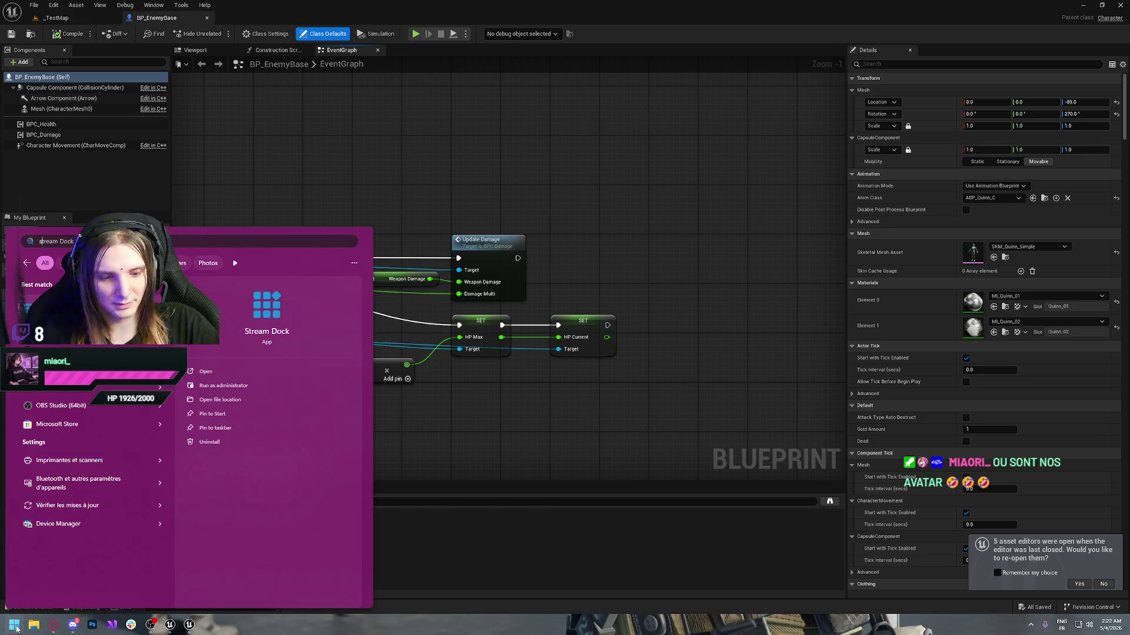
type(" ava")
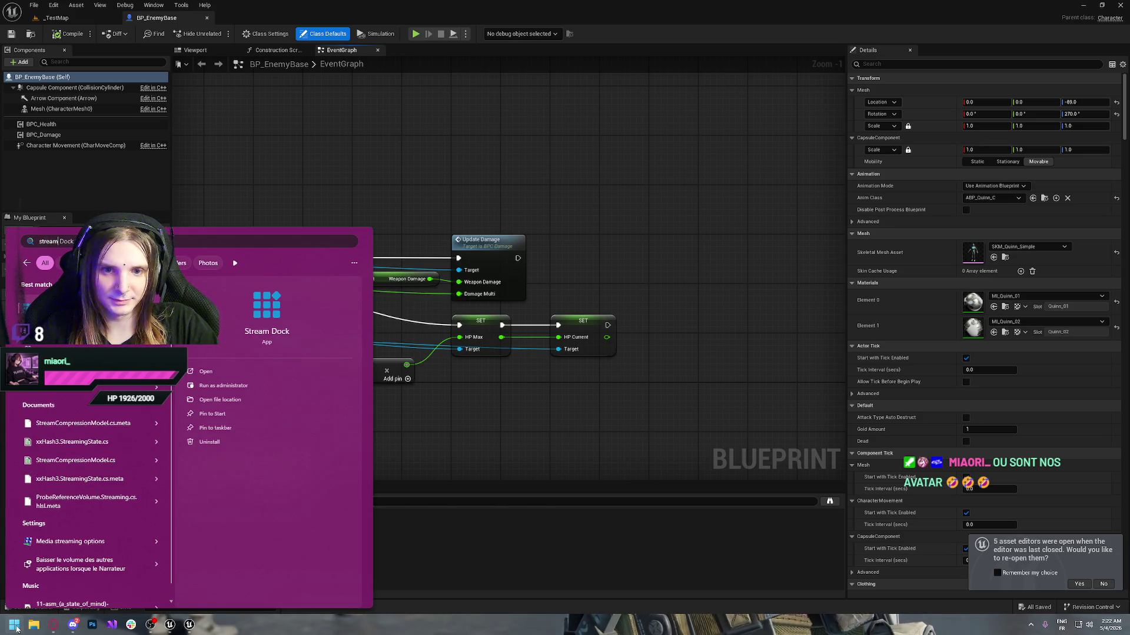
key("Return")
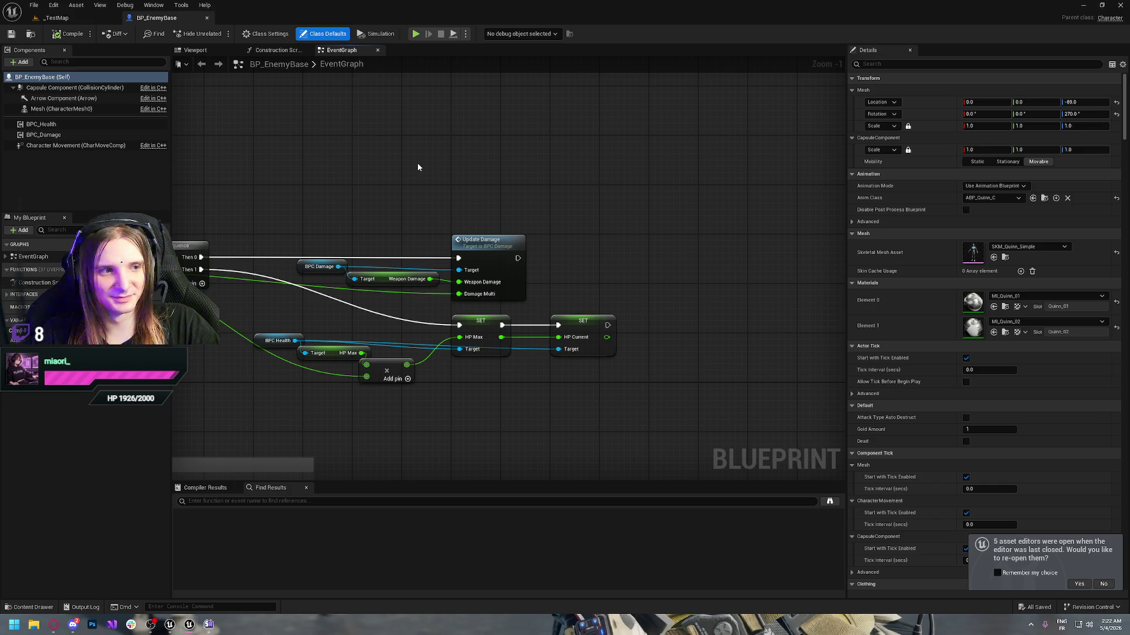
- Toggle the Content Drawer open and closed, then scroll the BP_EnemyBase graph
left_click_drag(323, 121, 391, 155)
key("ctrl+space")
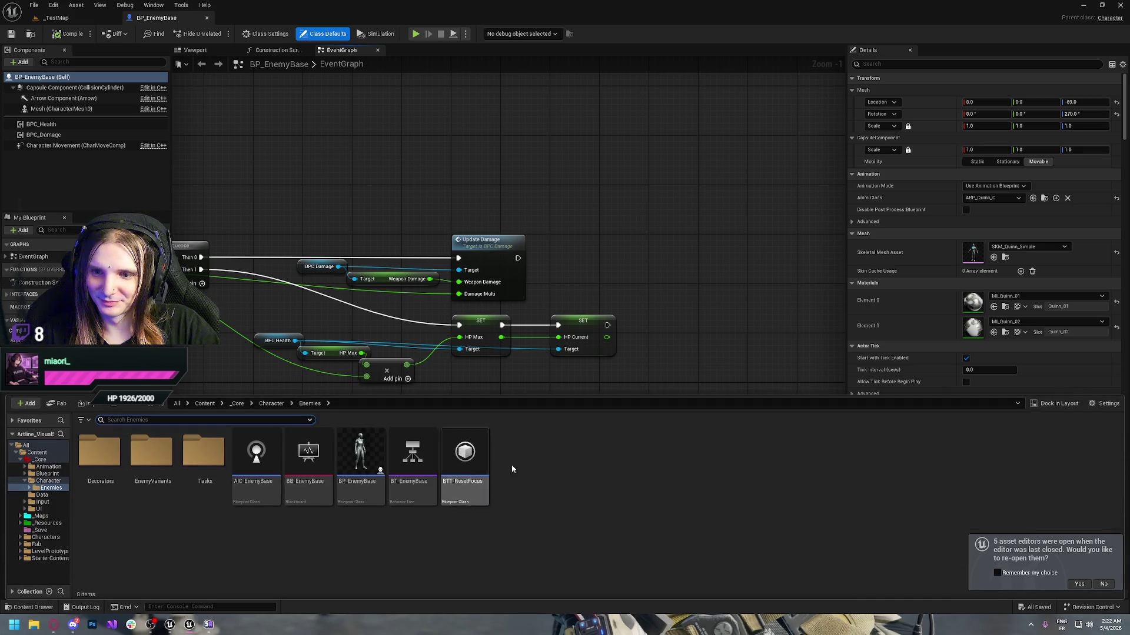
key("ctrl+space")
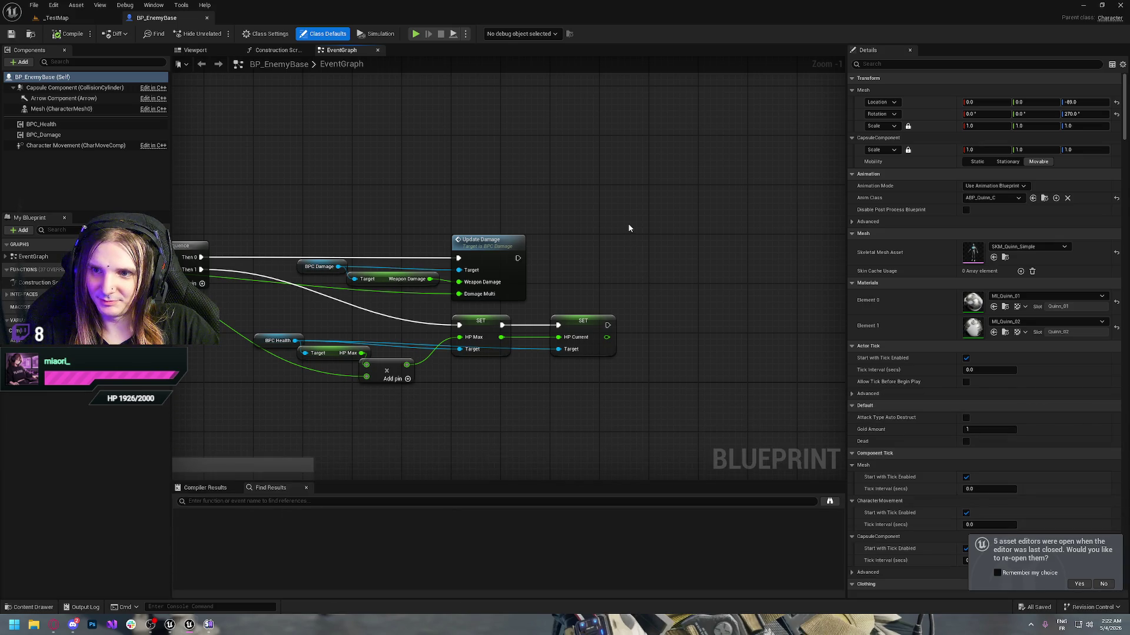
scroll(493, 325, "down", 10)
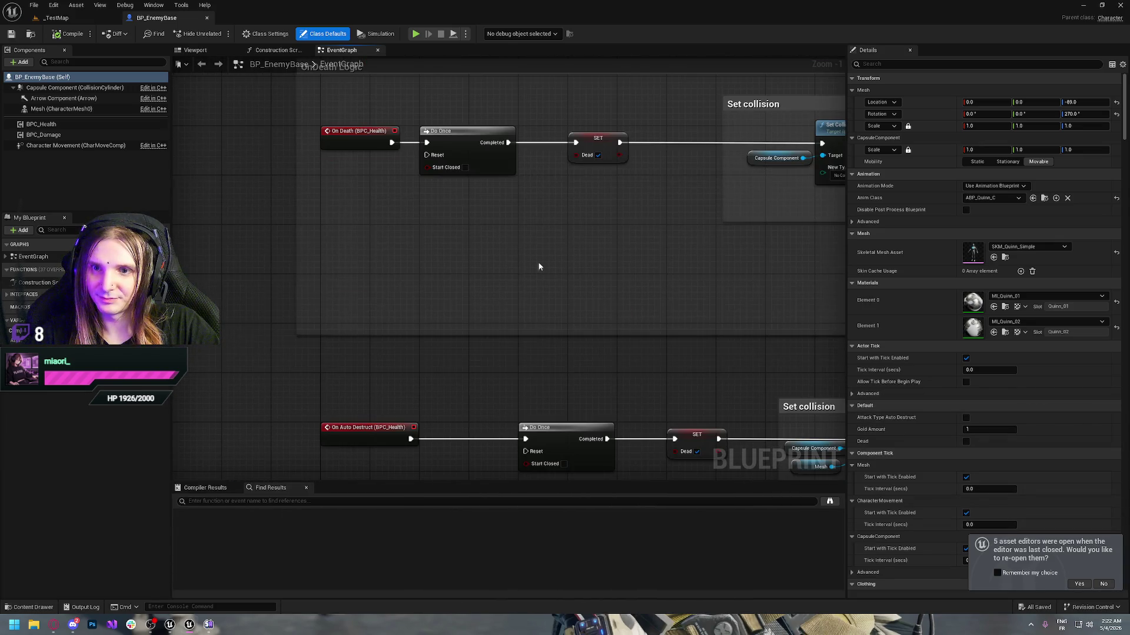
- Select the Set collision group and its nodes above On Death in BP_EnemyBase
mouse_move(676, 217)
left_mouse_down()
mouse_move(554, 359)
mouse_move(504, 371)
mouse_move(449, 358)
left_mouse_up()
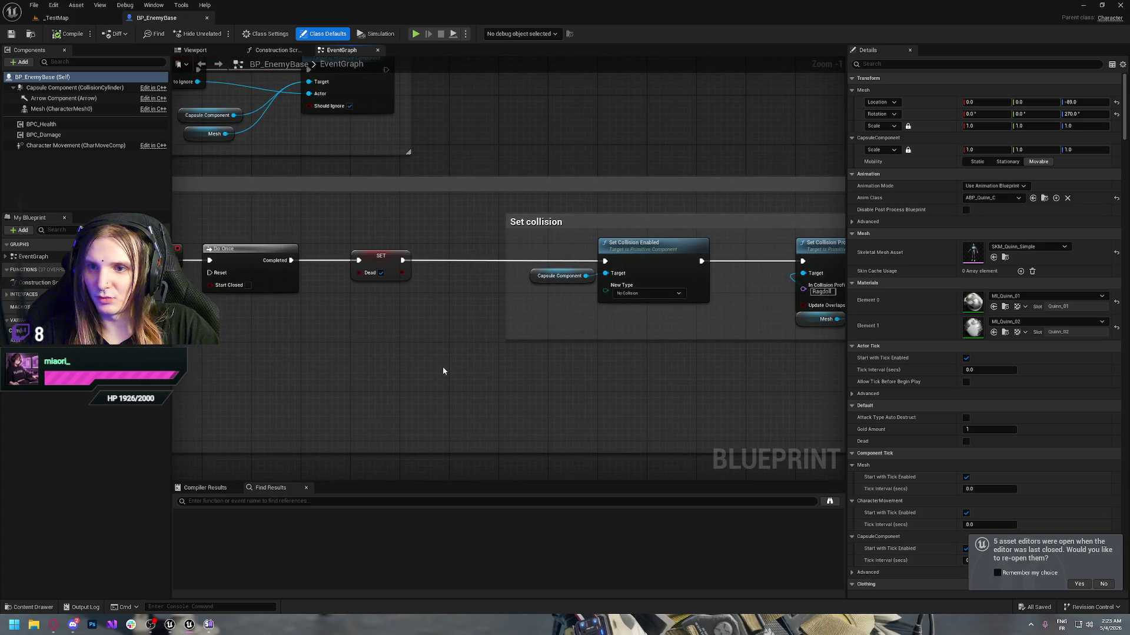
left_click_drag(479, 371, 457, 358)
mouse_move(247, 213)
left_mouse_down()
mouse_move(679, 344)
mouse_move(620, 310)
mouse_move(459, 345)
left_mouse_up()
mouse_move(358, 377)
left_mouse_down()
mouse_move(574, 383)
mouse_move(437, 416)
left_mouse_up()
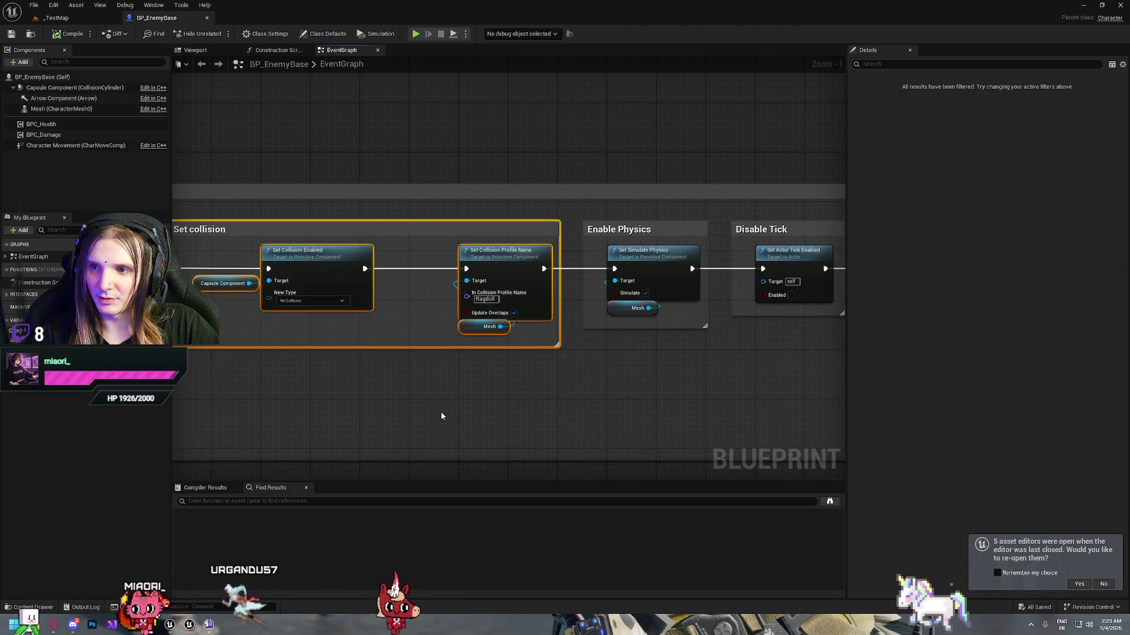
- Review the Stop Movement, Detach AIC, Drops gold and Enemy Death groups, then switch to BP_Ennemi
scroll(627, 389, "down", 1)
left_click_drag(641, 391, 511, 367)
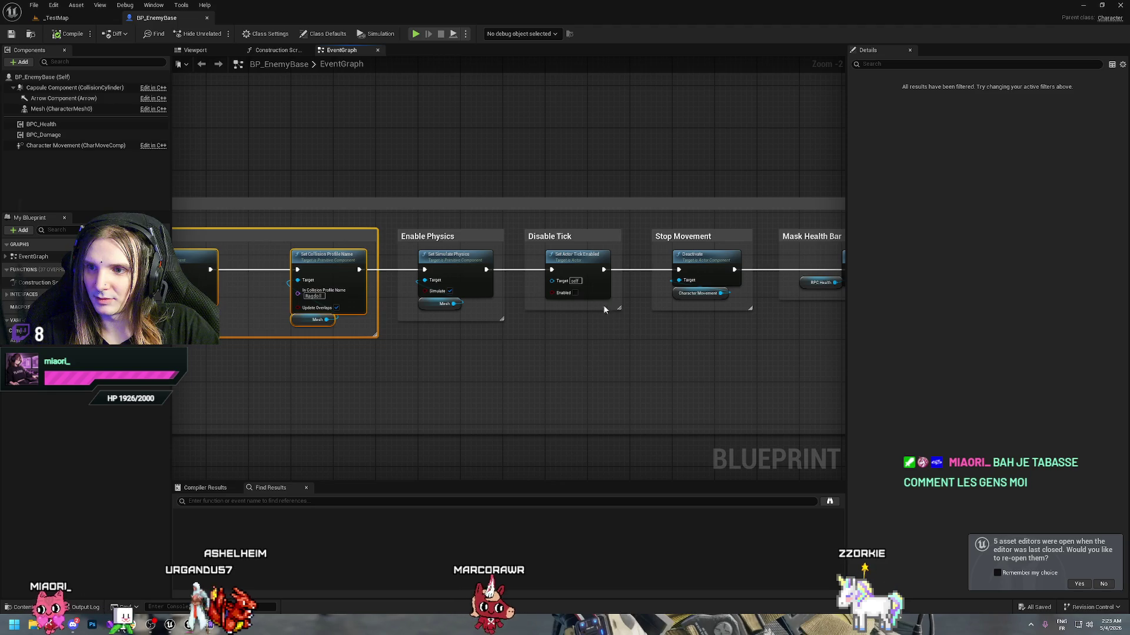
left_click_drag(609, 309, 435, 321)
mouse_move(641, 326)
left_mouse_down()
mouse_move(429, 325)
mouse_move(461, 328)
mouse_move(383, 222)
mouse_move(223, 226)
left_mouse_up()
mouse_move(710, 342)
left_mouse_down()
mouse_move(396, 333)
mouse_move(736, 356)
mouse_move(701, 327)
mouse_move(609, 324)
mouse_move(349, 205)
mouse_move(84, 175)
mouse_move(330, 193)
mouse_move(266, 182)
left_mouse_up()
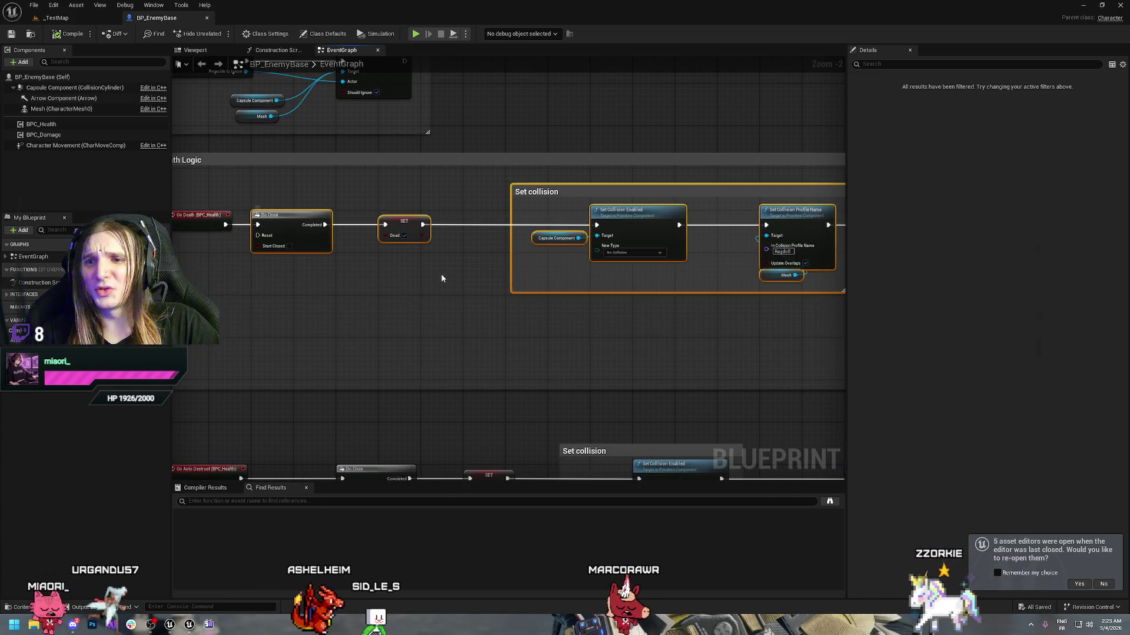
key("alt+Tab")
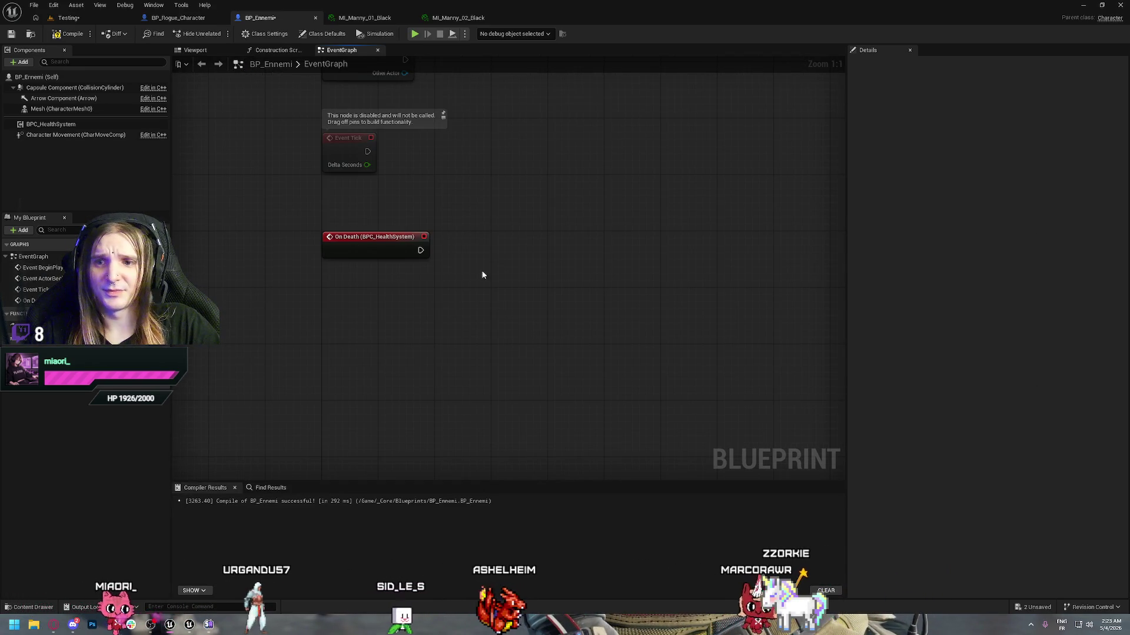
scroll(519, 285, "down", 4)
- Paste the copied death logic groups into BP_Ennemi's Event Graph
left_click_drag(519, 285, 288, 297)
key("ctrl+a")
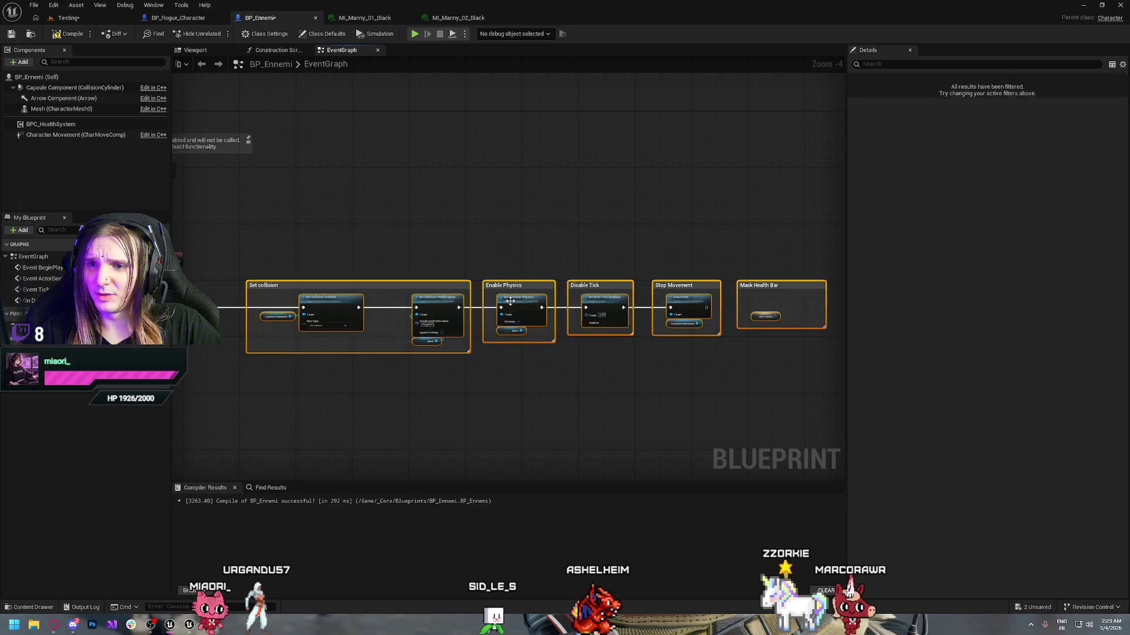
key("ctrl+v")
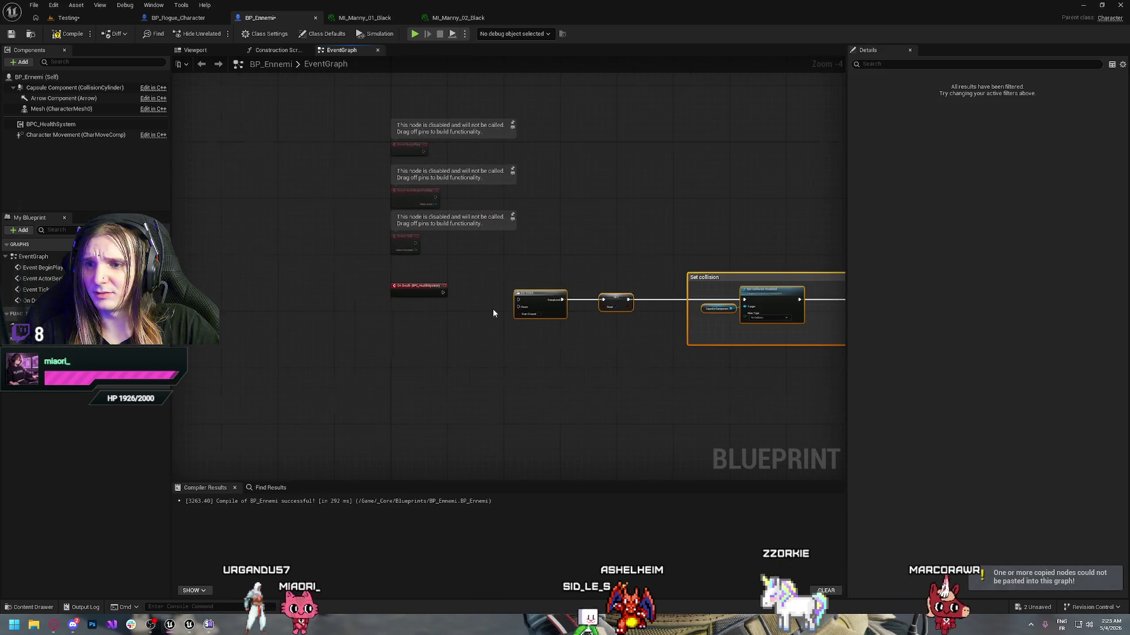
scroll(493, 312, "up", 4)
- Wire On Death's exec output into the Do Once node, undoing an accidental node move
mouse_move(388, 276)
left_mouse_down()
mouse_move(558, 283)
mouse_move(539, 271)
left_mouse_up()
left_click(528, 288)
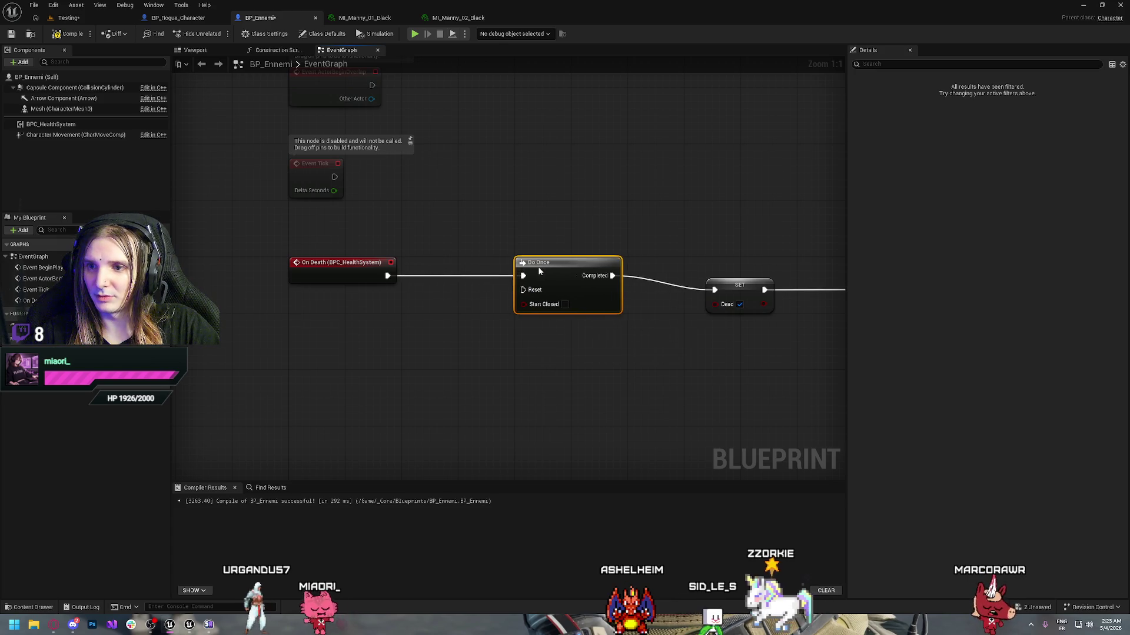
key("ctrl+z")
key("ctrl+z")
scroll(344, 247, "down", 3)
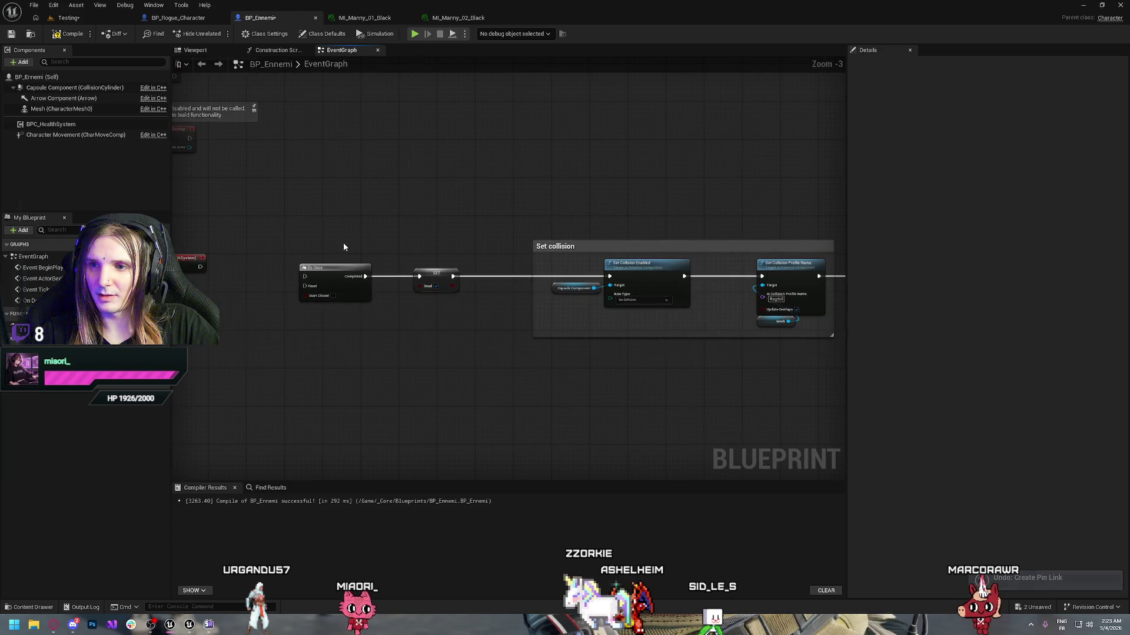
key("ctrl+y")
- Box-select the pasted comment groups, frame On Death, Do Once and SET, then deselect
mouse_move(328, 207)
left_mouse_down()
mouse_move(885, 392)
mouse_move(809, 368)
left_mouse_up()
mouse_move(355, 365)
left_mouse_down()
mouse_move(393, 384)
mouse_move(509, 377)
left_mouse_up()
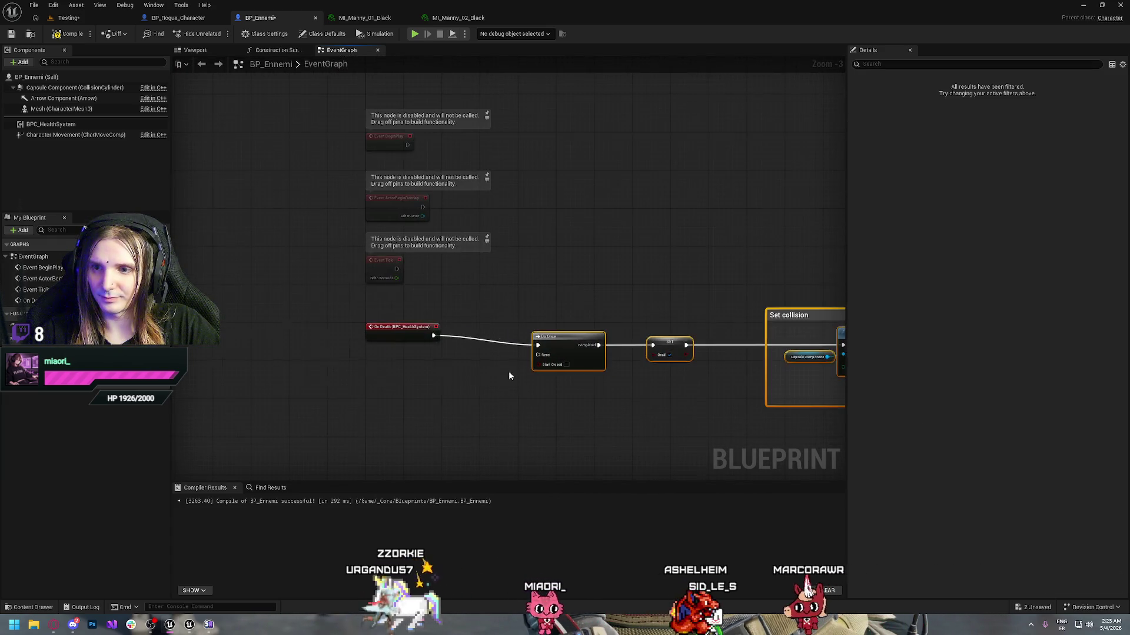
scroll(510, 377, "up", 2)
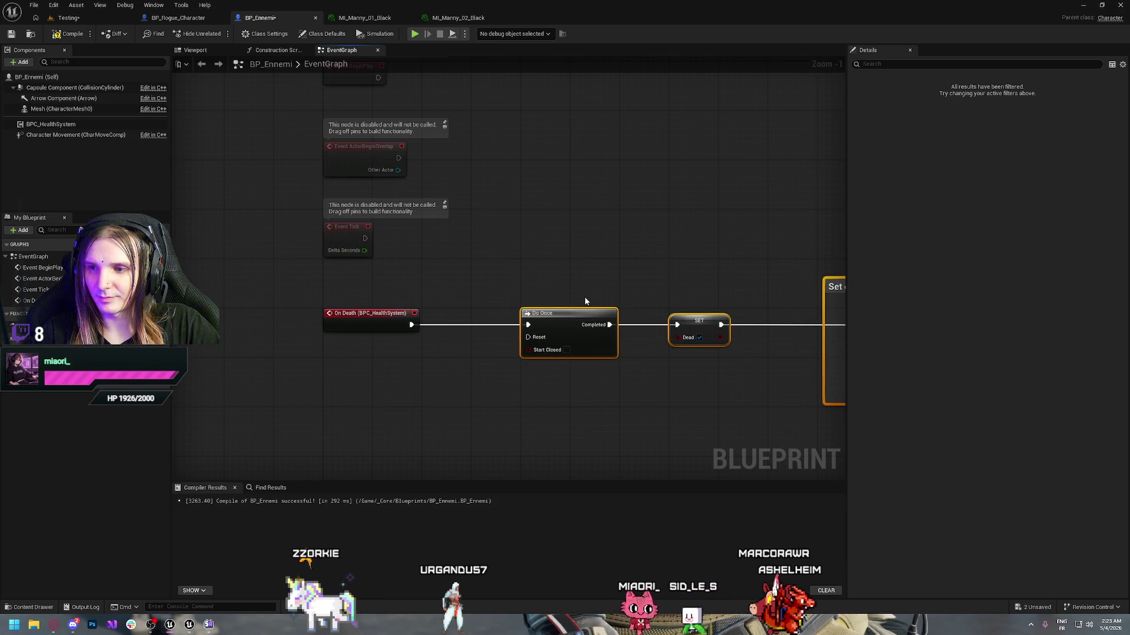
left_click(666, 299)
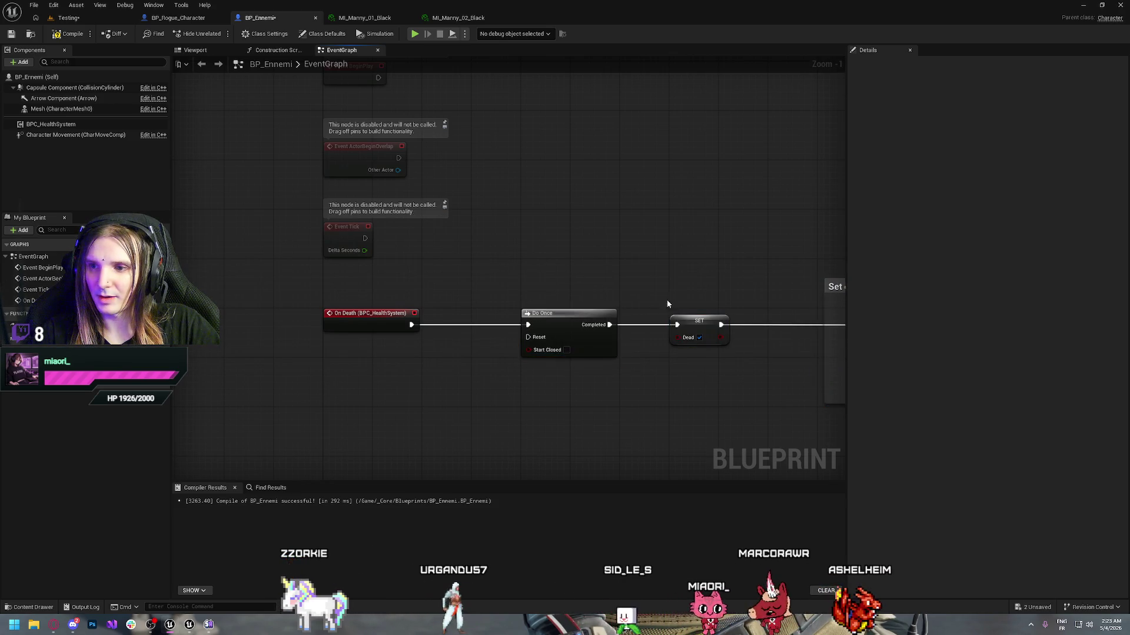
- Pan across the Set collision, Enable Physics, Stop Movement, Mask Health Bar and Detach AIC groups
right_click(689, 322)
key("Escape")
mouse_move(673, 253)
left_mouse_down()
mouse_move(495, 271)
mouse_move(392, 259)
left_mouse_up()
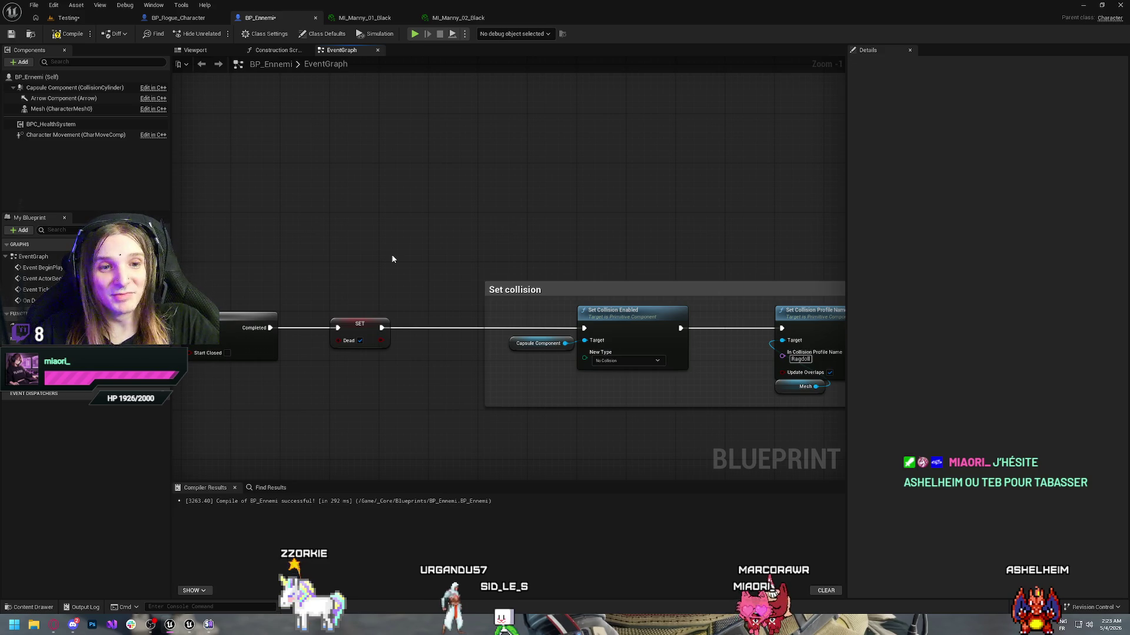
left_click_drag(400, 255, 295, 232)
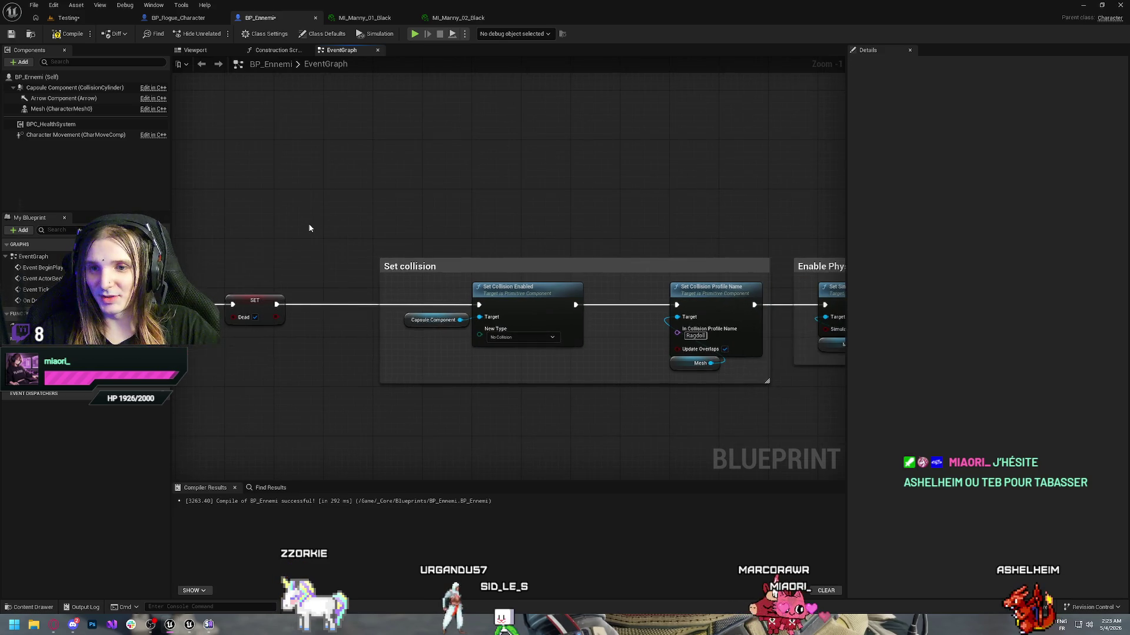
left_click_drag(567, 365, 351, 330)
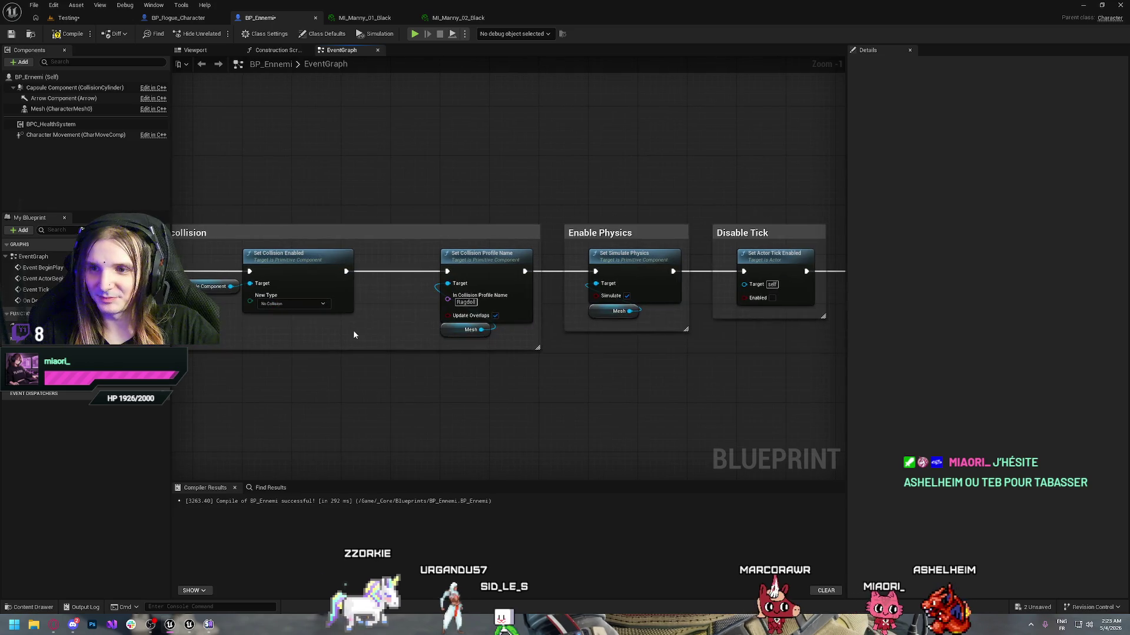
left_click_drag(610, 388, 464, 370)
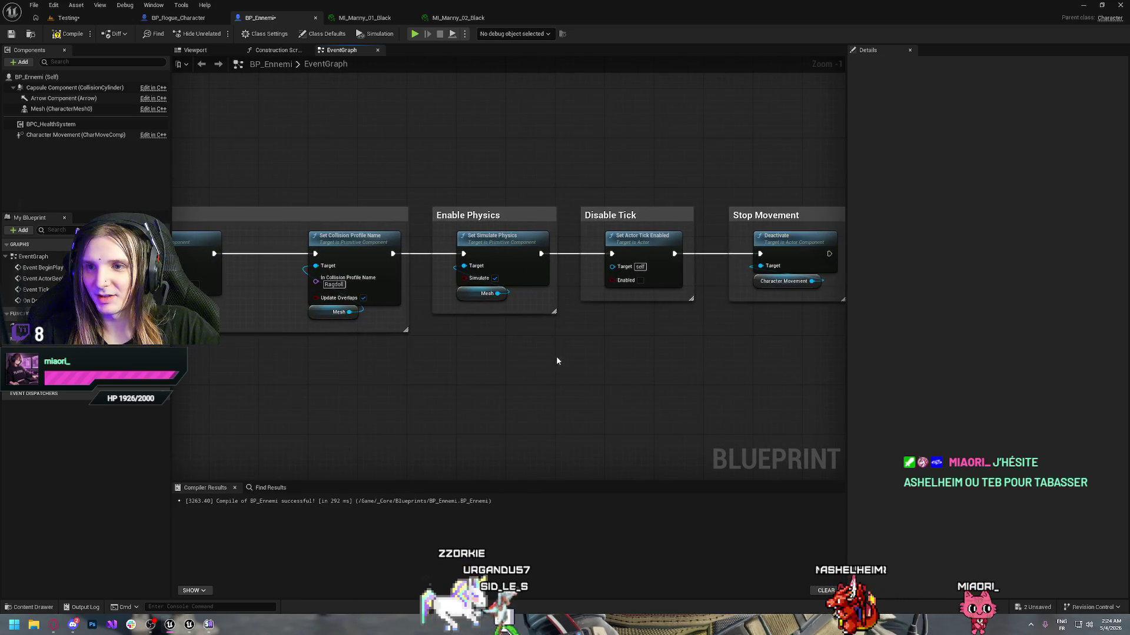
left_click_drag(559, 358, 466, 363)
left_click_drag(632, 347, 508, 345)
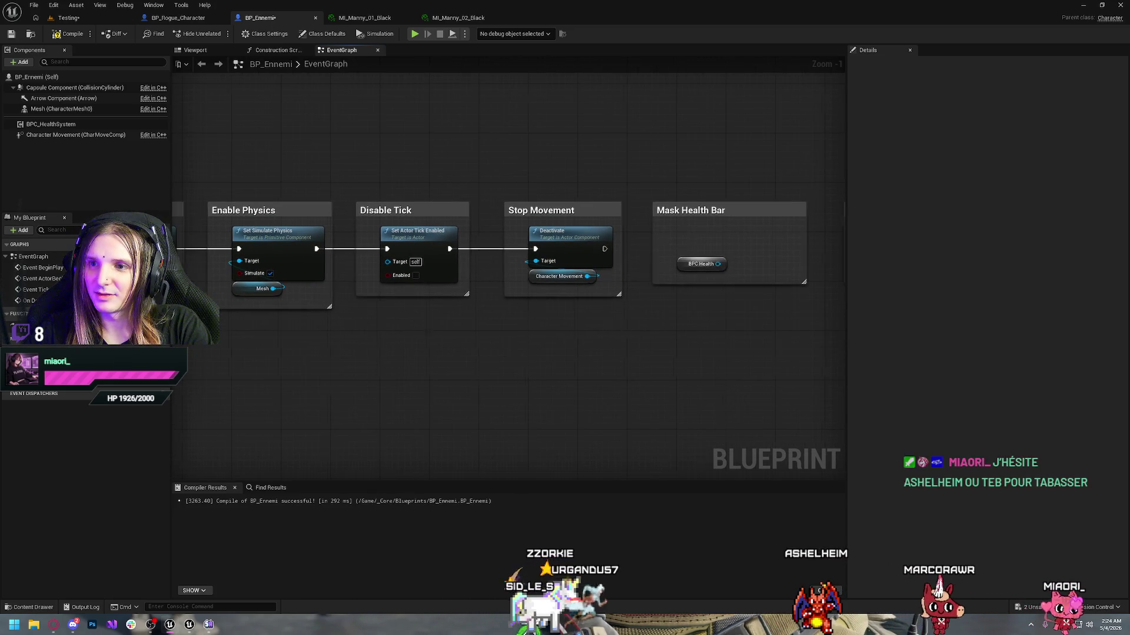
left_click_drag(623, 329, 520, 354)
left_click_drag(635, 263, 512, 242)
- Delete the Mask Health Bar group and move Detach AIC right beside Stop Movement
left_click_drag(395, 149, 544, 335)
key("Delete")
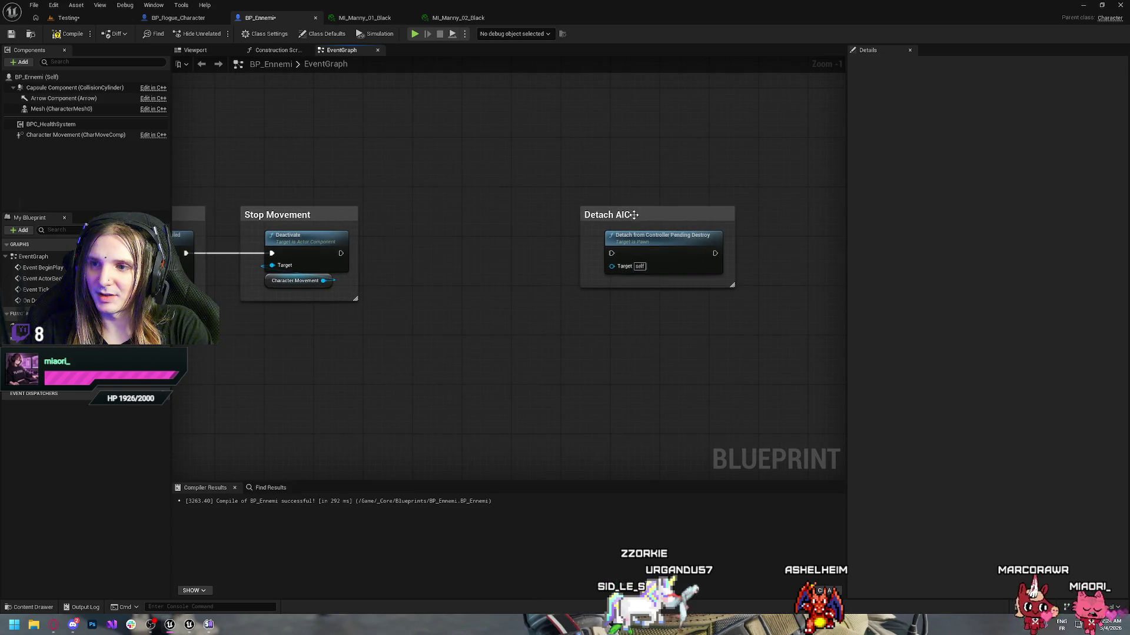
left_click(653, 225)
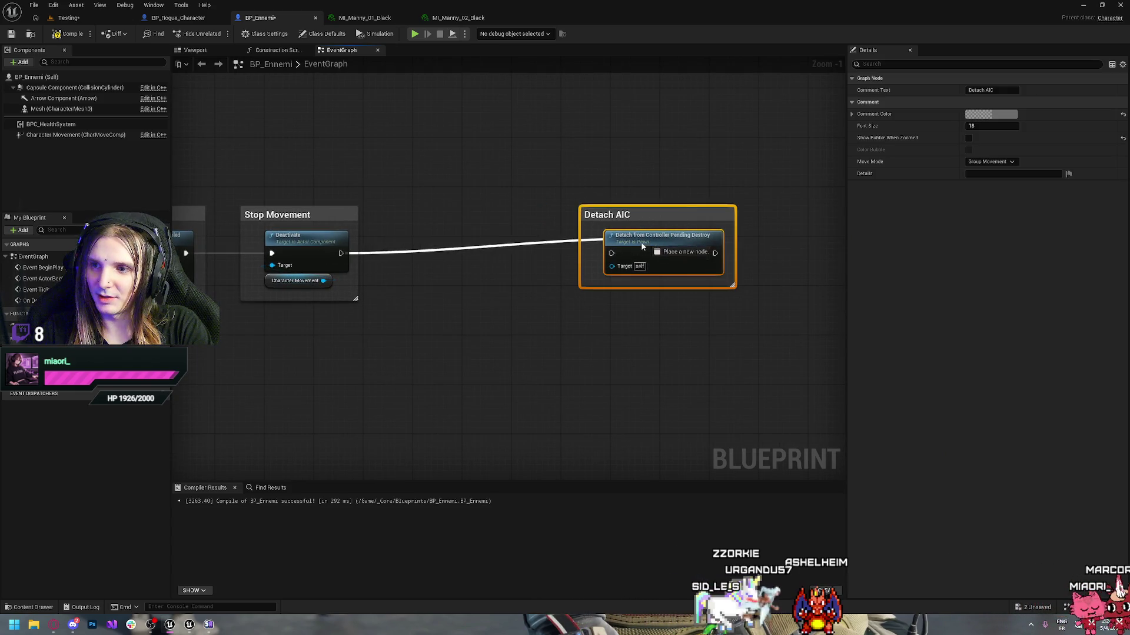
left_click_drag(645, 243, 464, 248)
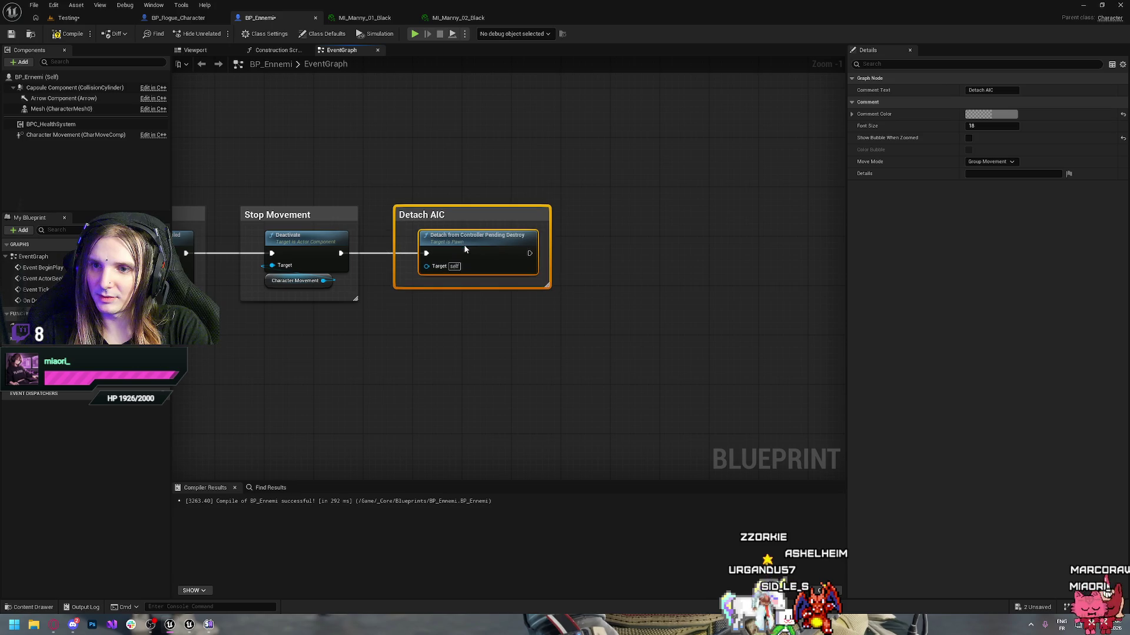
left_click(448, 153)
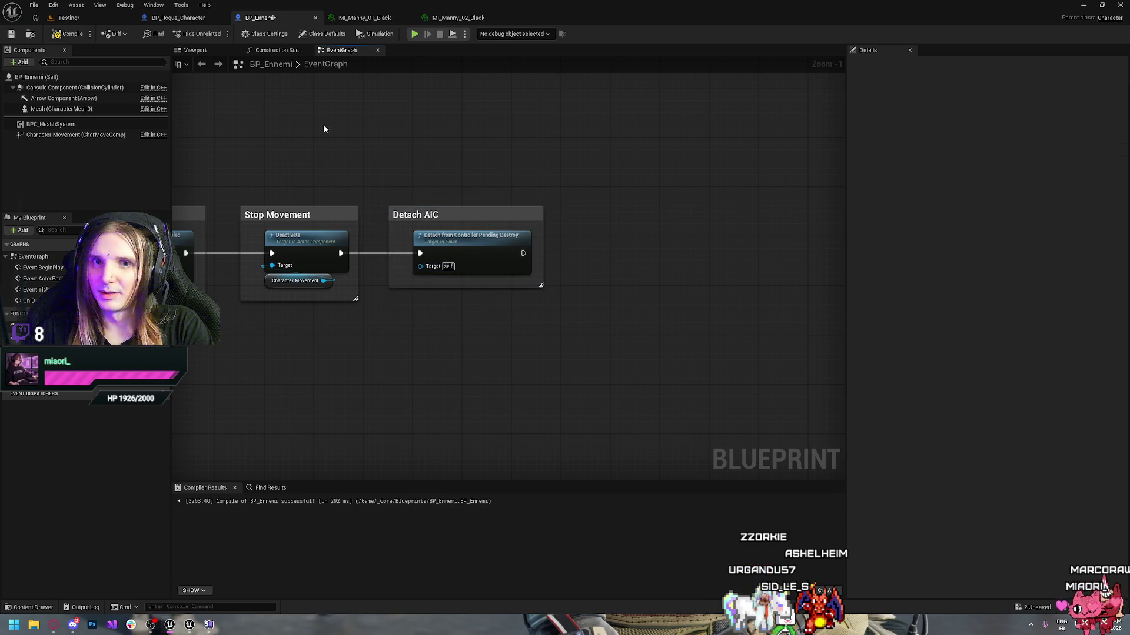
- Compile BP_Ennemi and set Class Defaults' Auto Possess AI to Placed in World or Spawned
left_click(72, 36)
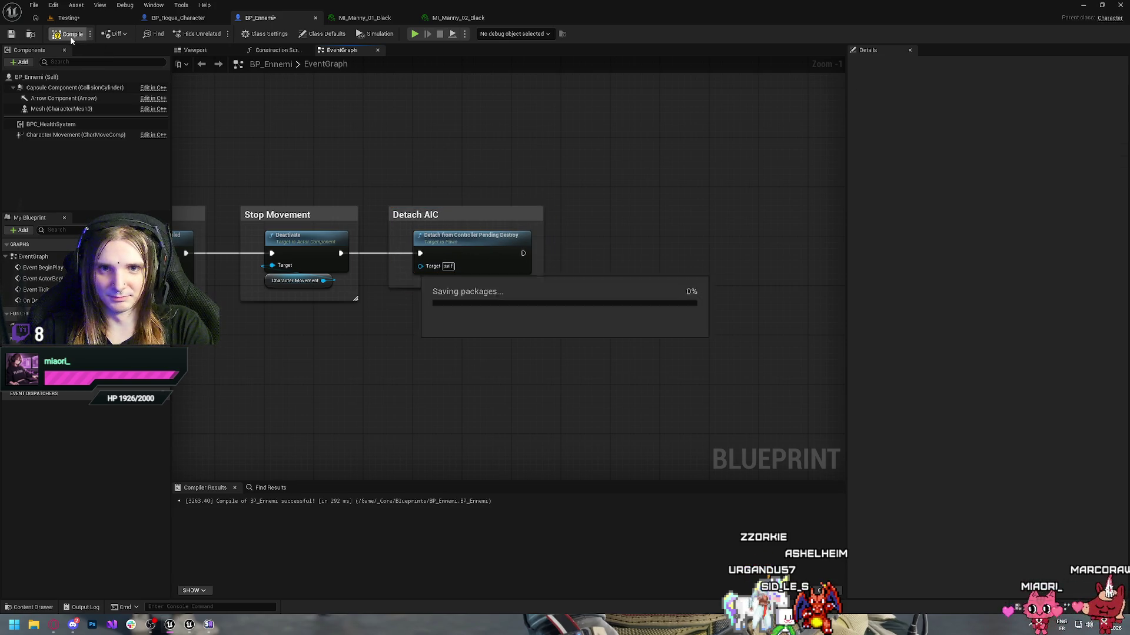
left_click(36, 78)
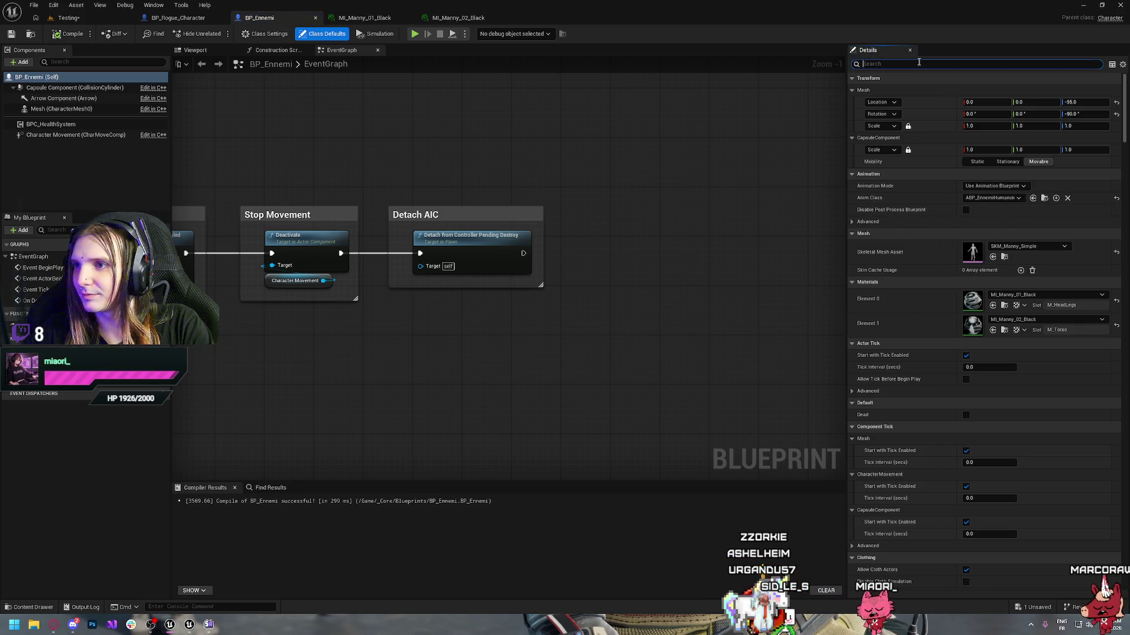
type("di")
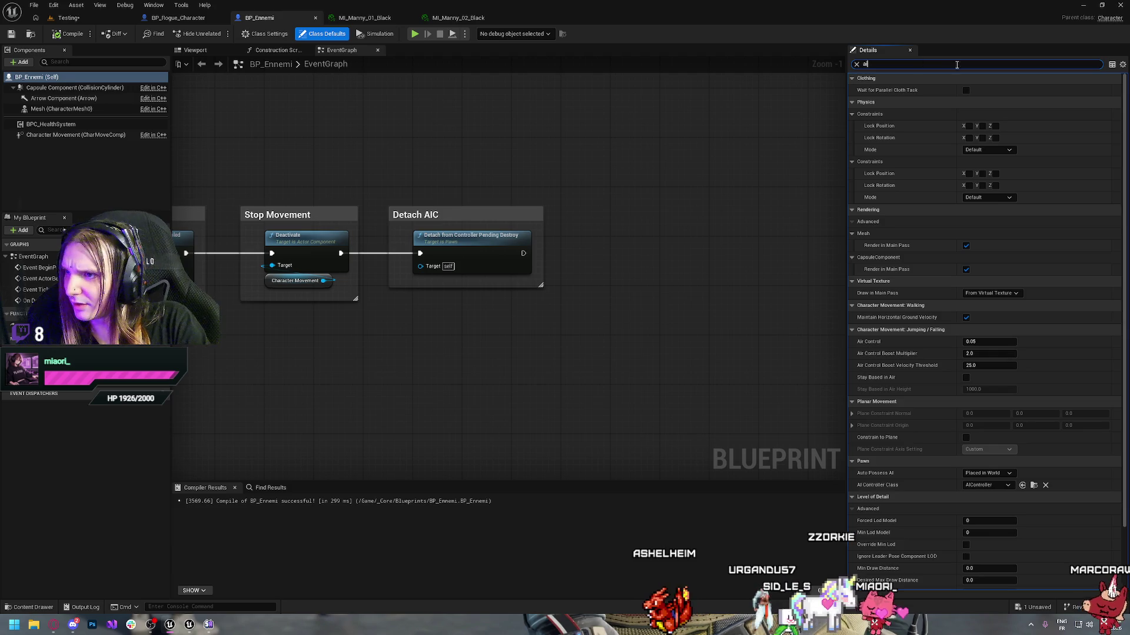
scroll(925, 370, "down", 3)
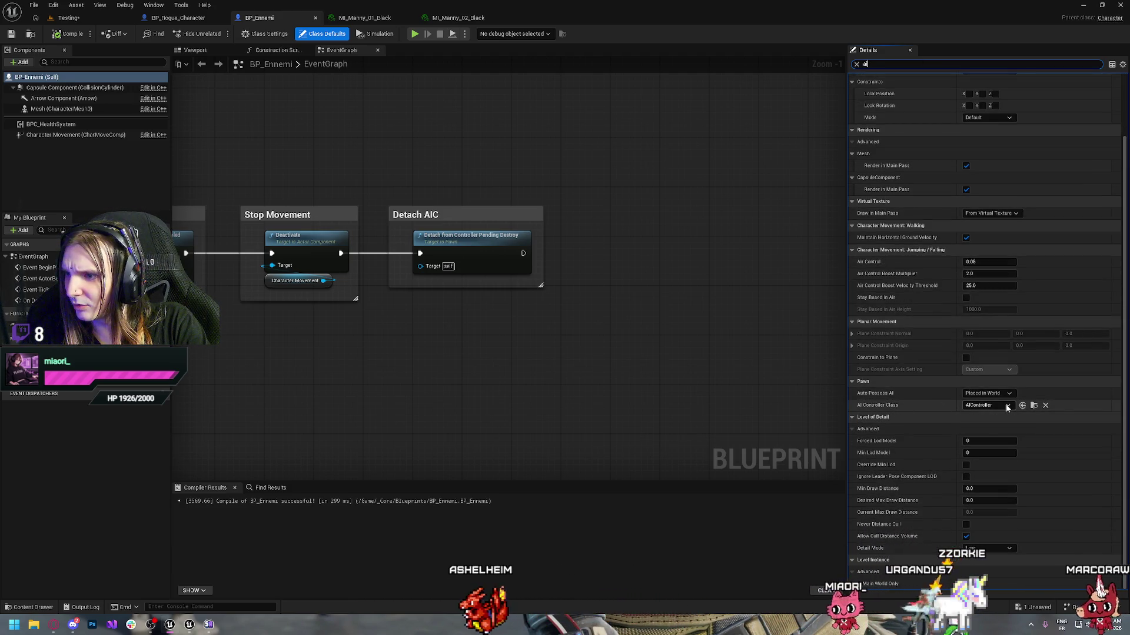
left_click(997, 393)
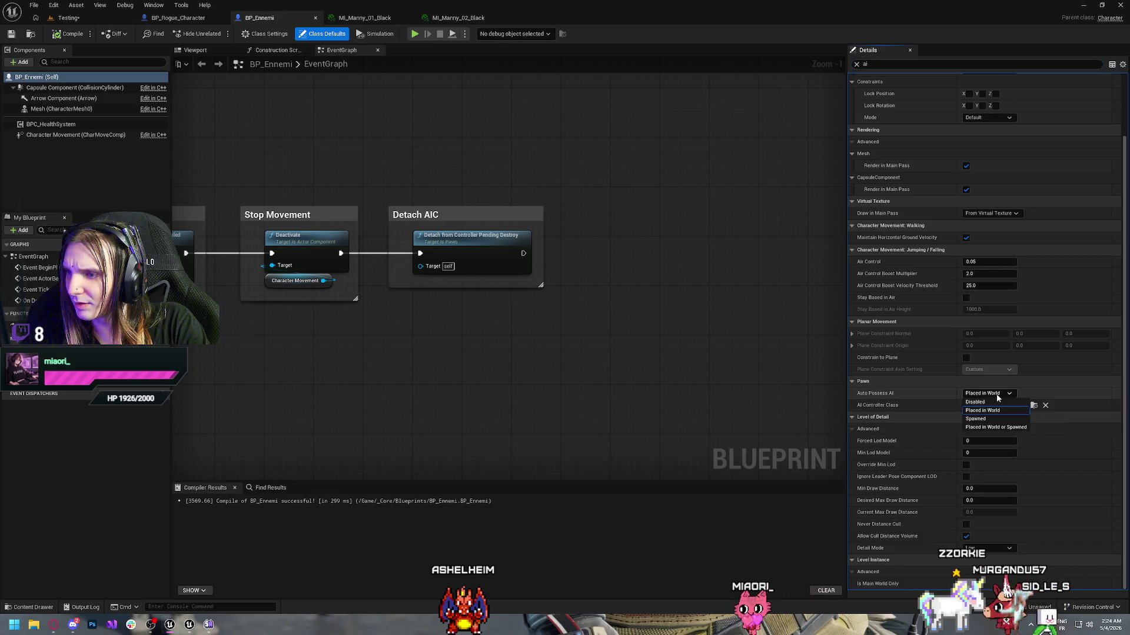
left_click(986, 429)
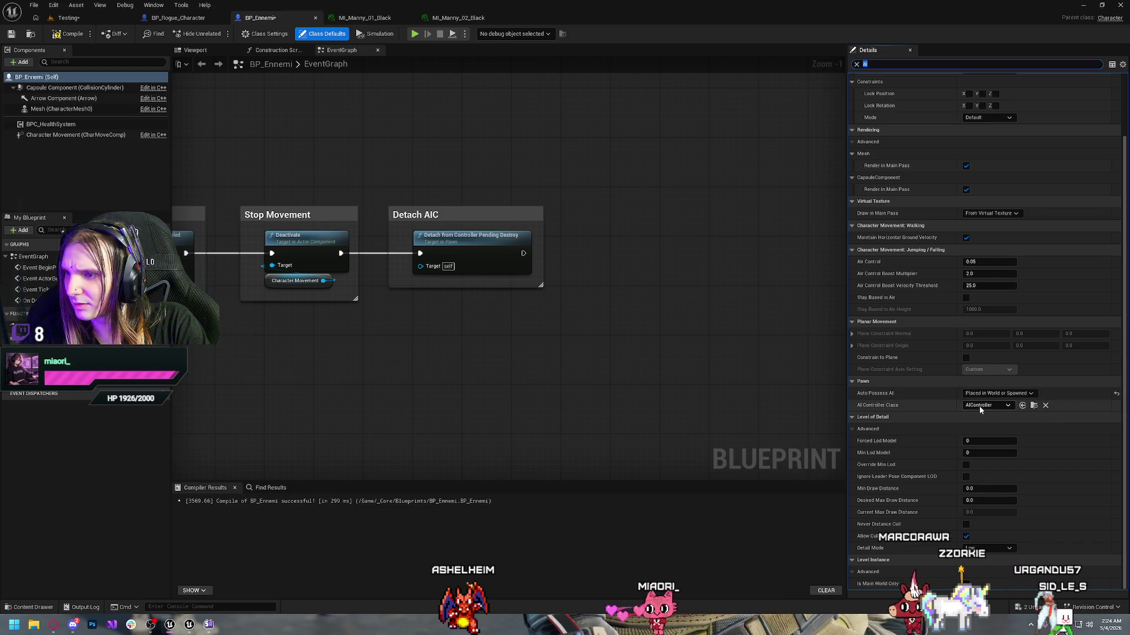
- Compile, then create a new Blueprint Class with AIController parent in the Framework folder
left_click(64, 34)
key("ctrl+space")
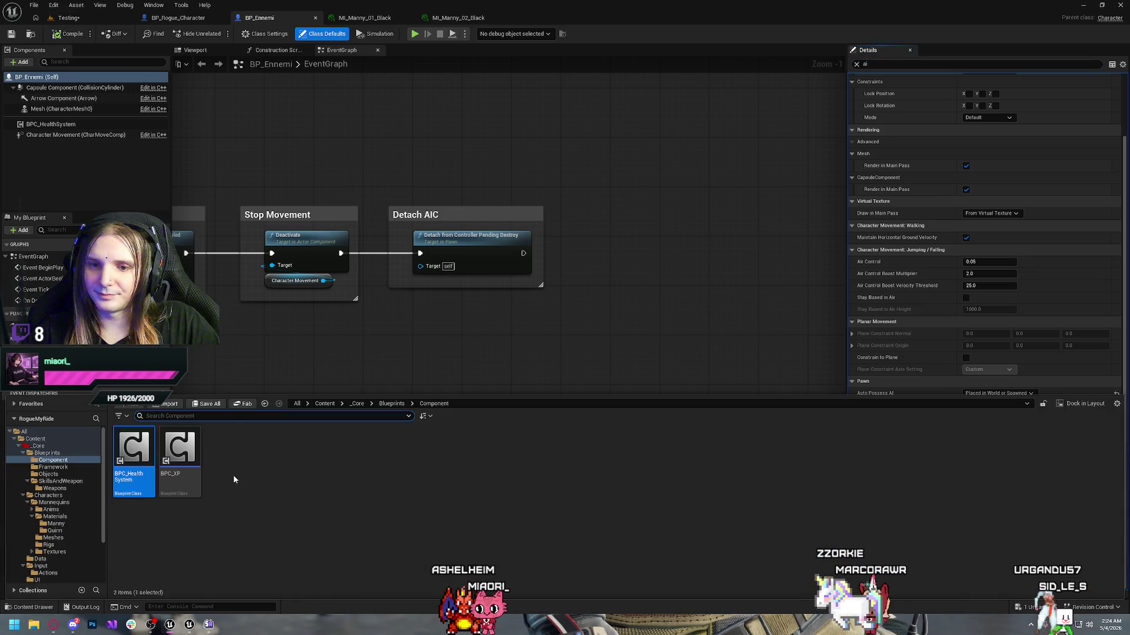
left_click(58, 468)
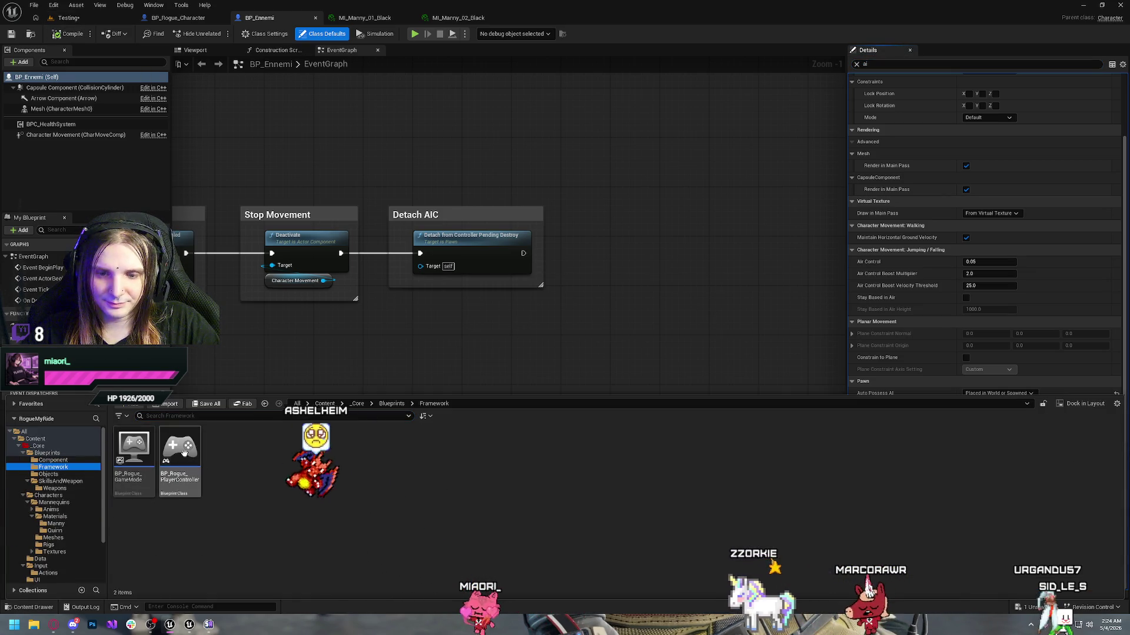
right_click(286, 489)
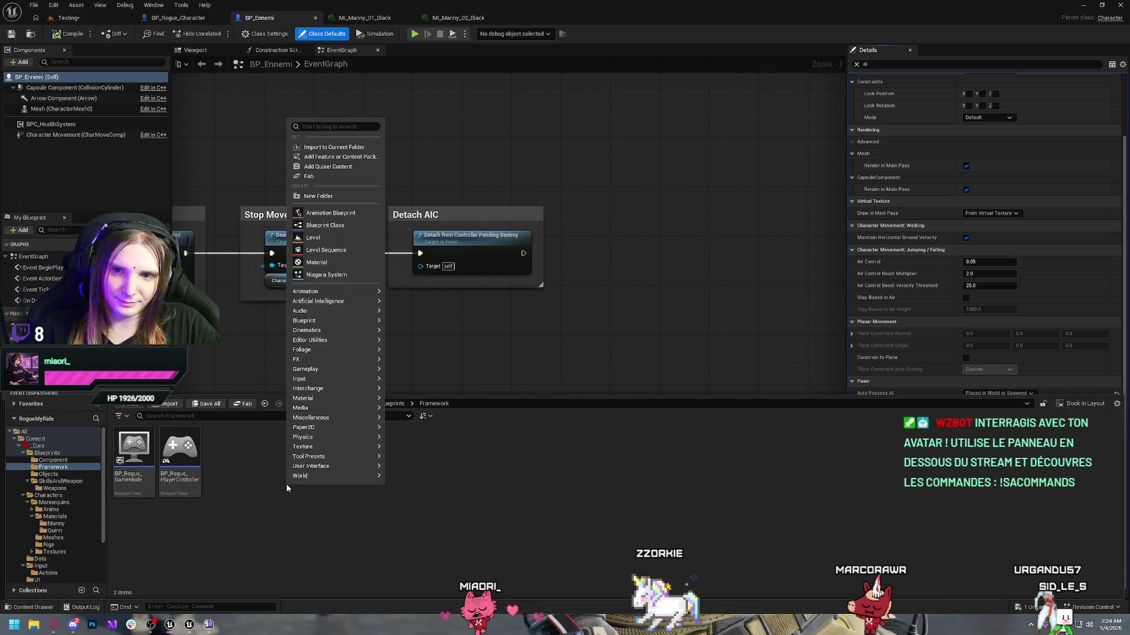
left_click(316, 227)
type("ai contro")
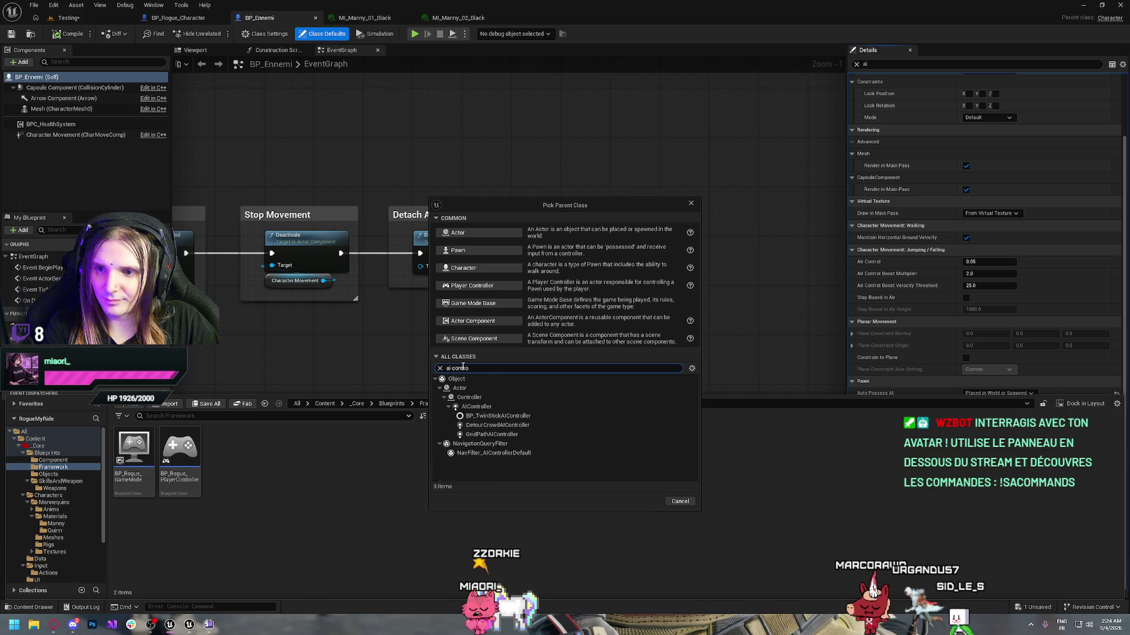
type("ller")
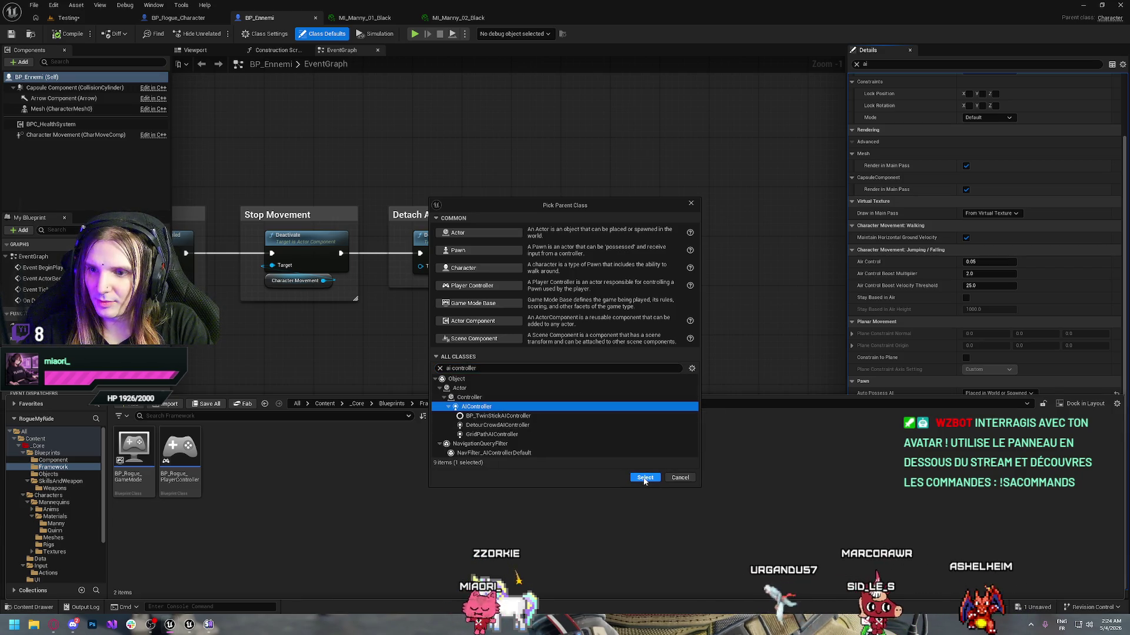
left_click(644, 479)
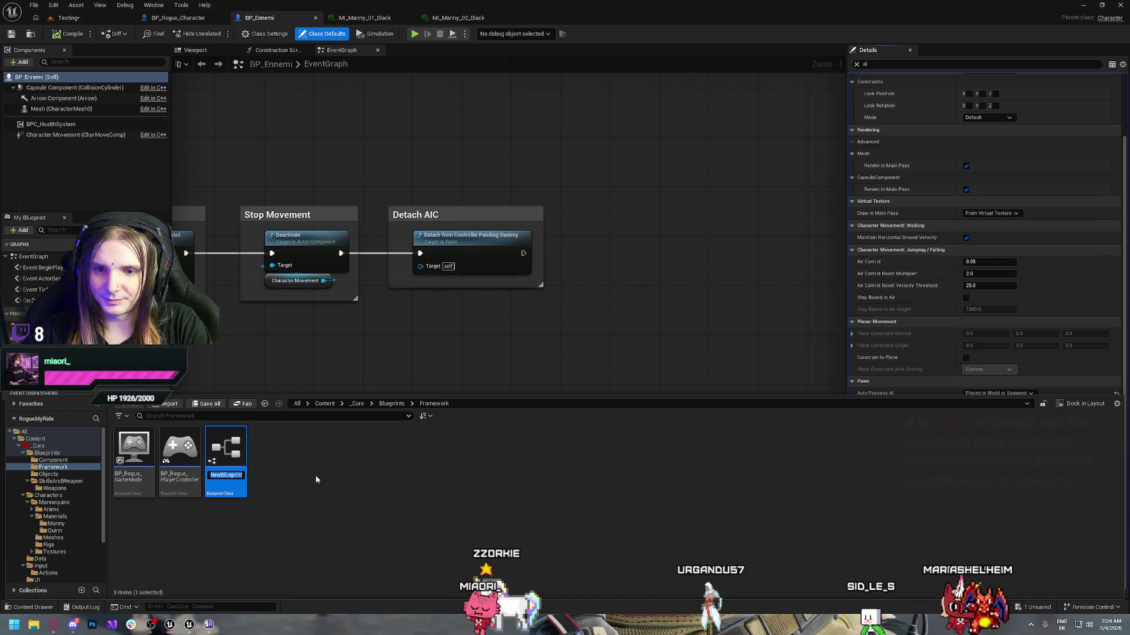
- Name the new controller AIC, then rename it to AIC_EnnemiController
type("AI")
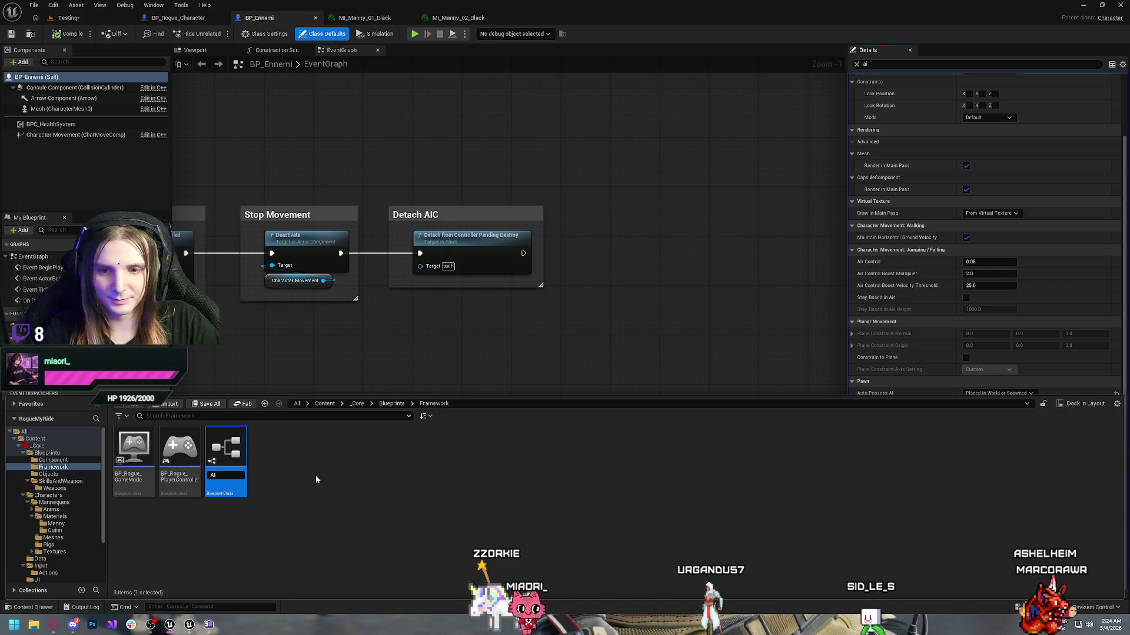
type("C")
key("Return")
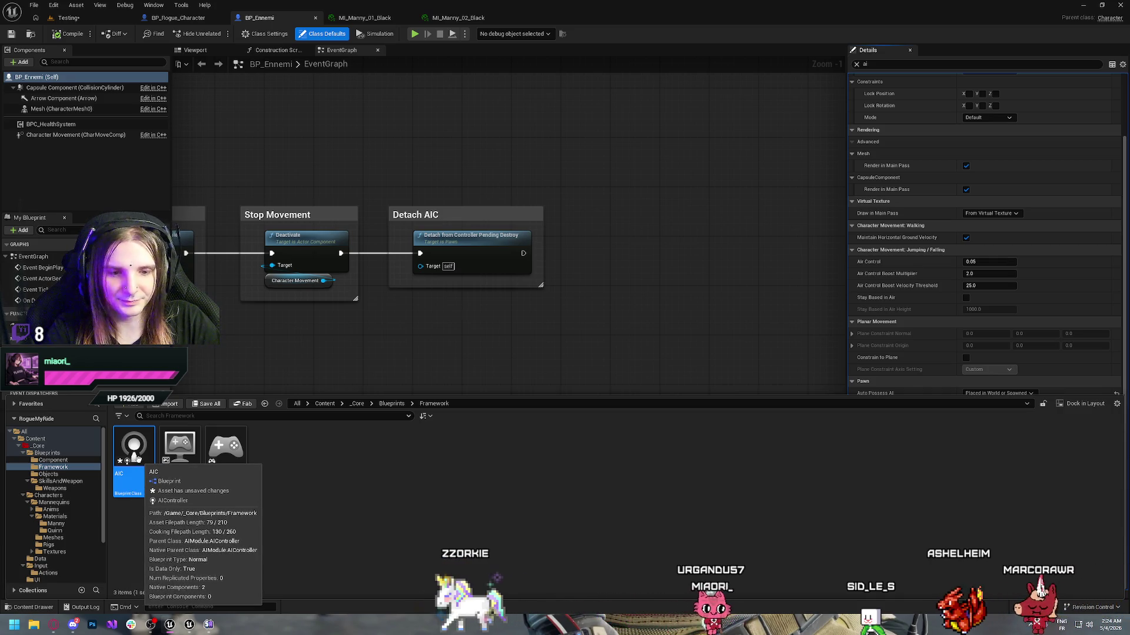
key("F2")
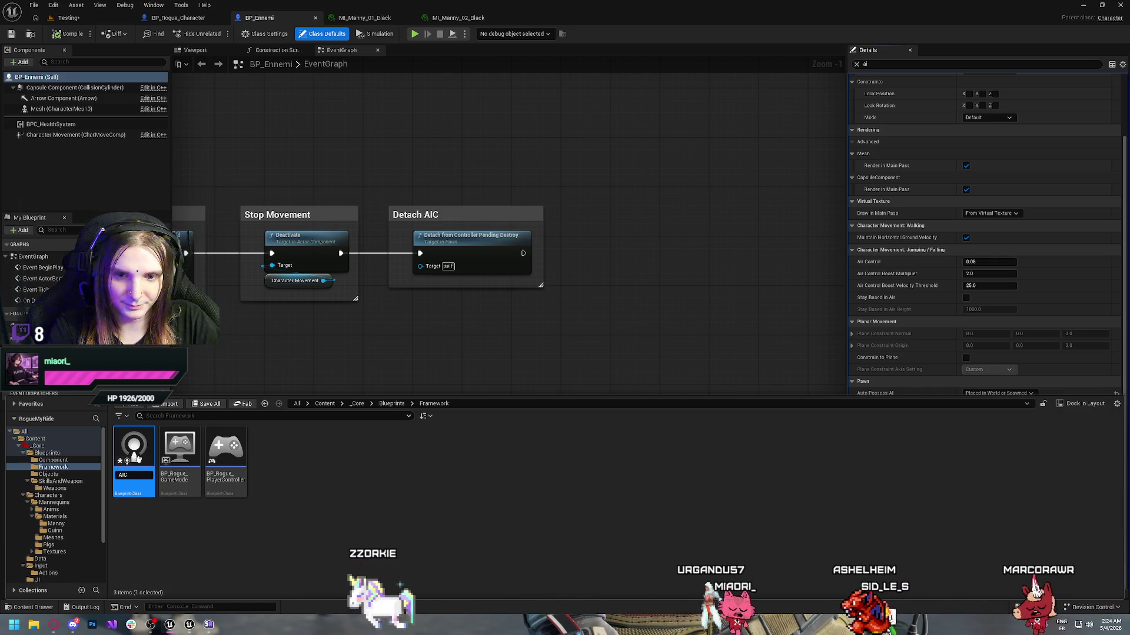
type("_Ennemi")
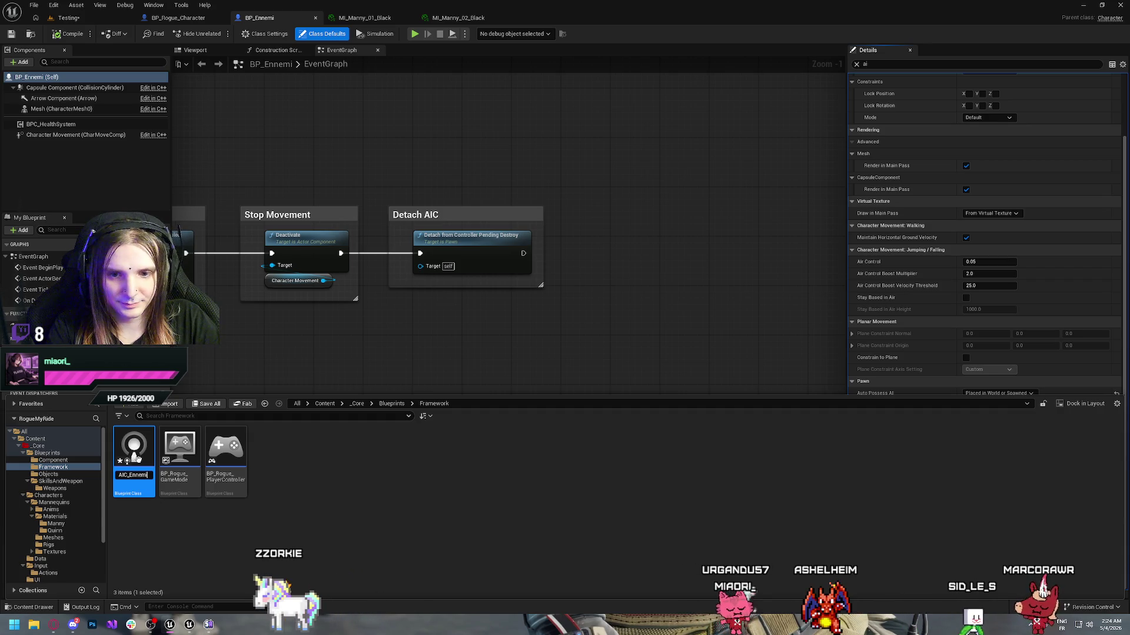
type("_Controller")
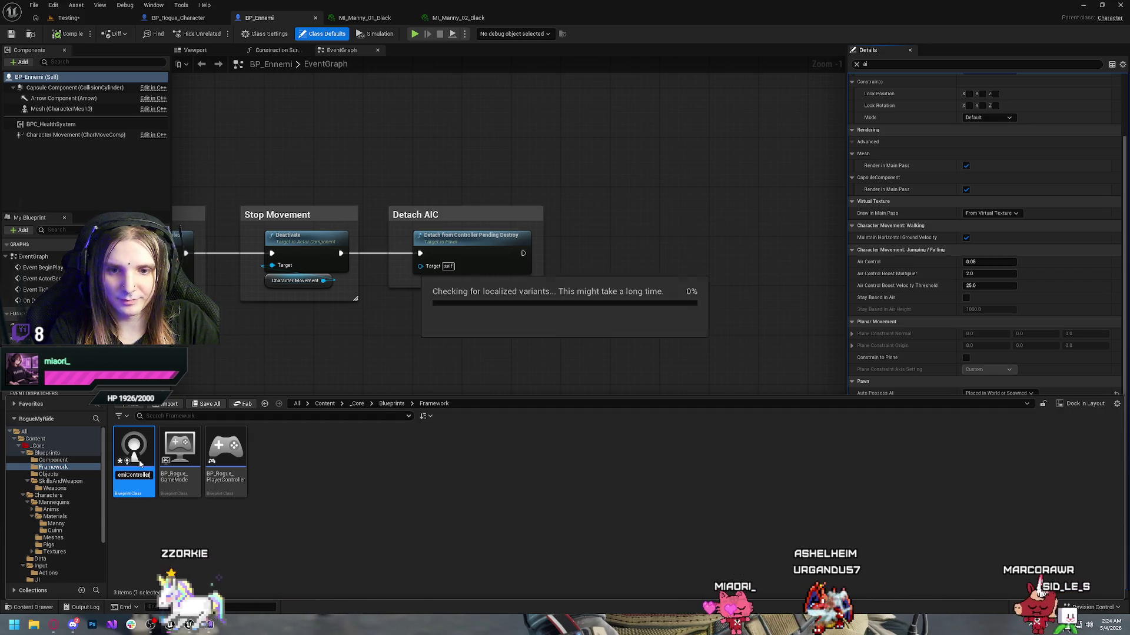
key("Return")
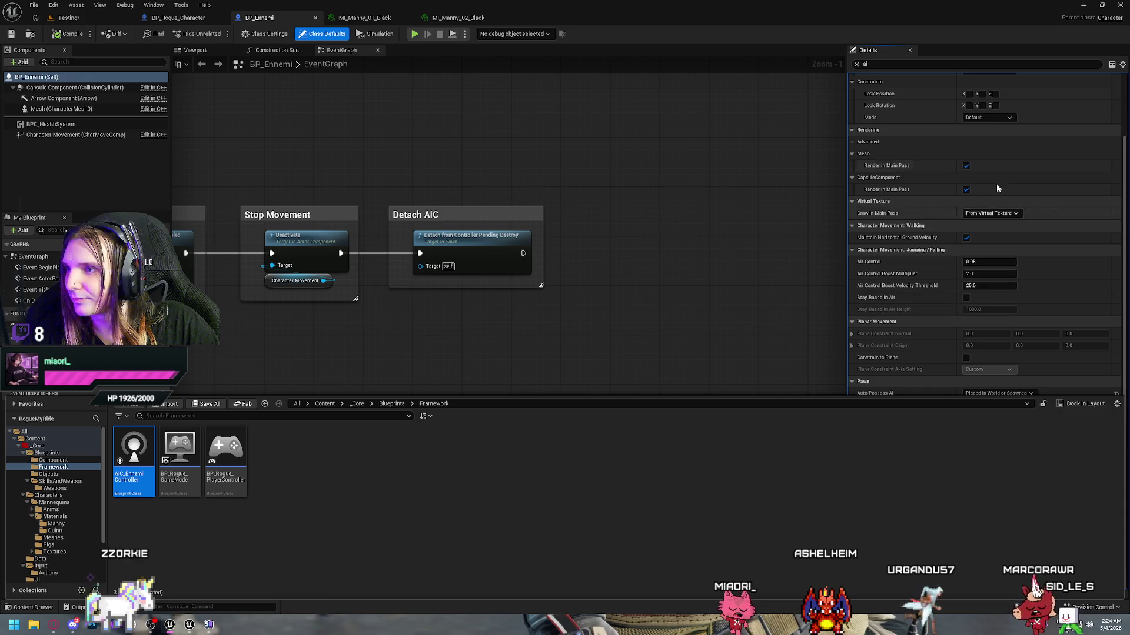
- Set BP_Ennemi's AI Controller Class to AIC_EnnemiController, compile, and clear the 'ai' Details filter
left_click(973, 50)
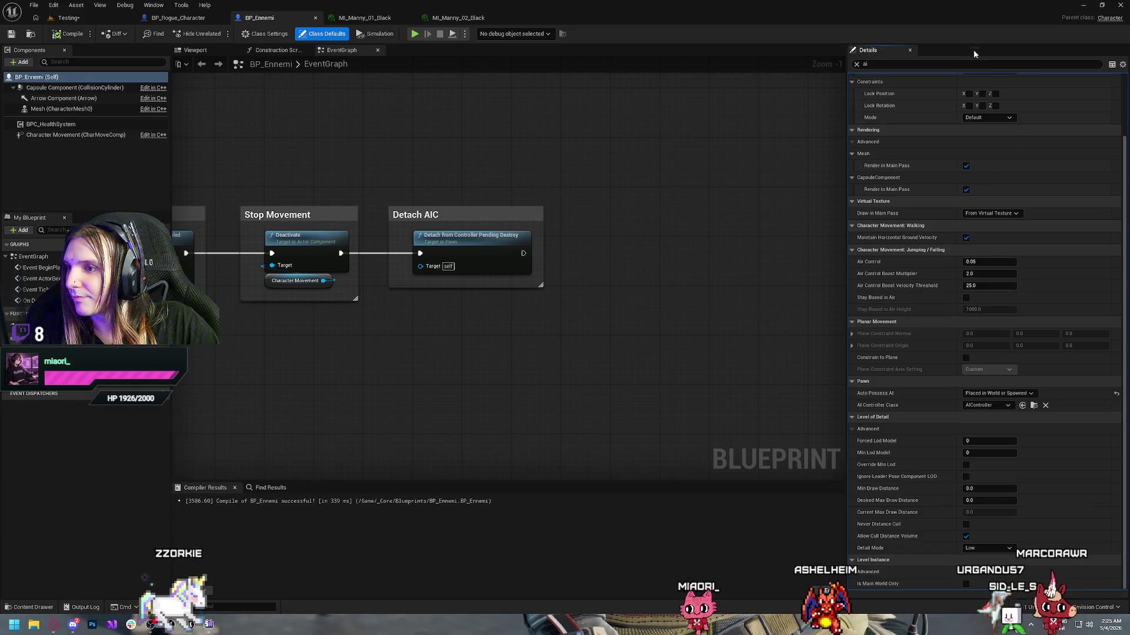
left_click(997, 406)
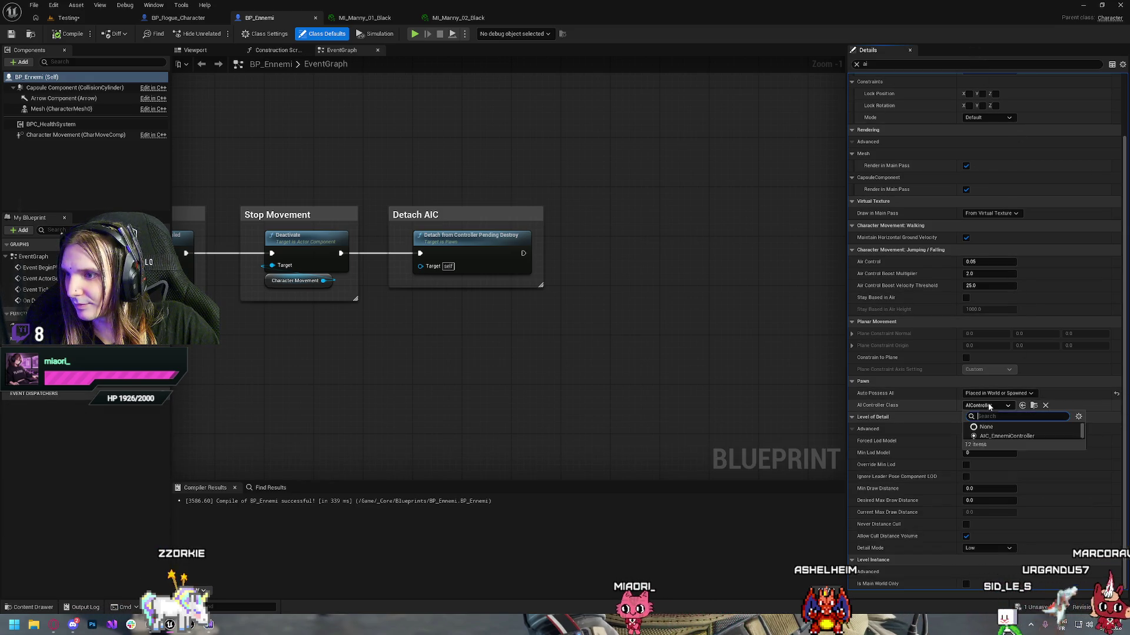
left_click(1006, 436)
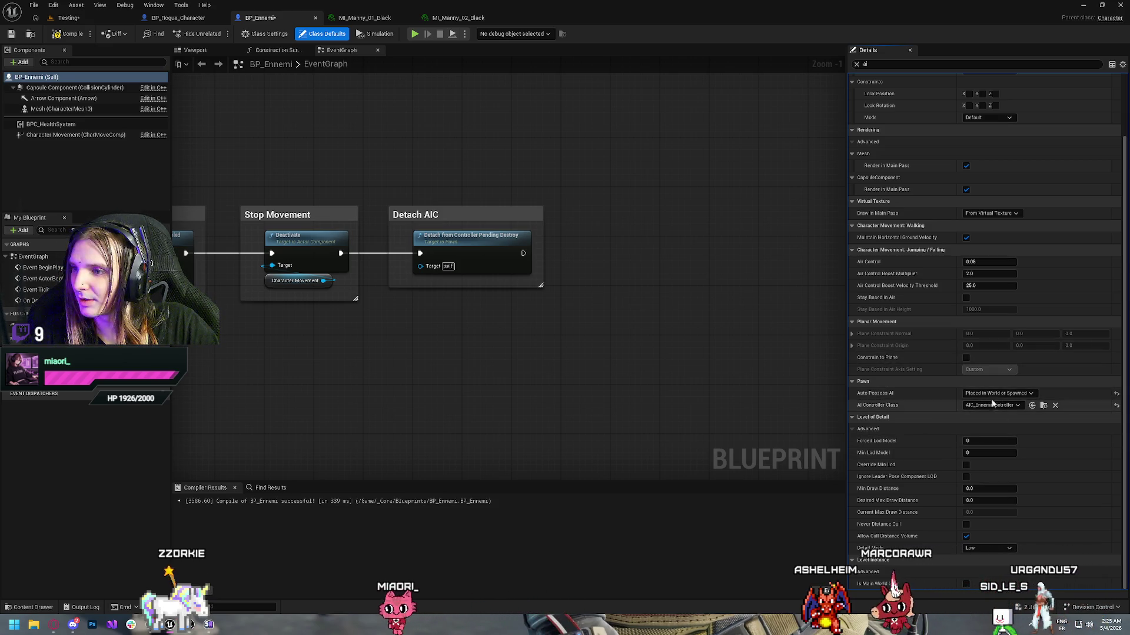
left_click(71, 35)
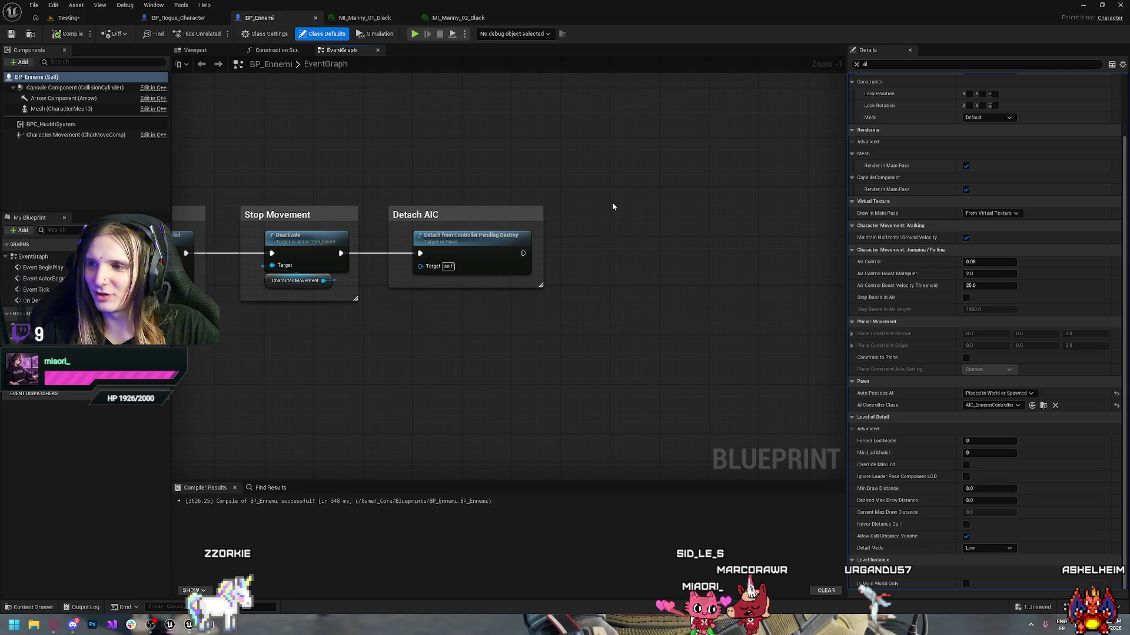
left_click(857, 64)
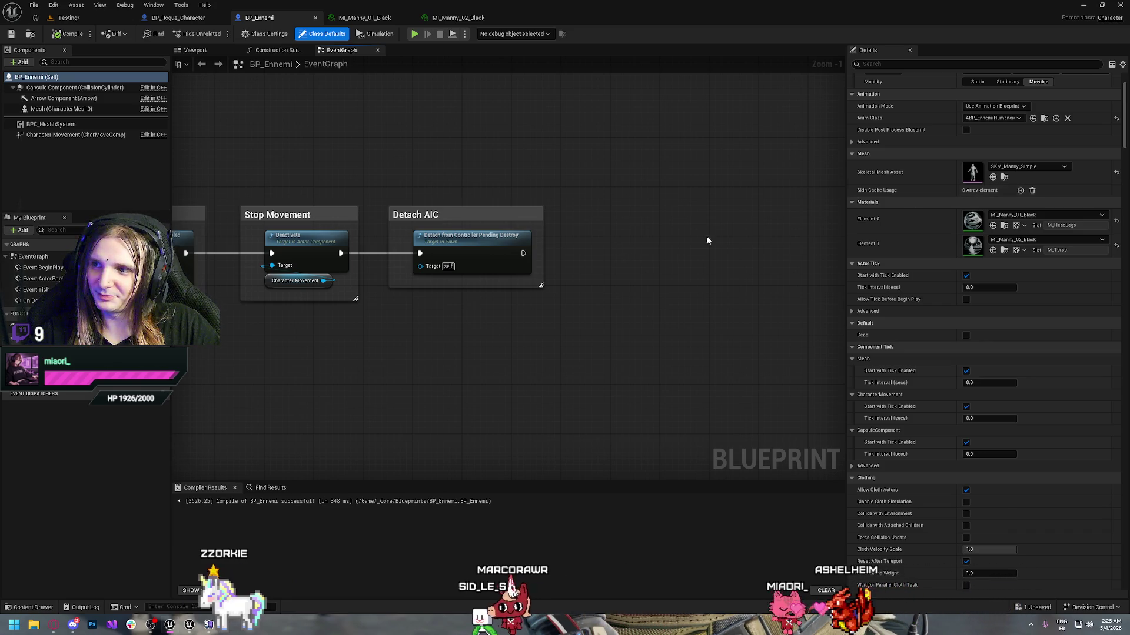
key("ctrl+space")
- Search the Content folder for 'Ai' and open BP_TwinStickAIController
scroll(60, 515, "down", 3)
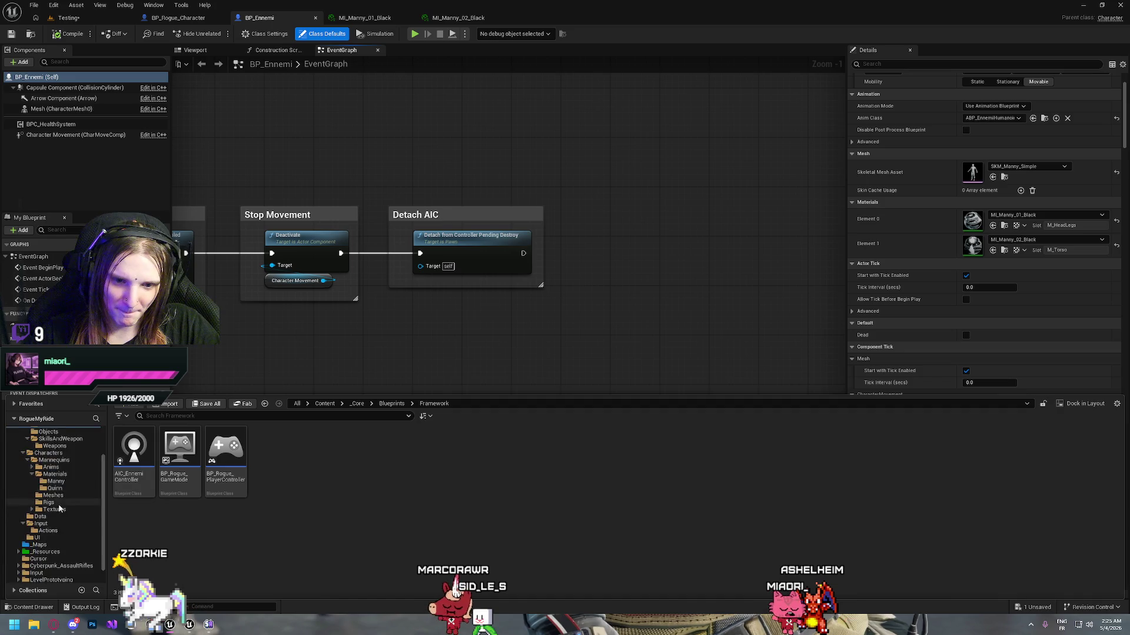
scroll(61, 515, "up", 3)
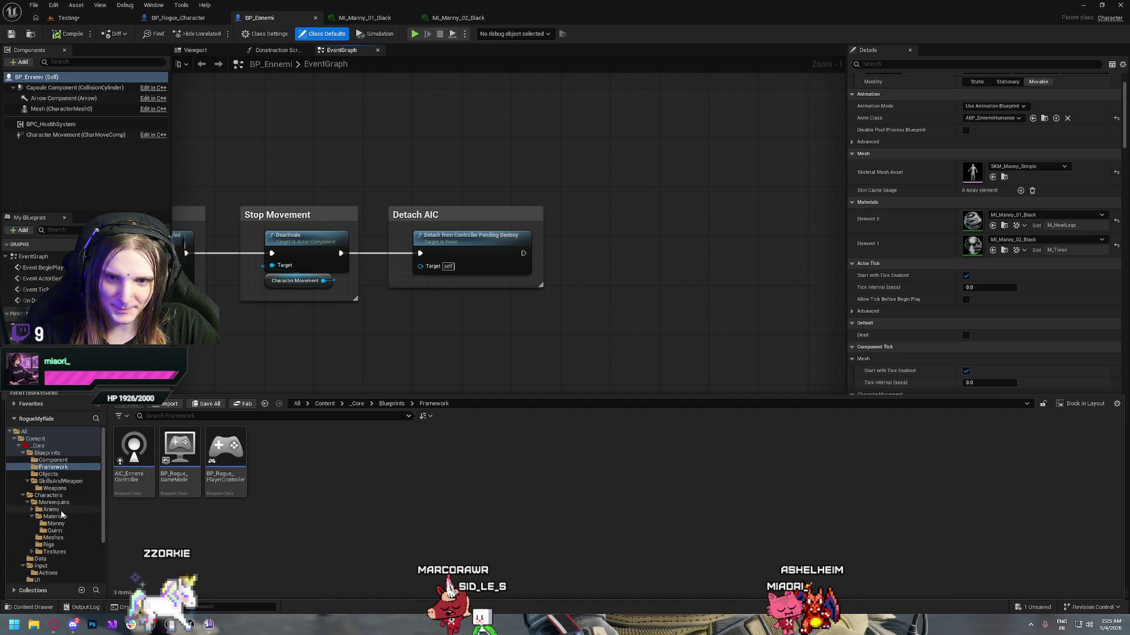
left_click(35, 439)
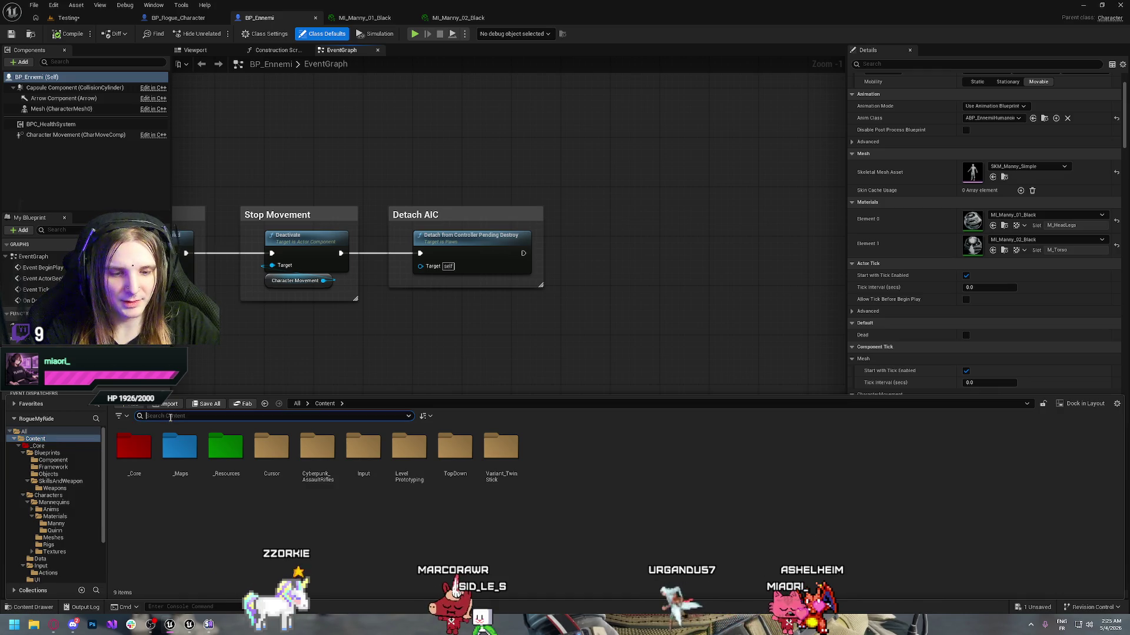
type("Ai")
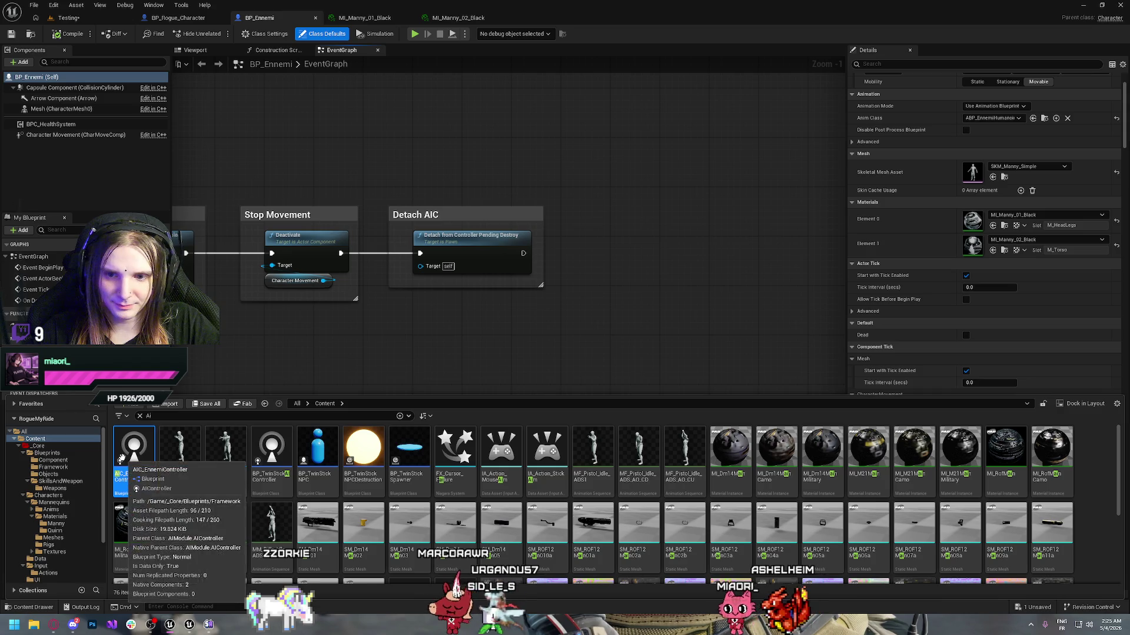
left_click(271, 450)
double_click(271, 450)
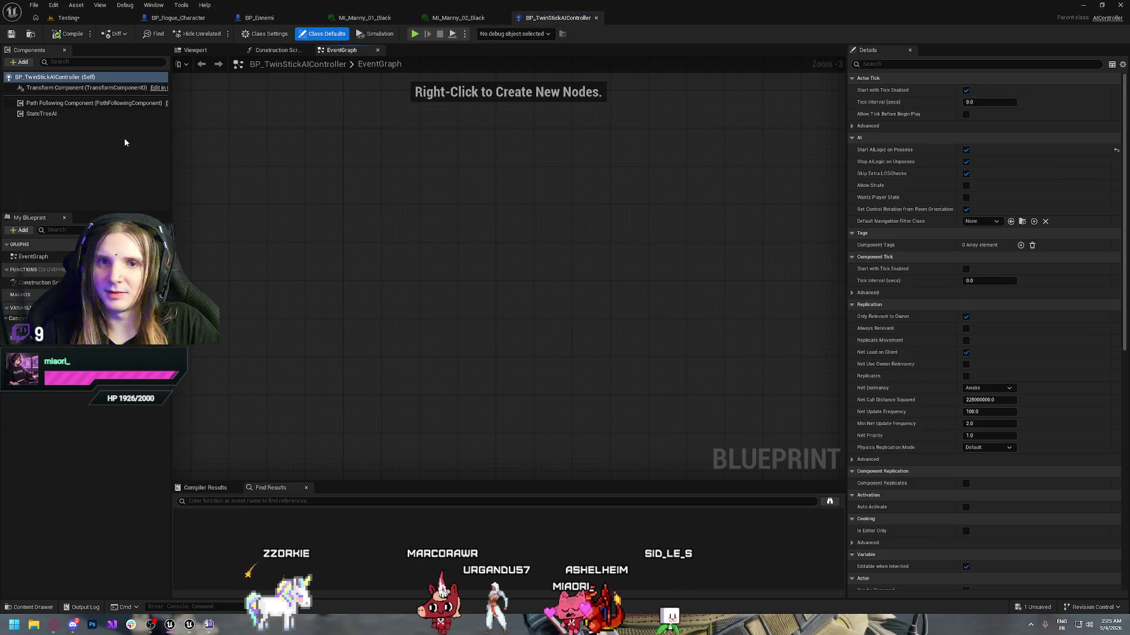
- Inspect the Path Following and StateTreeAI components, then open ST_TwinStickNPC via StateTreeAI's asset link
left_click(58, 104)
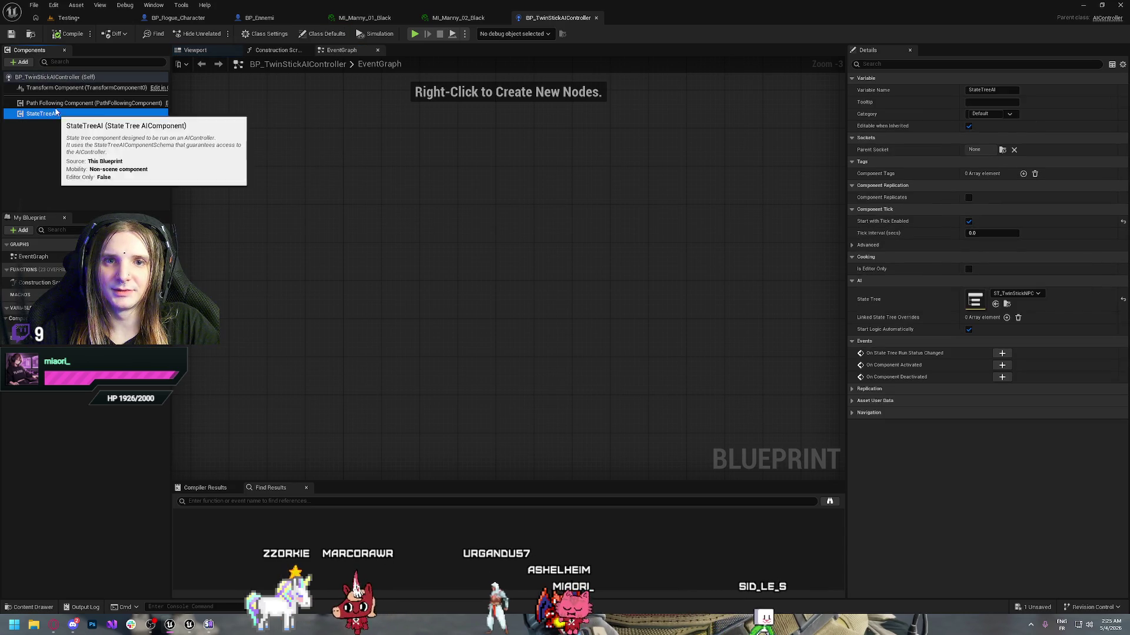
left_click(53, 115)
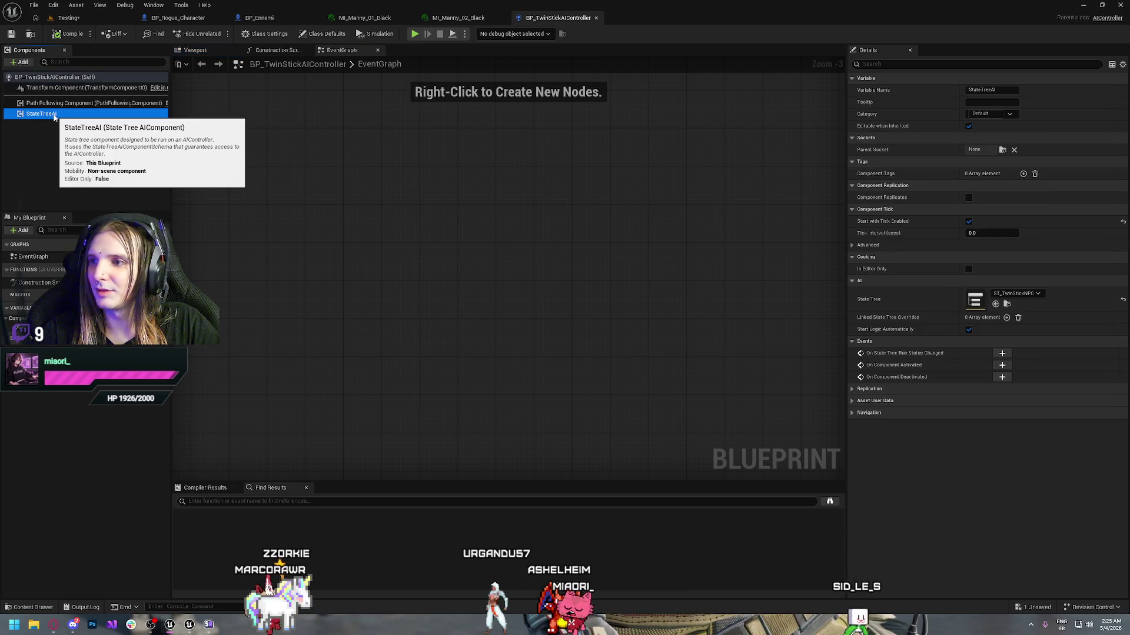
left_click(59, 104)
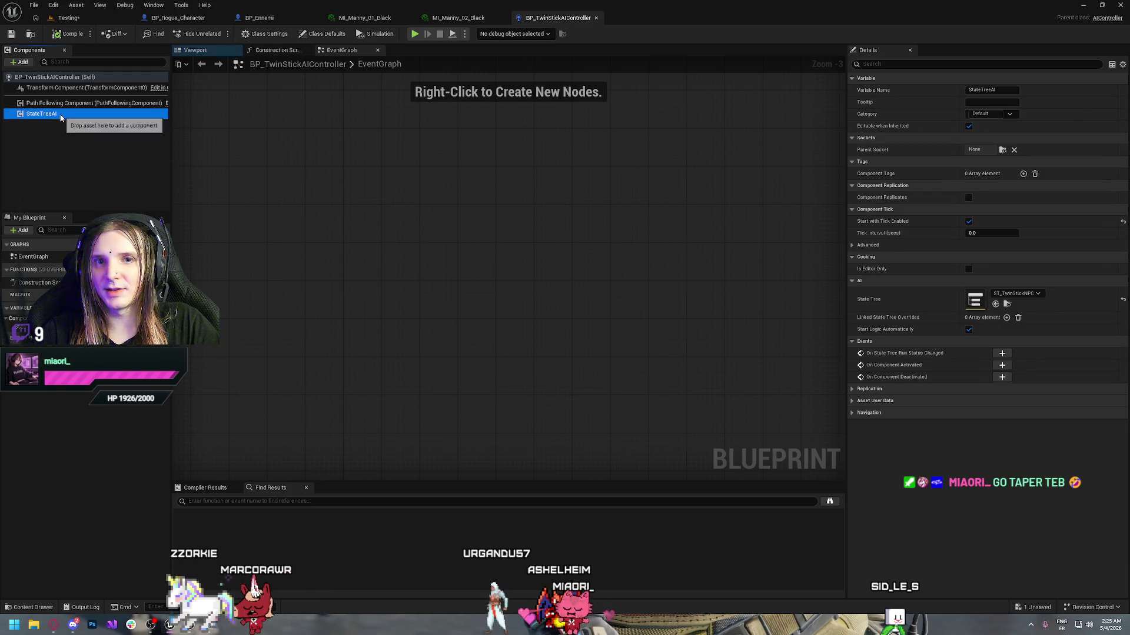
left_click(1008, 304)
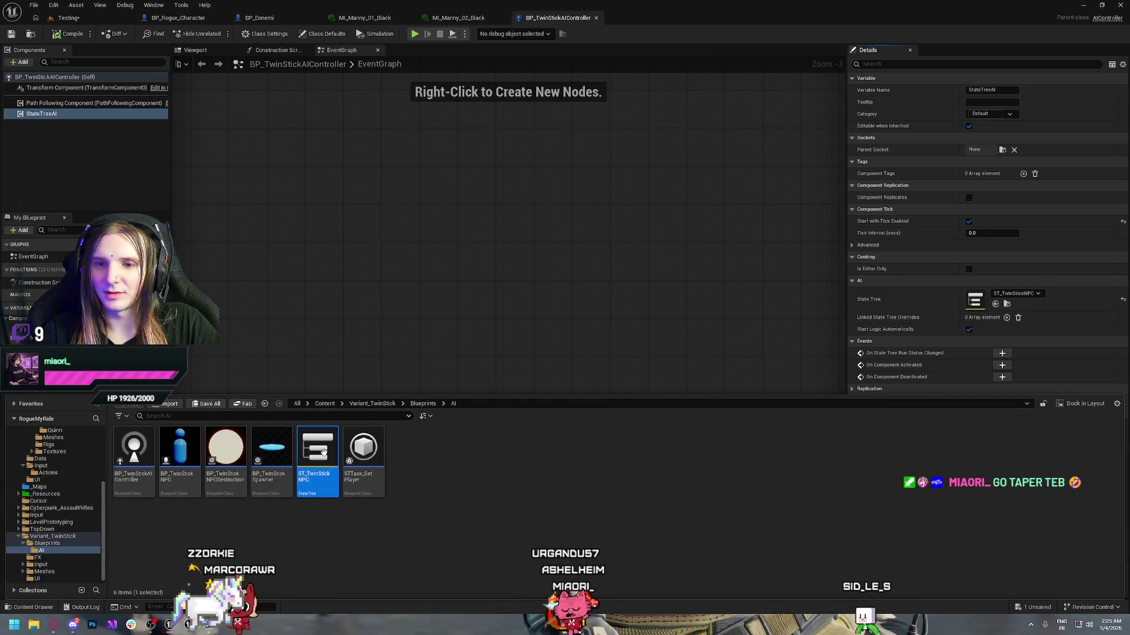
double_click(323, 452)
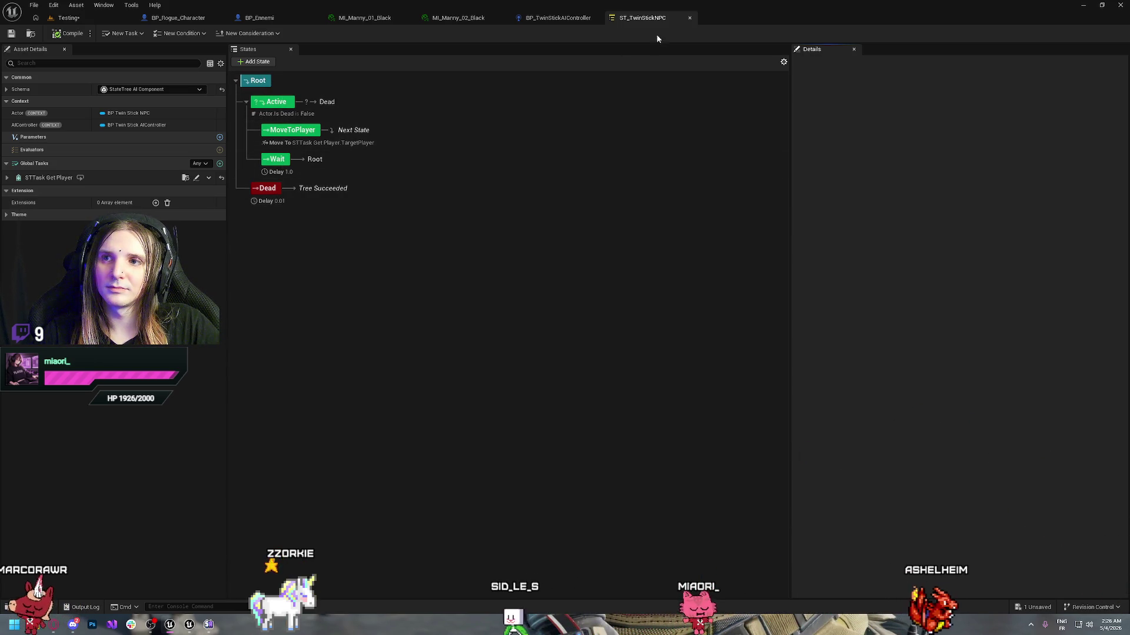
- Close the ST_TwinStickNPC state tree tab to return to BP_TwinStickAIController
left_click(690, 18)
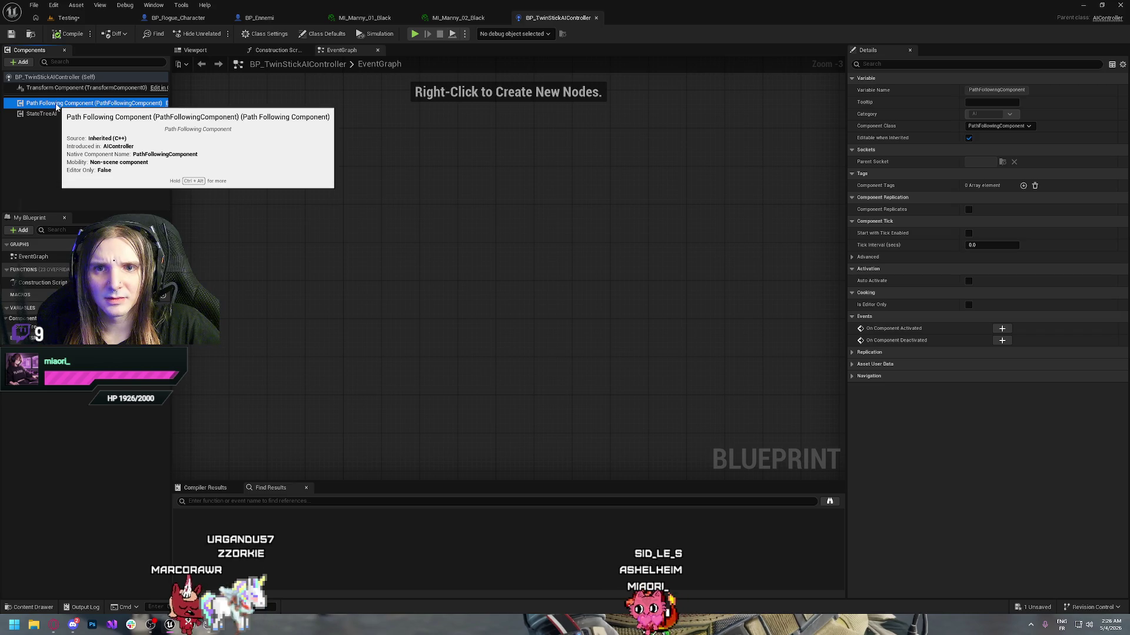
- View the Path Following Component's extended tooltip, then close the BP_TwinStickAIController tab
key("ctrl+alt")
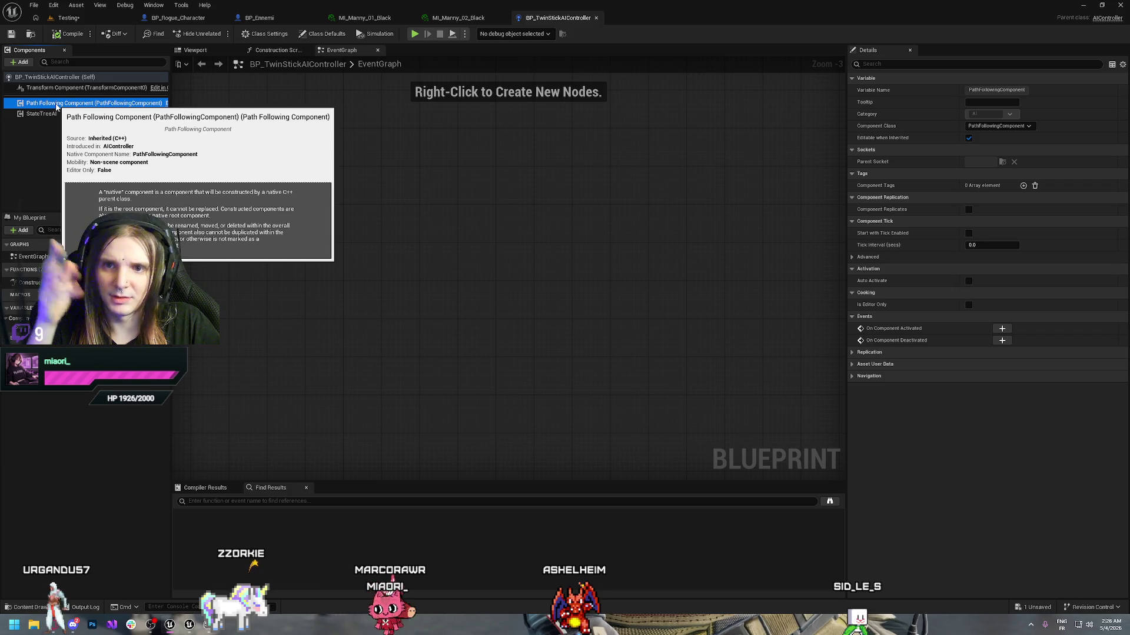
left_click(367, 202)
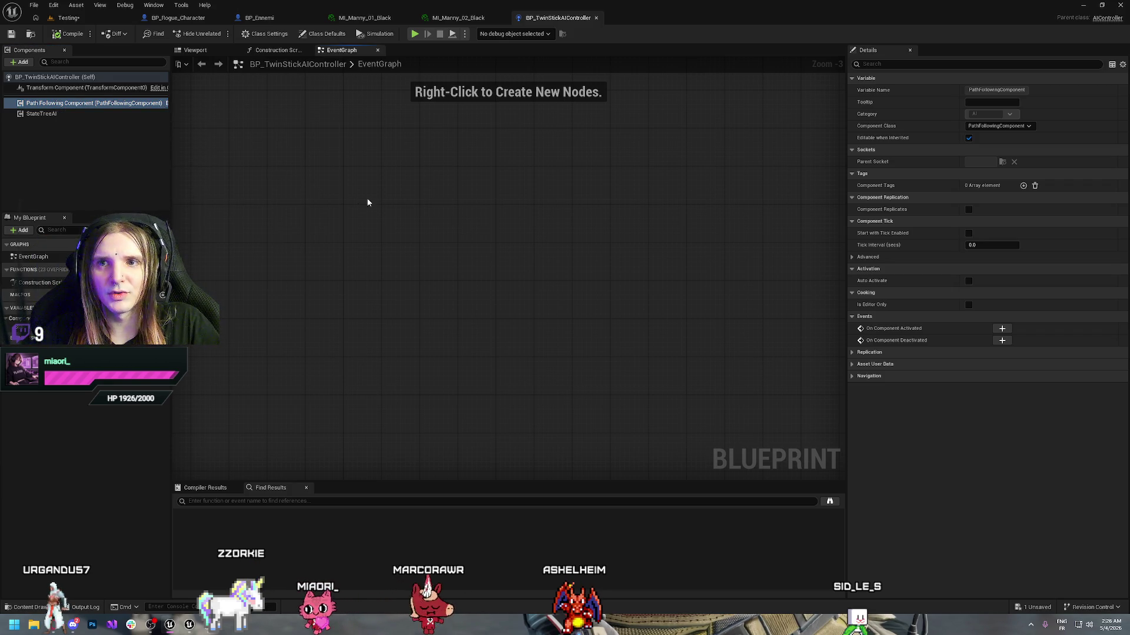
left_click(597, 18)
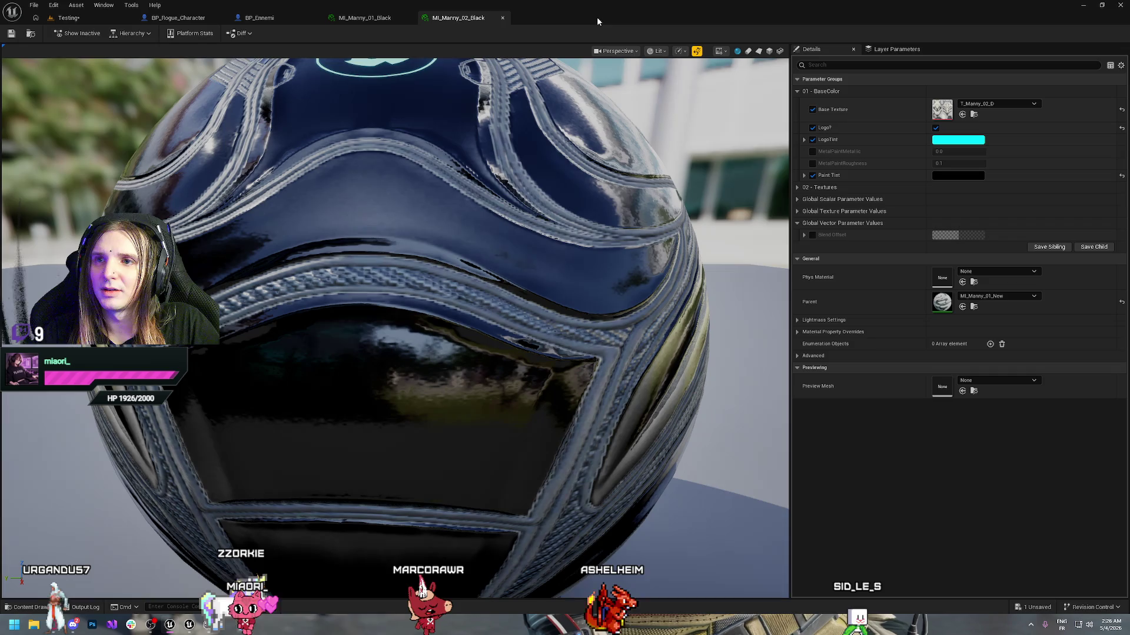
- Close the MI_Manny_02_Black material instance tab so BP_Ennemi is active
left_click(409, 18)
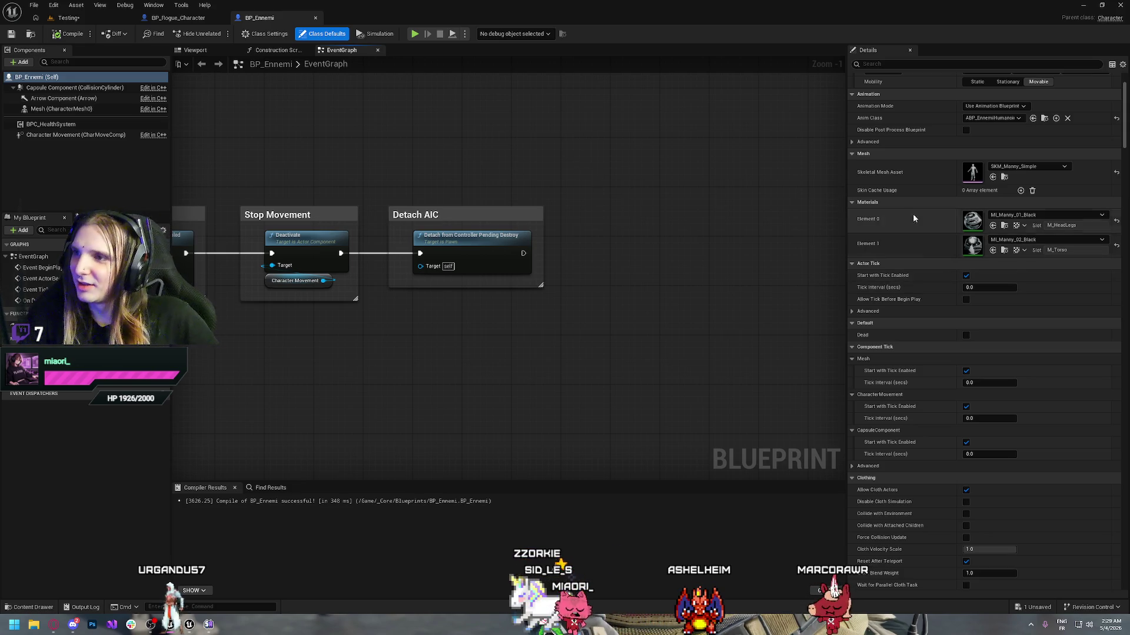
- Set BP_Ennemi's AI Controller Class to BP_TwinStickAIController
scroll(938, 192, "up", 3)
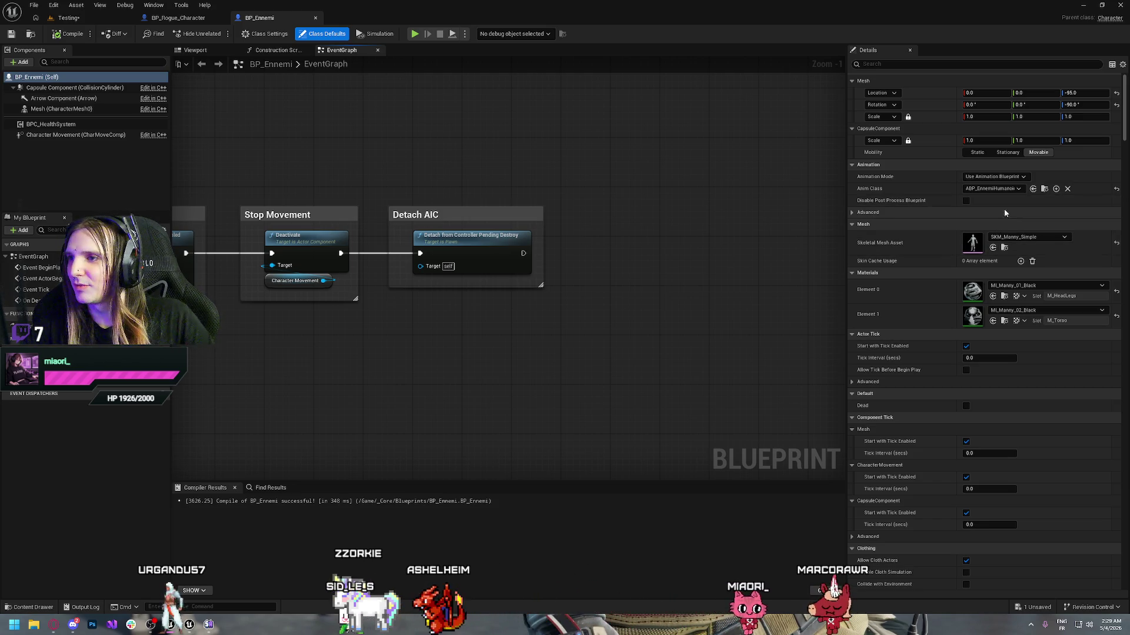
scroll(967, 323, "down", 3)
scroll(967, 323, "down", 15)
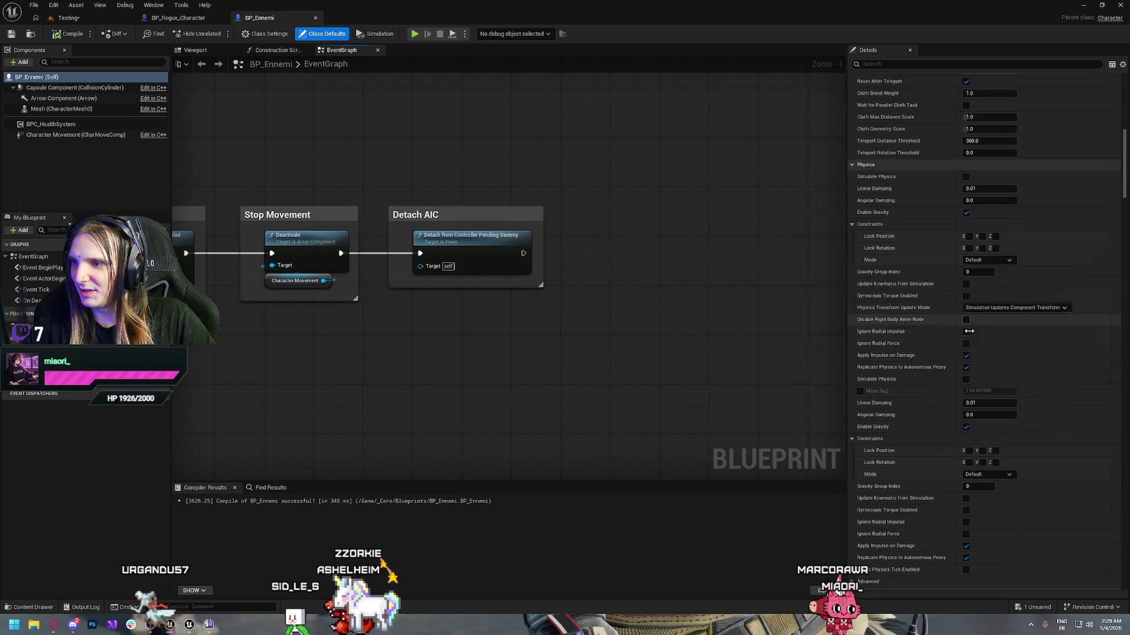
scroll(971, 335, "down", 3)
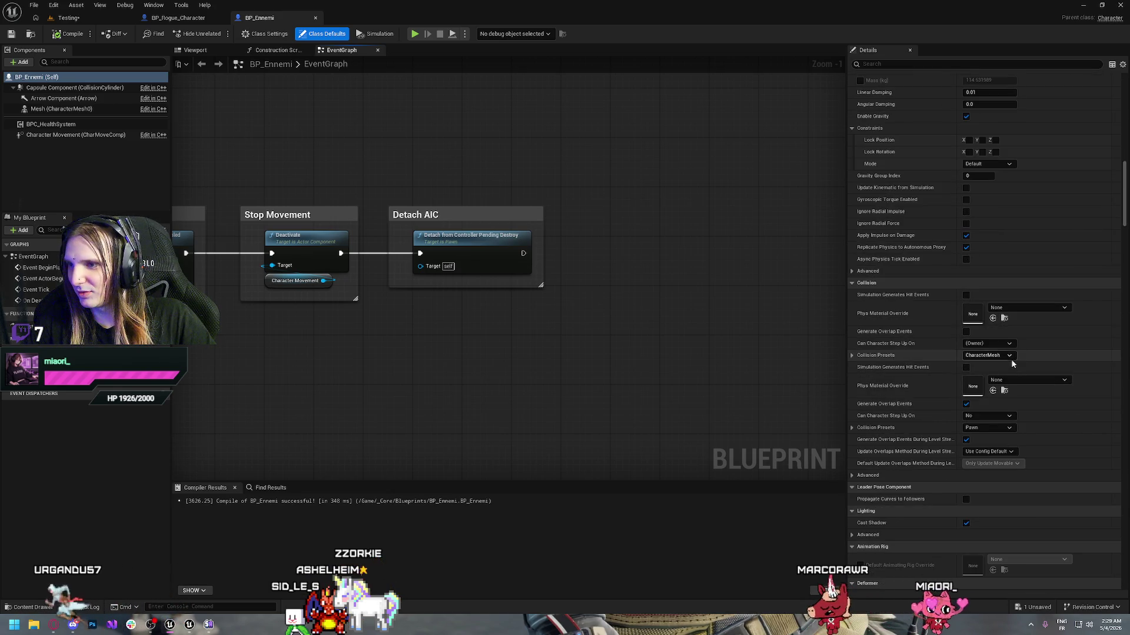
scroll(1035, 333, "down", 15)
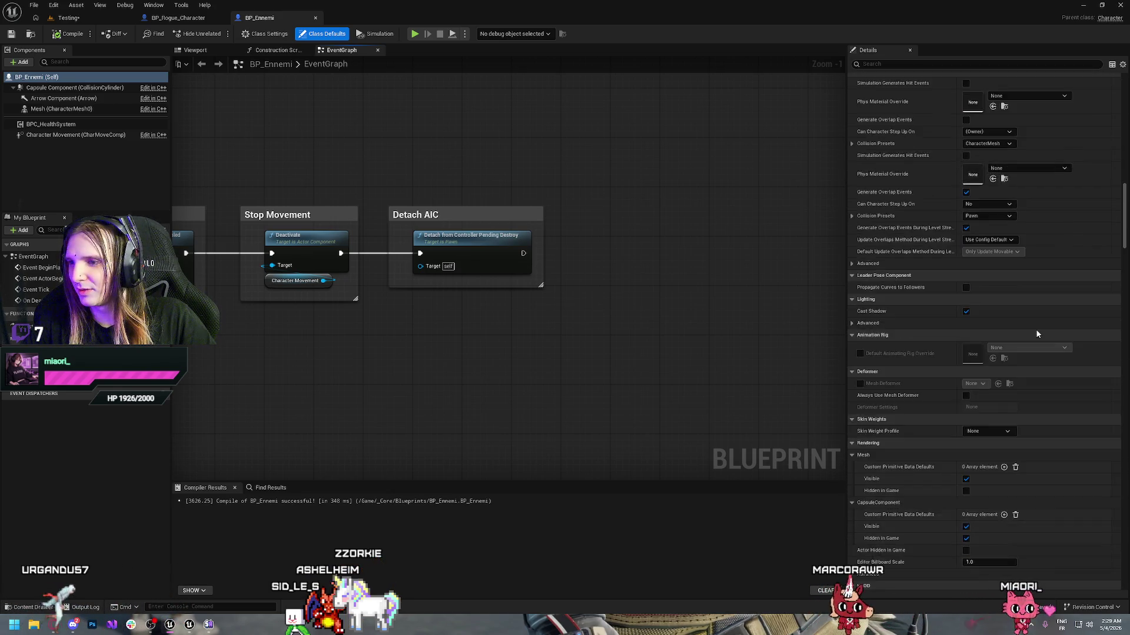
scroll(1036, 335, "down", 15)
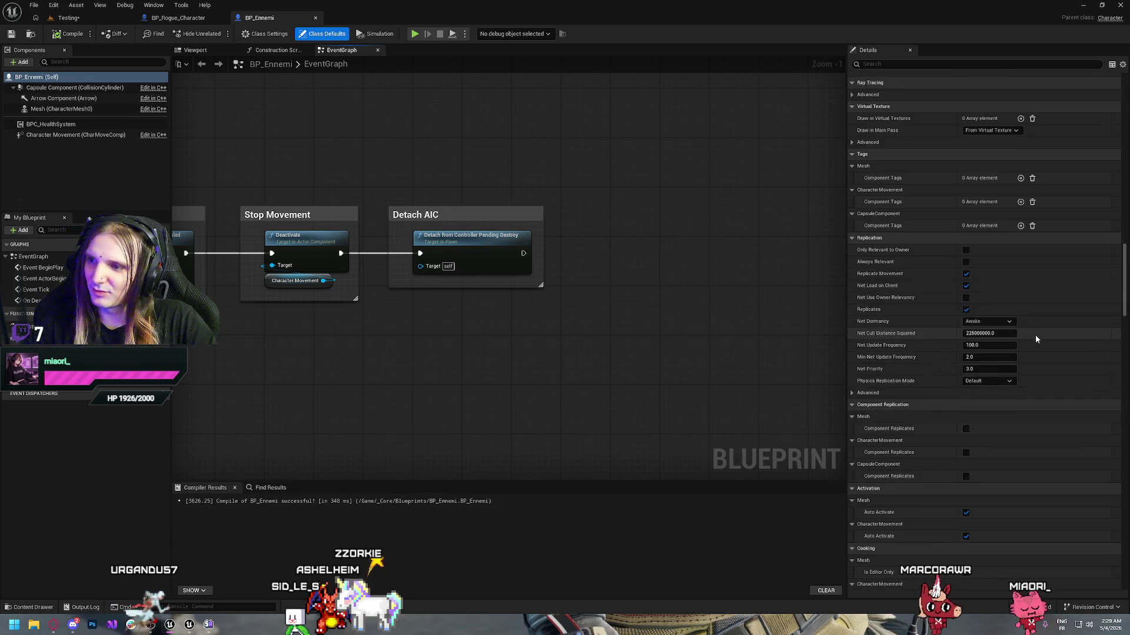
scroll(1036, 341, "down", 15)
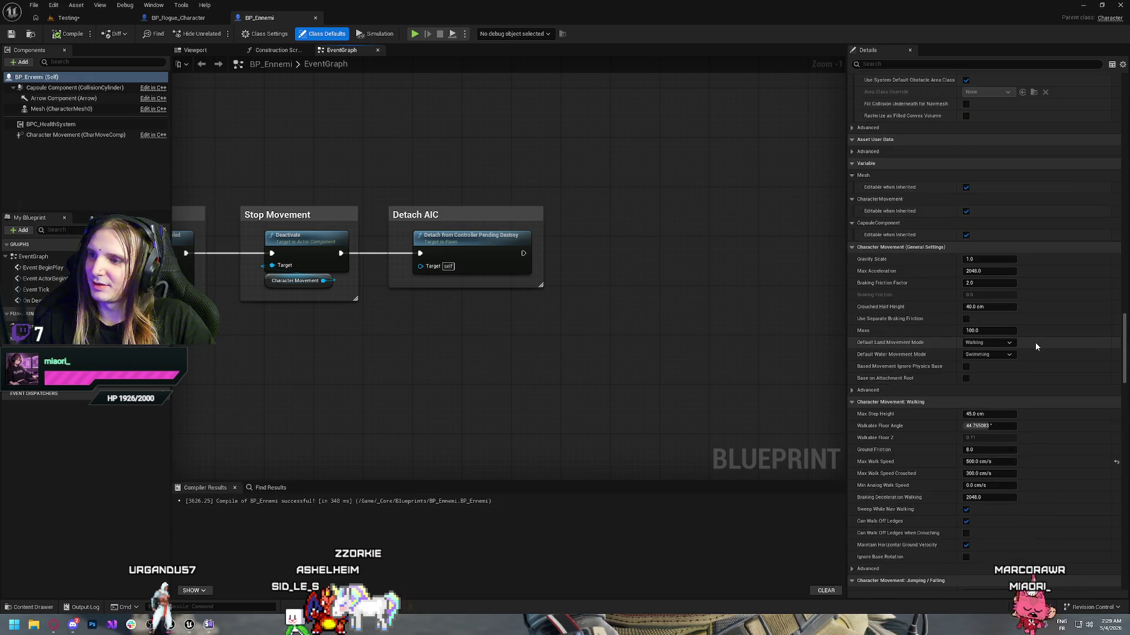
scroll(1027, 383, "down", 15)
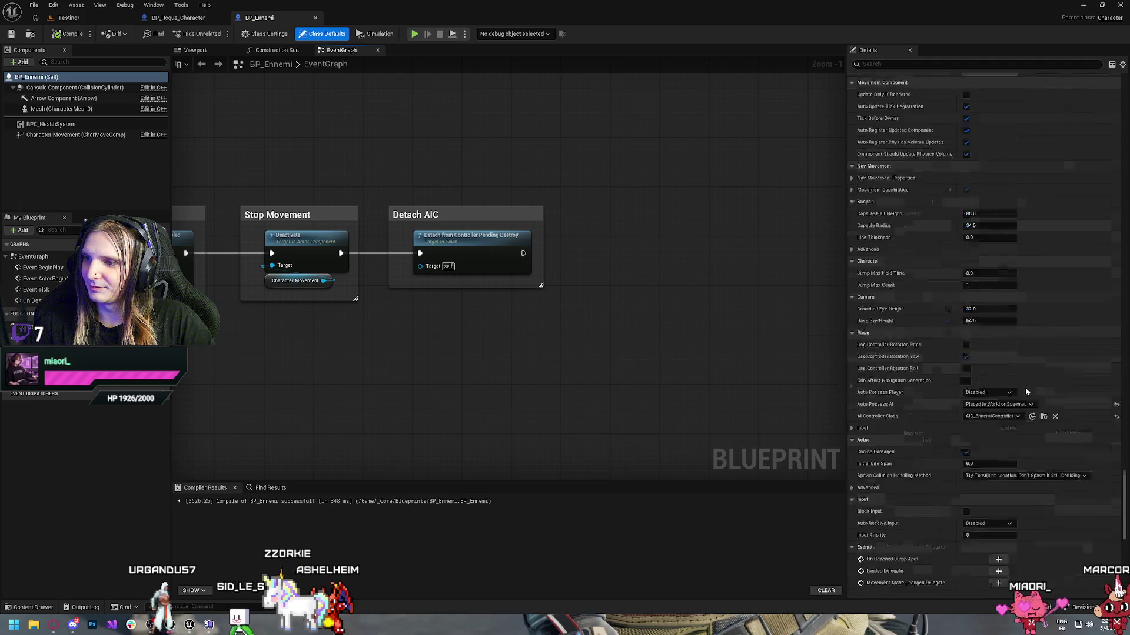
scroll(1024, 390, "down", 1)
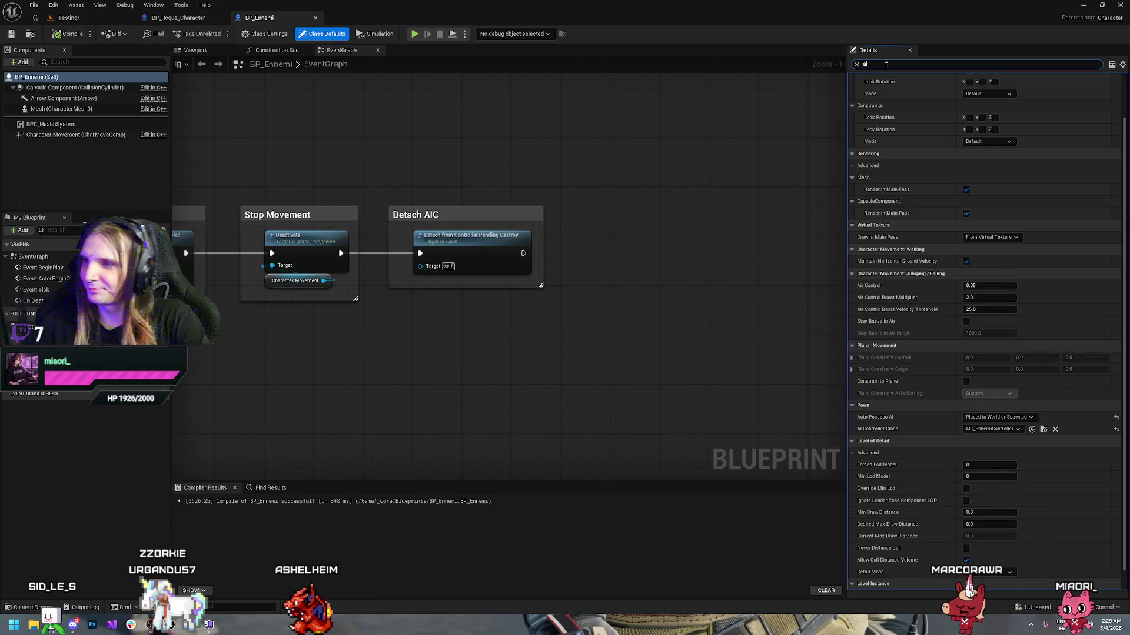
left_click(1000, 429)
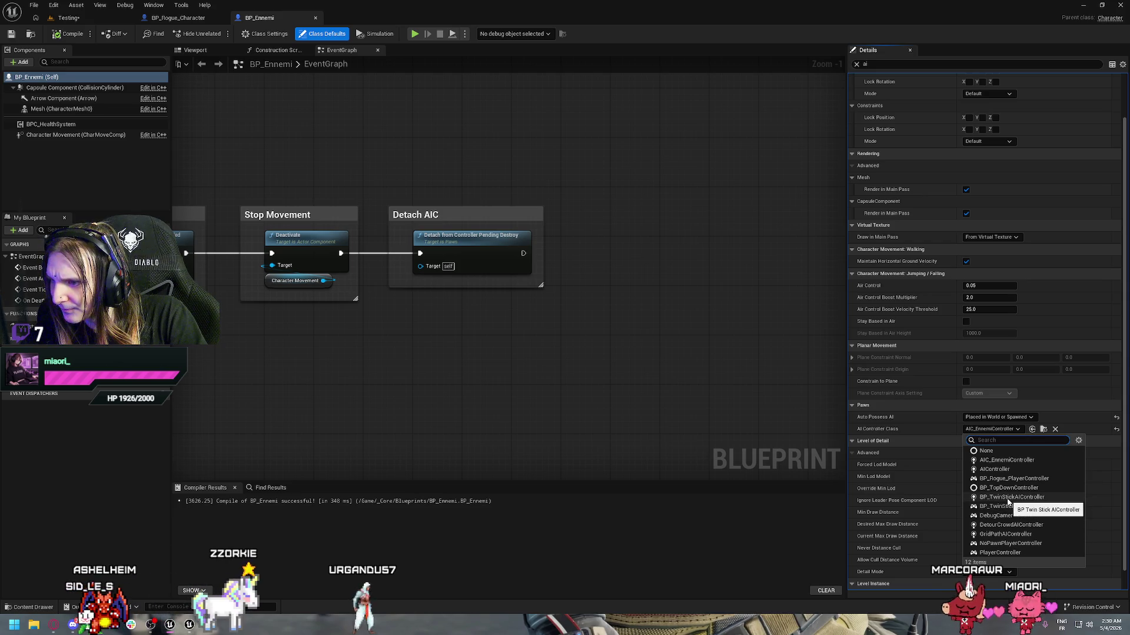
left_click(1007, 501)
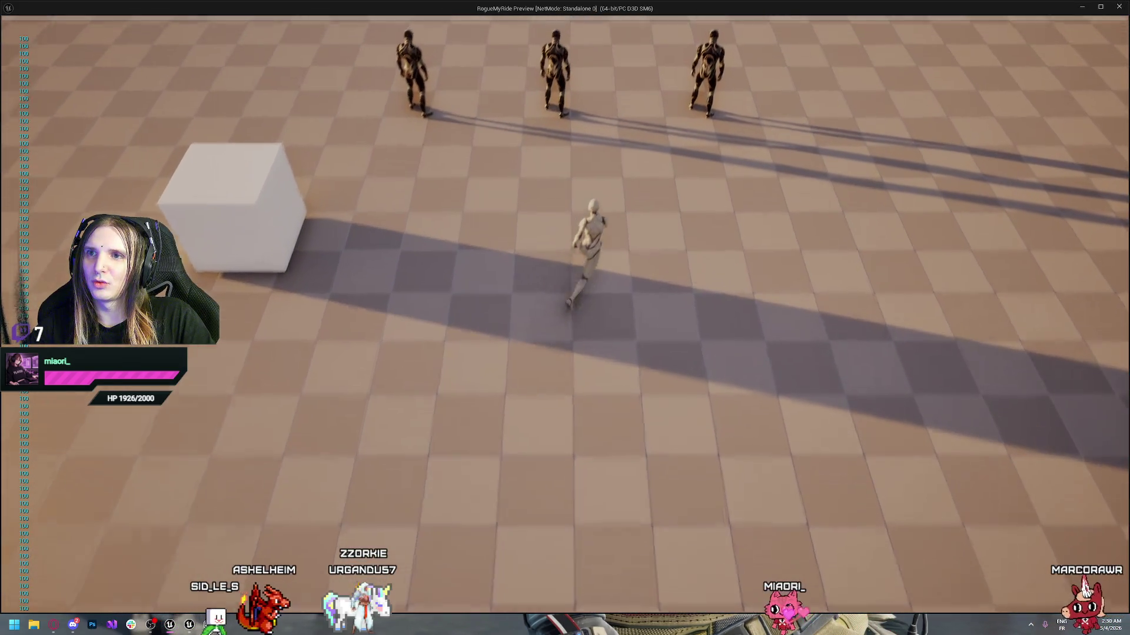
- After a quick play test, revert AI Controller Class to AIC_EnnemiController and recompile
key("s")
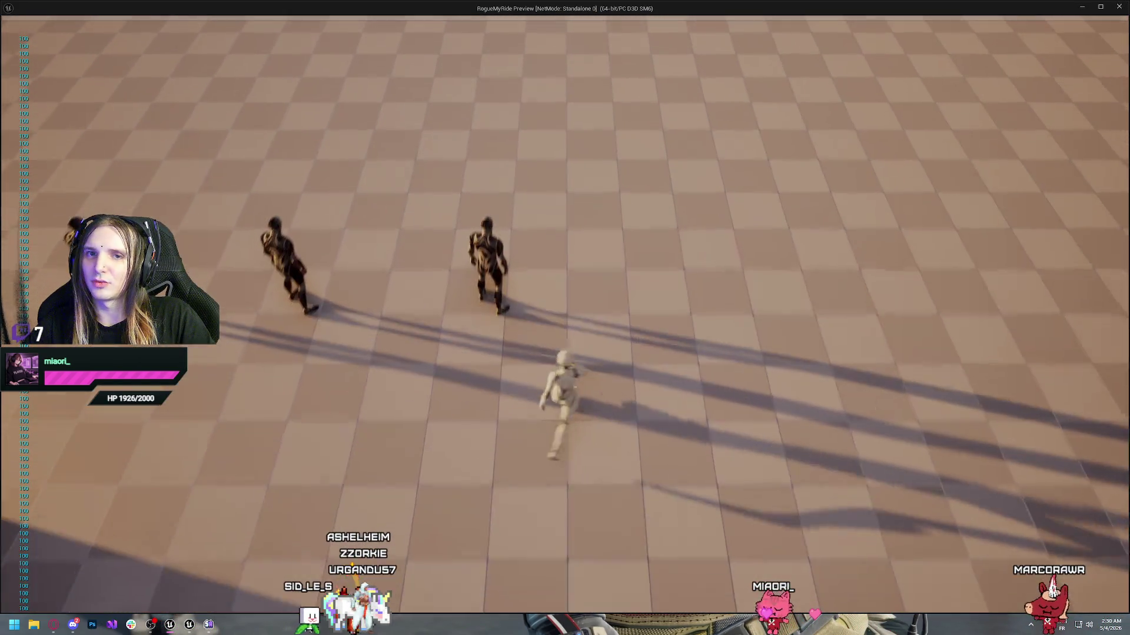
key("Escape")
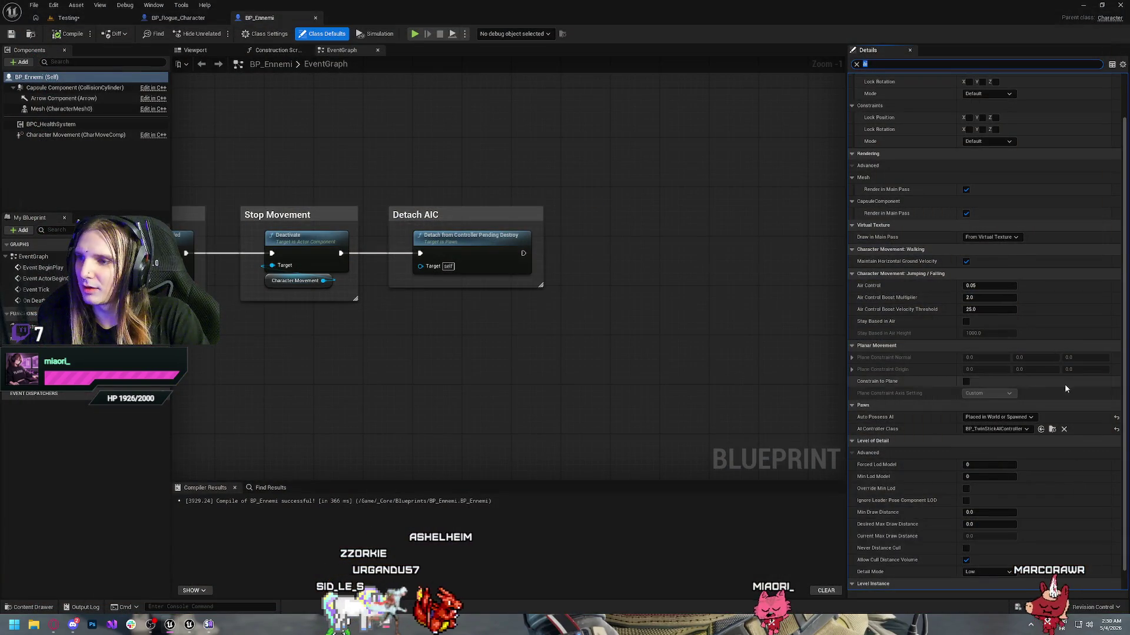
left_click(984, 429)
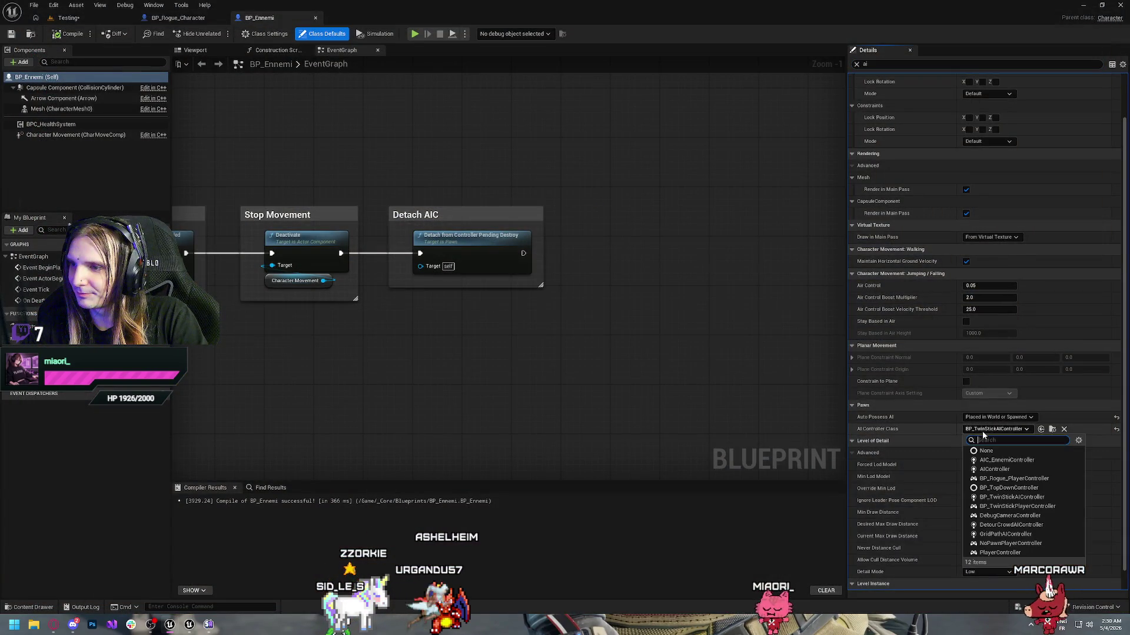
left_click(1011, 460)
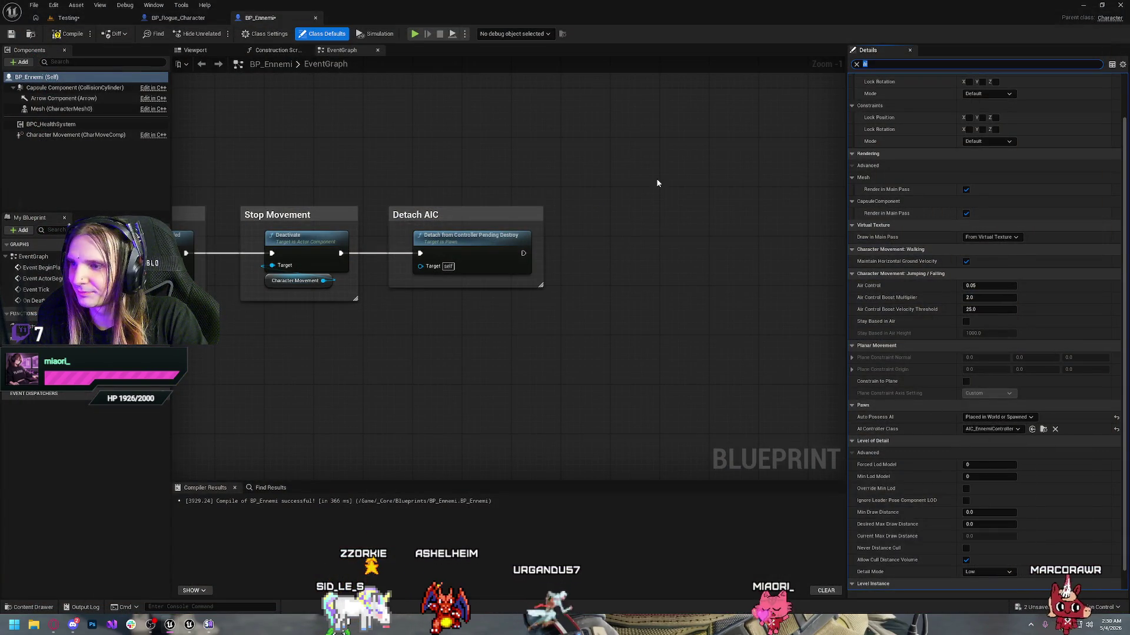
left_click(76, 31)
- Wrap the Set collision through Detach AIC nodes in a Death Logic comment box
left_click_drag(251, 391, 620, 388)
scroll(619, 389, "down", 2)
mouse_move(230, 373)
left_mouse_down()
mouse_move(648, 385)
mouse_move(153, 339)
left_mouse_up()
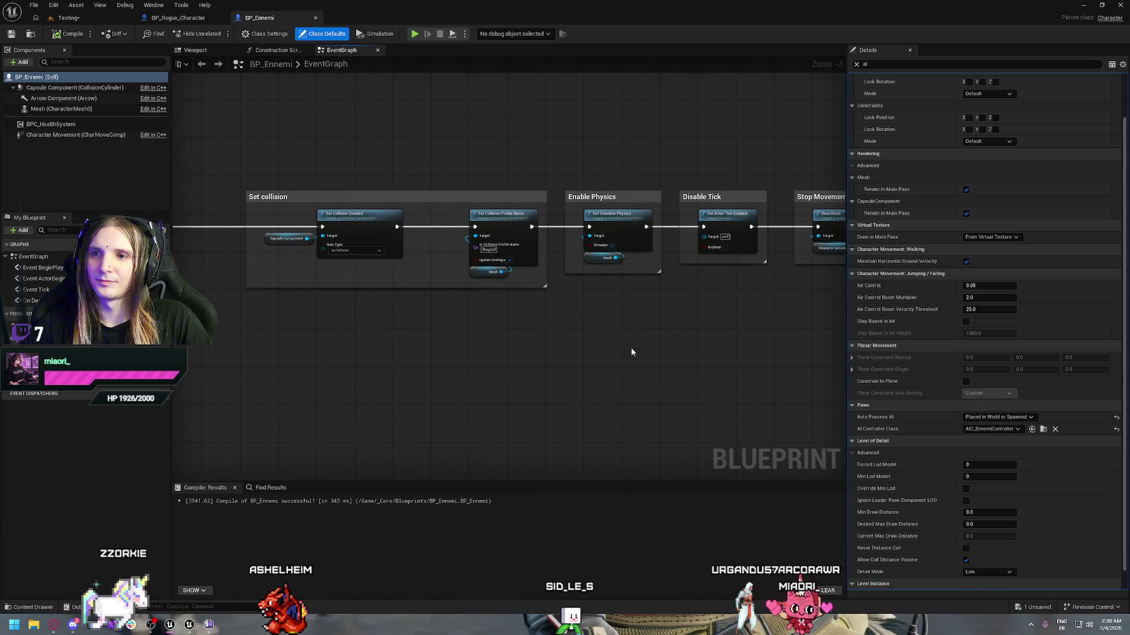
left_click_drag(618, 349, 366, 361)
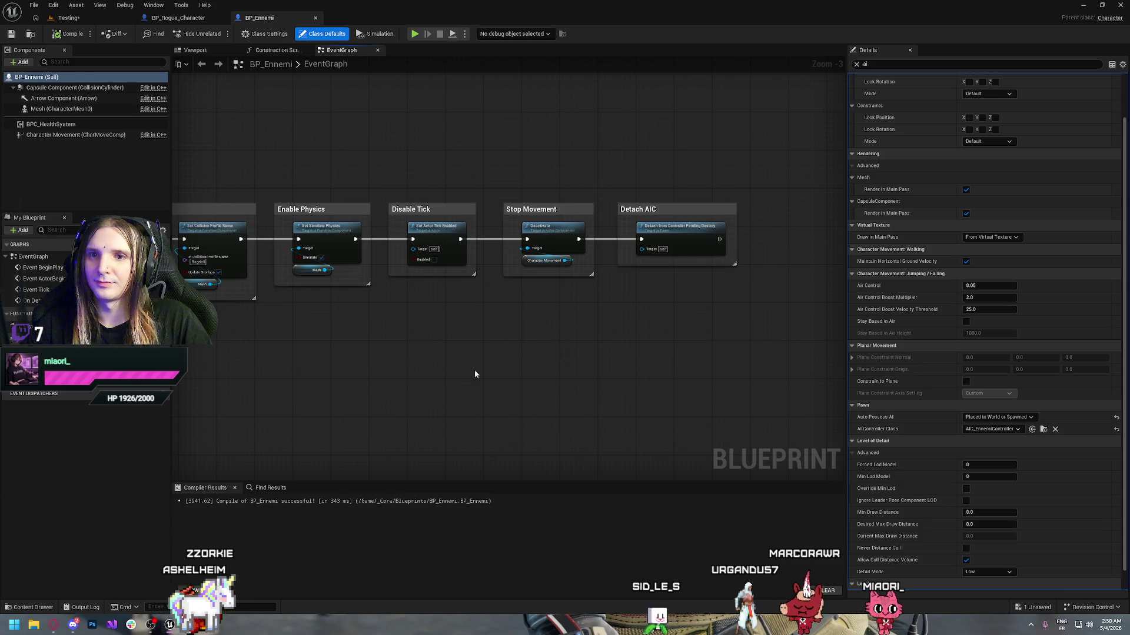
mouse_move(640, 355)
left_mouse_down()
mouse_move(610, 351)
mouse_move(601, 317)
mouse_move(547, 362)
left_mouse_up()
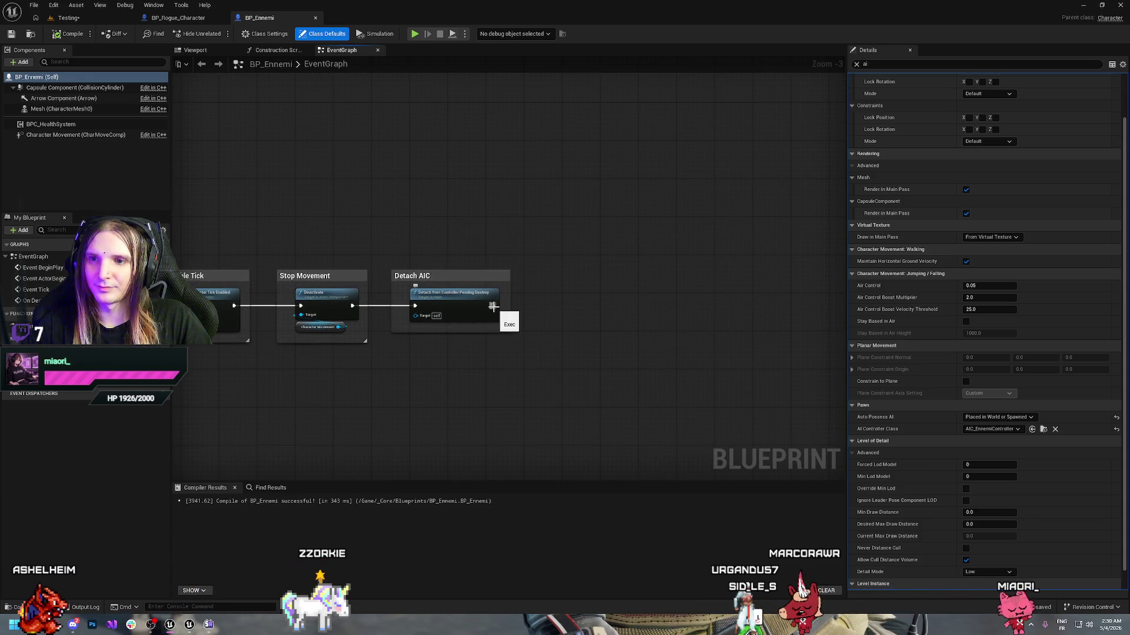
scroll(484, 312, "down", 2)
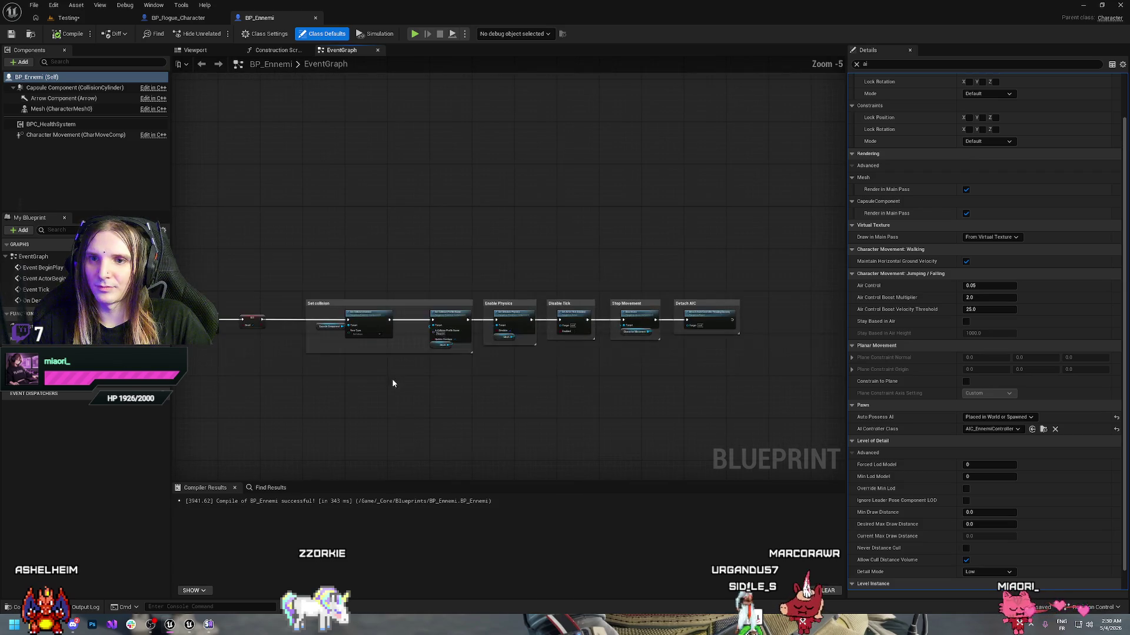
mouse_move(288, 243)
left_mouse_down()
mouse_move(846, 328)
mouse_move(706, 334)
mouse_move(730, 341)
left_mouse_up()
key("c")
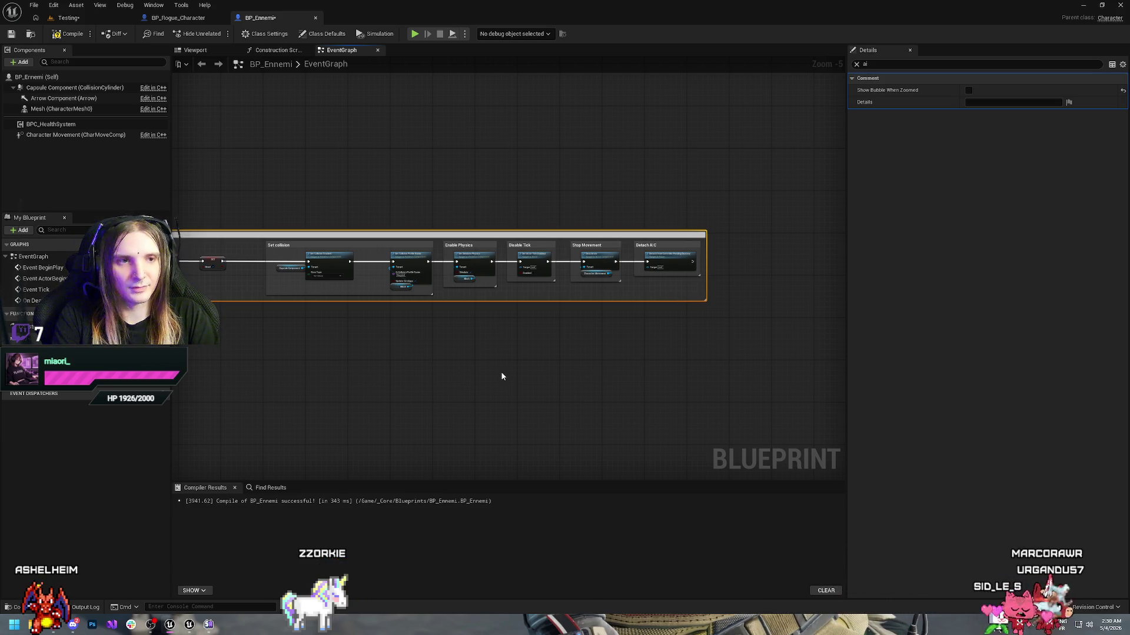
- Nudge the Death Logic comment box slightly downward
left_click_drag(341, 184, 516, 245)
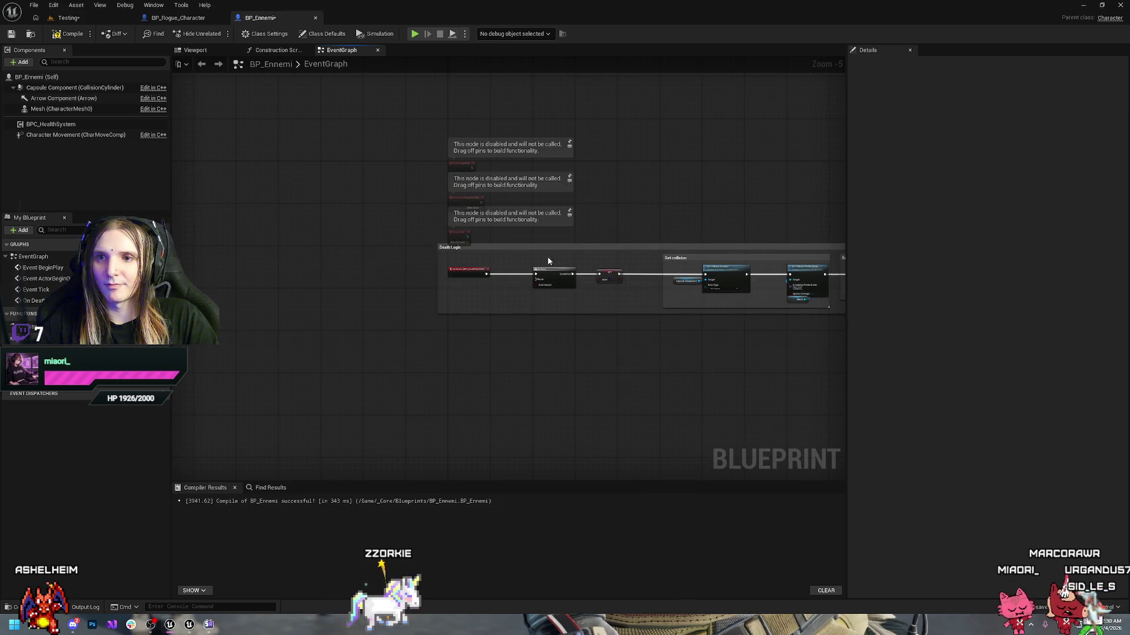
left_click(406, 266)
left_click_drag(525, 246, 524, 268)
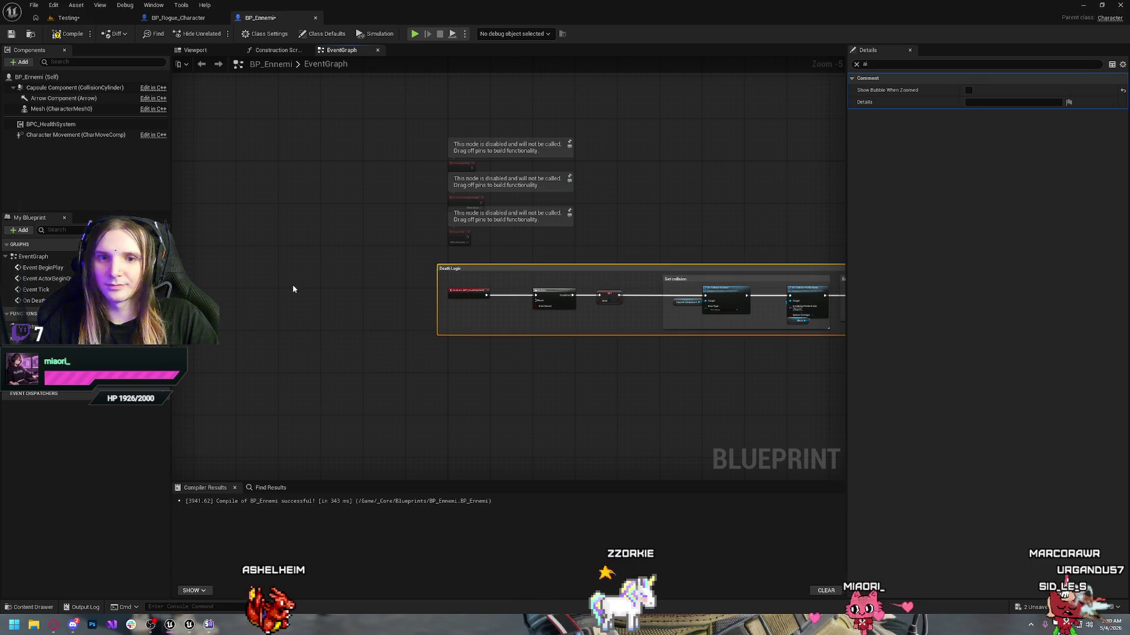
- Set the Death Logic comment's Comment Color to black by dragging Value to 0
left_click(774, 168)
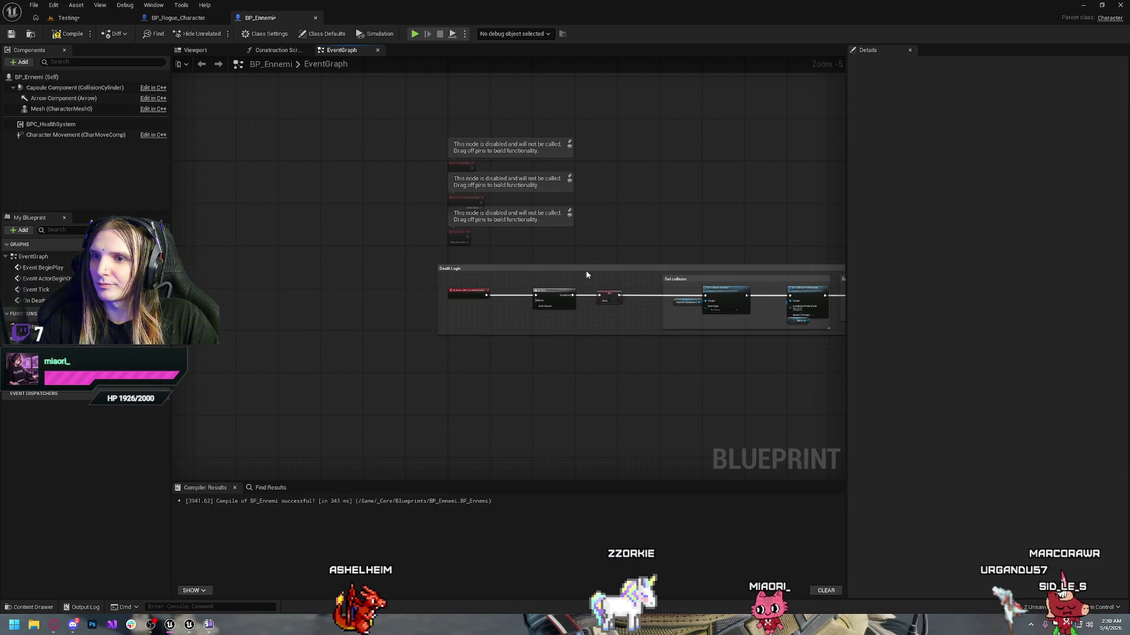
left_click(586, 275)
left_click(856, 66)
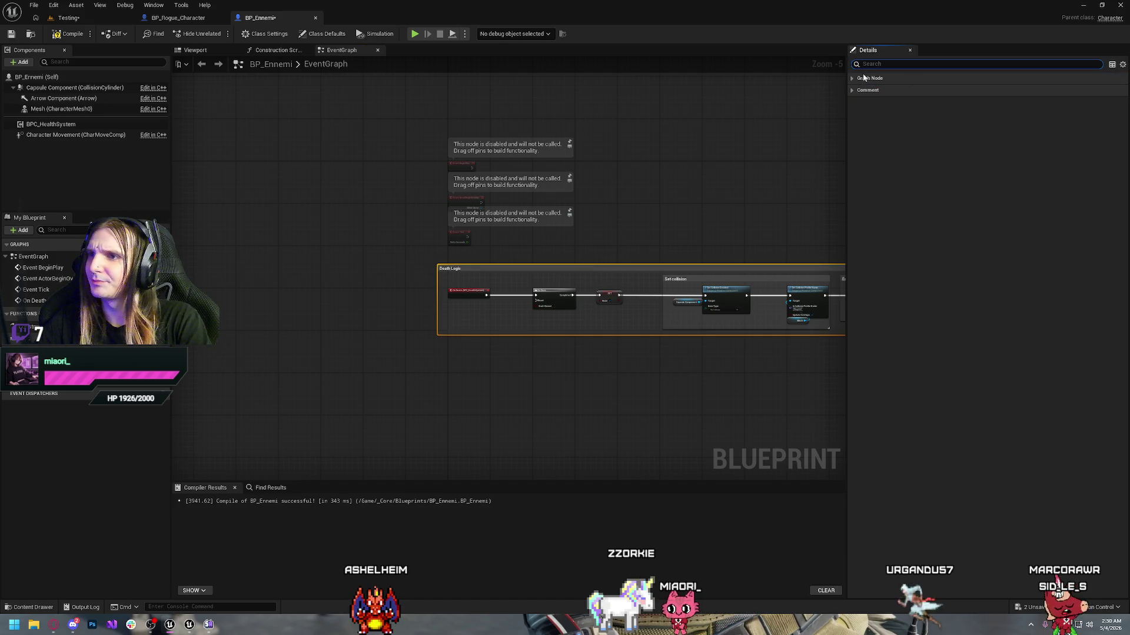
left_click(851, 79)
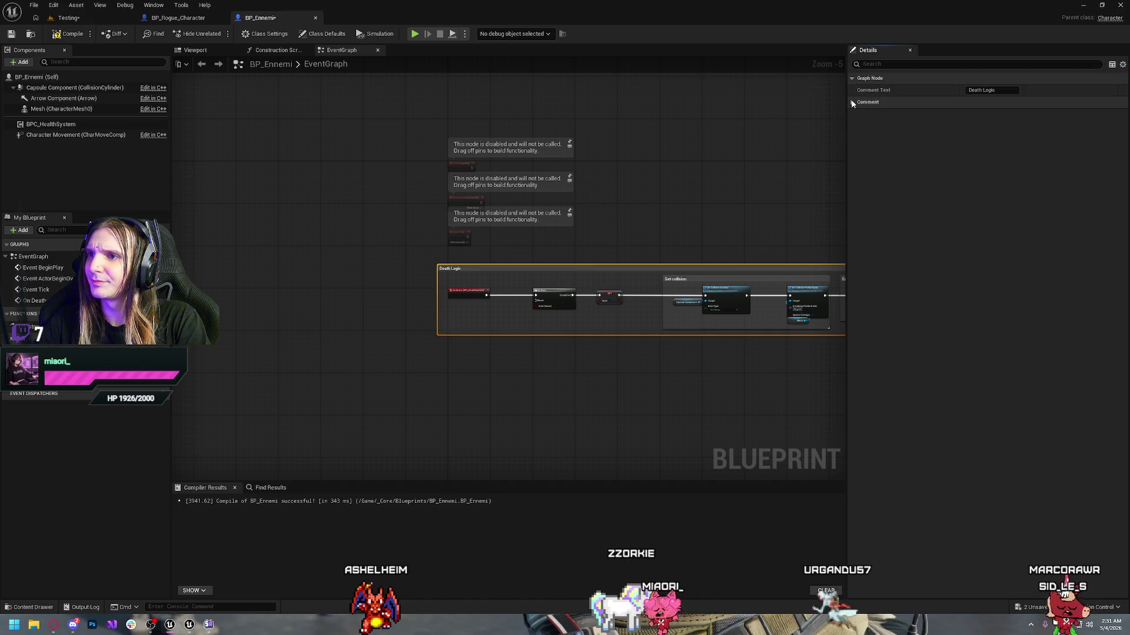
left_click(945, 103)
left_click(1002, 114)
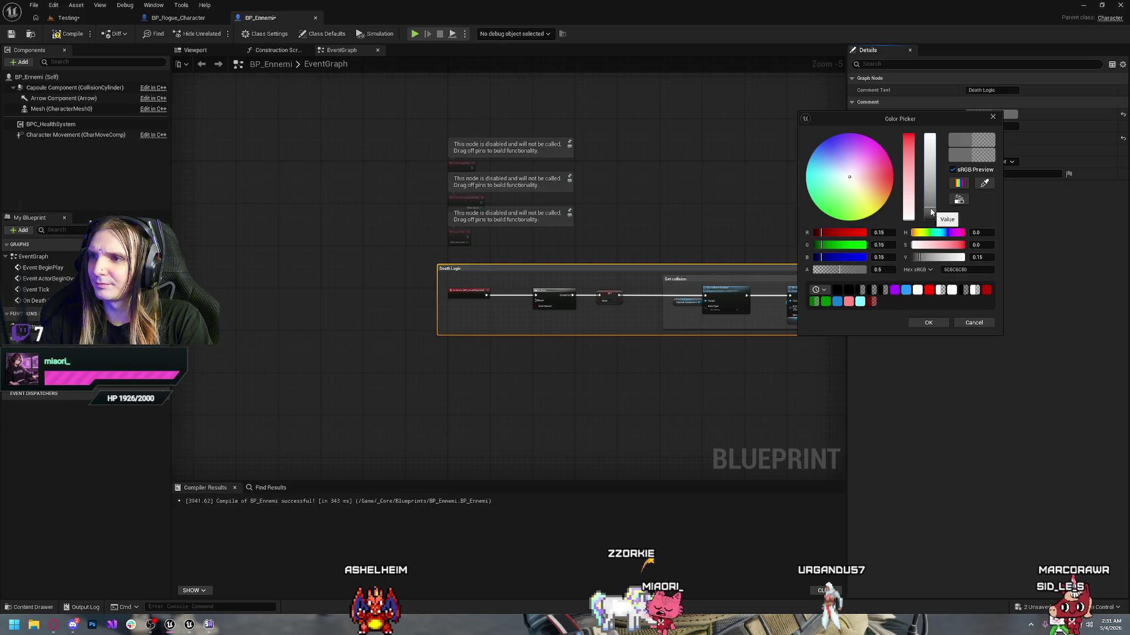
left_click_drag(930, 213, 938, 254)
left_click(928, 322)
- Compile and save BP_Ennemi with Ctrl+S
mouse_move(672, 176)
left_mouse_down()
mouse_move(476, 207)
mouse_move(452, 184)
left_mouse_up()
scroll(567, 240, "down", 2)
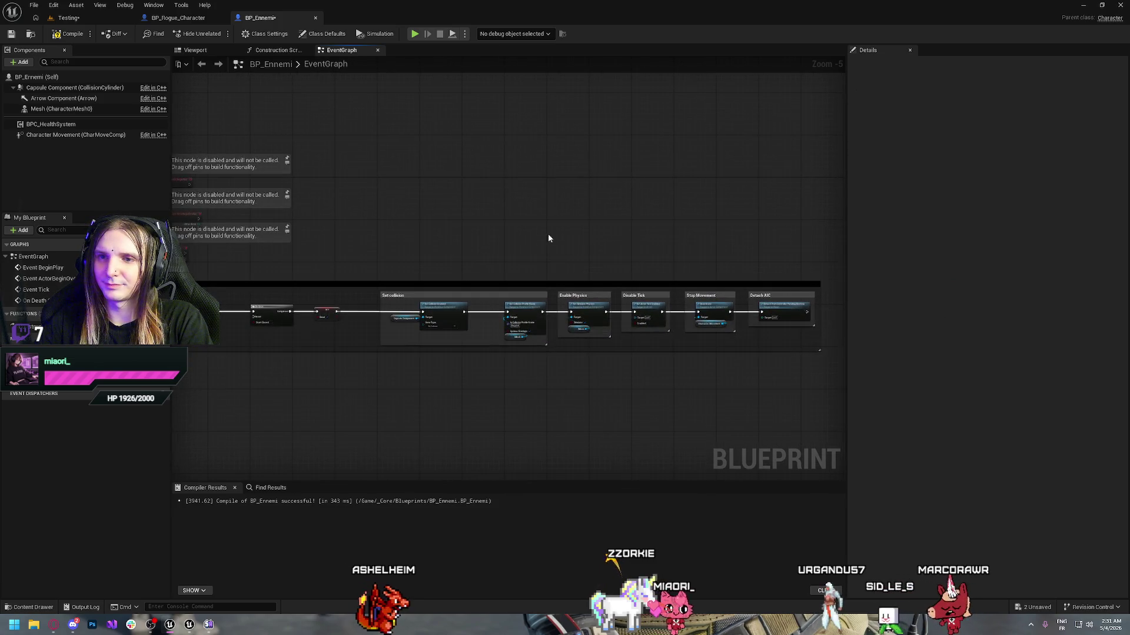
scroll(465, 206, "up", 2)
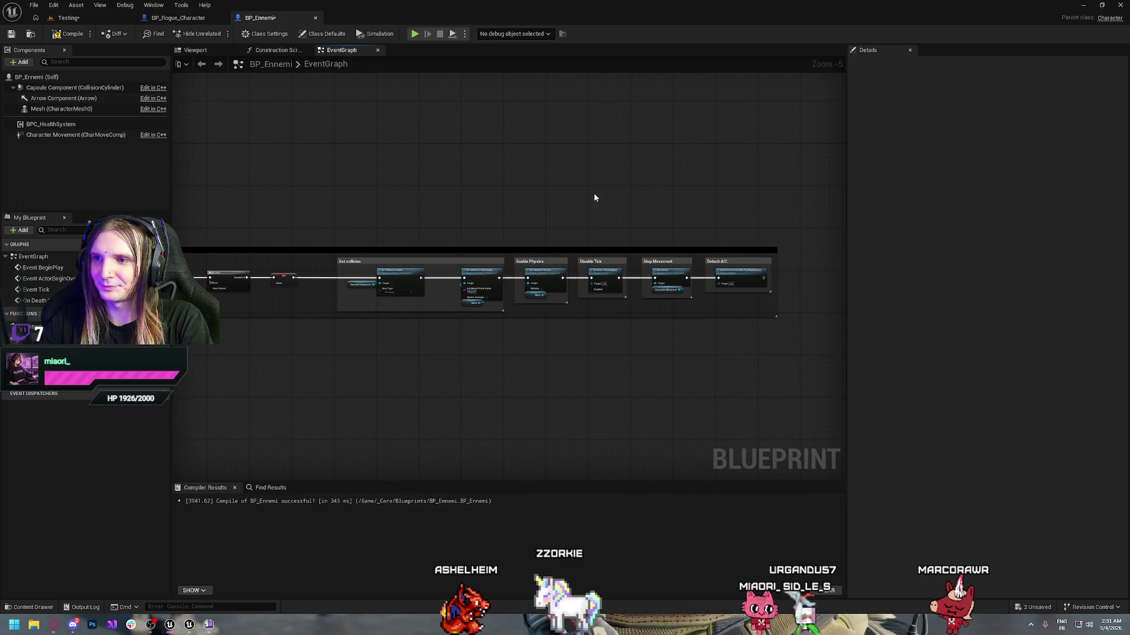
left_click_drag(557, 193, 676, 186)
key("ctrl+s")
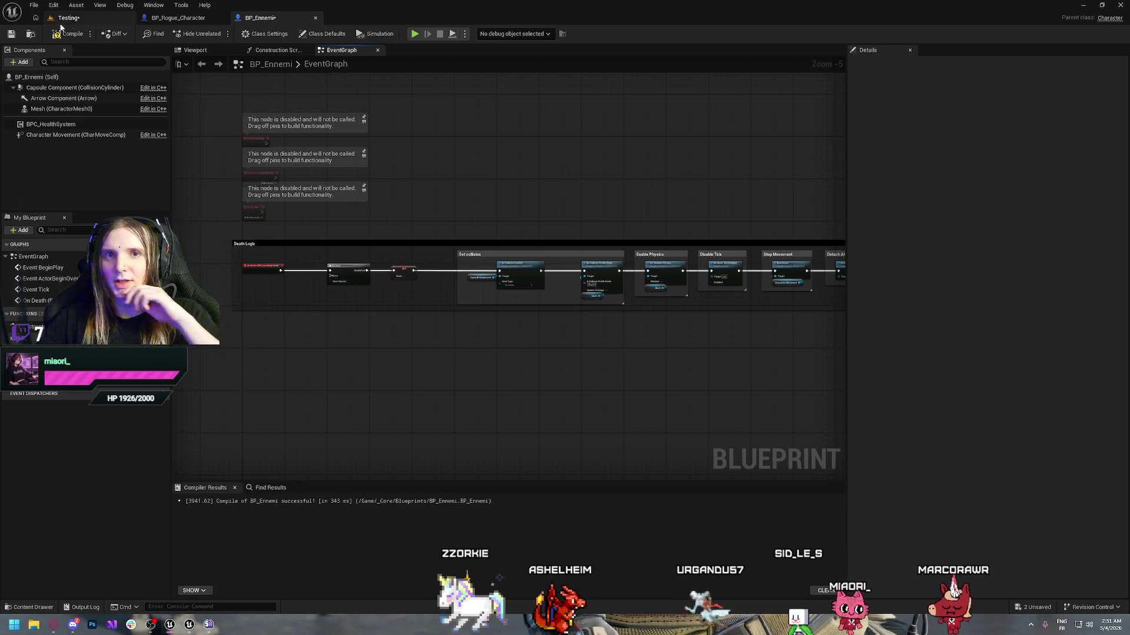
- Widen the Death Logic comment box to the right and shift it up-right
mouse_move(675, 170)
left_mouse_down()
mouse_move(527, 122)
mouse_move(542, 207)
left_mouse_up()
scroll(406, 227, "up", 4)
left_click_drag(406, 226, 794, 225)
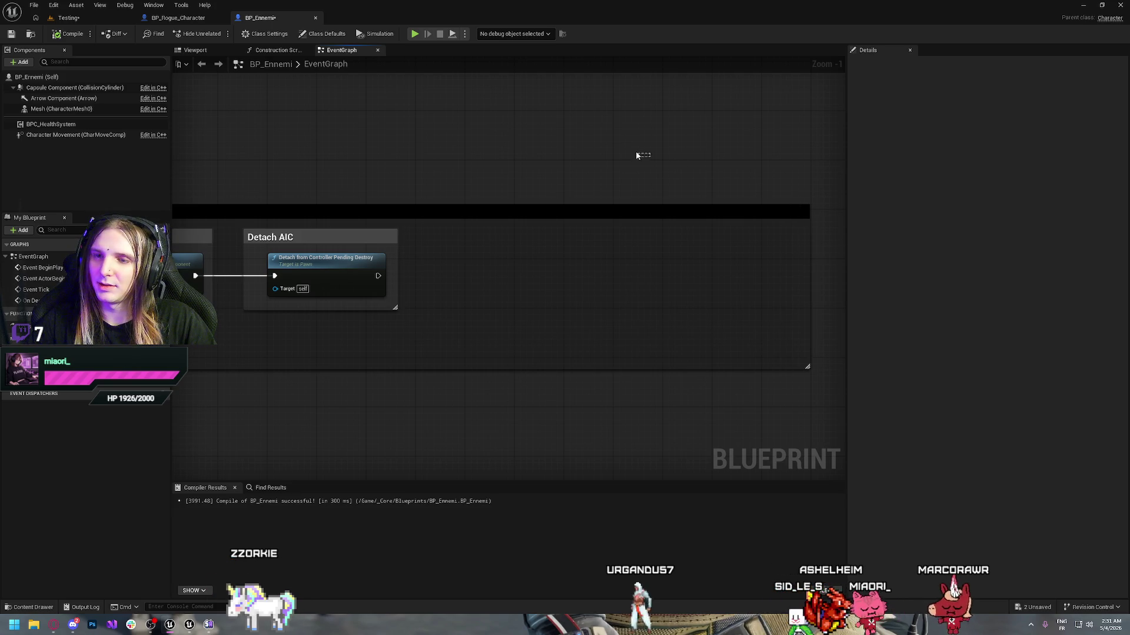
left_click_drag(429, 205, 606, 173)
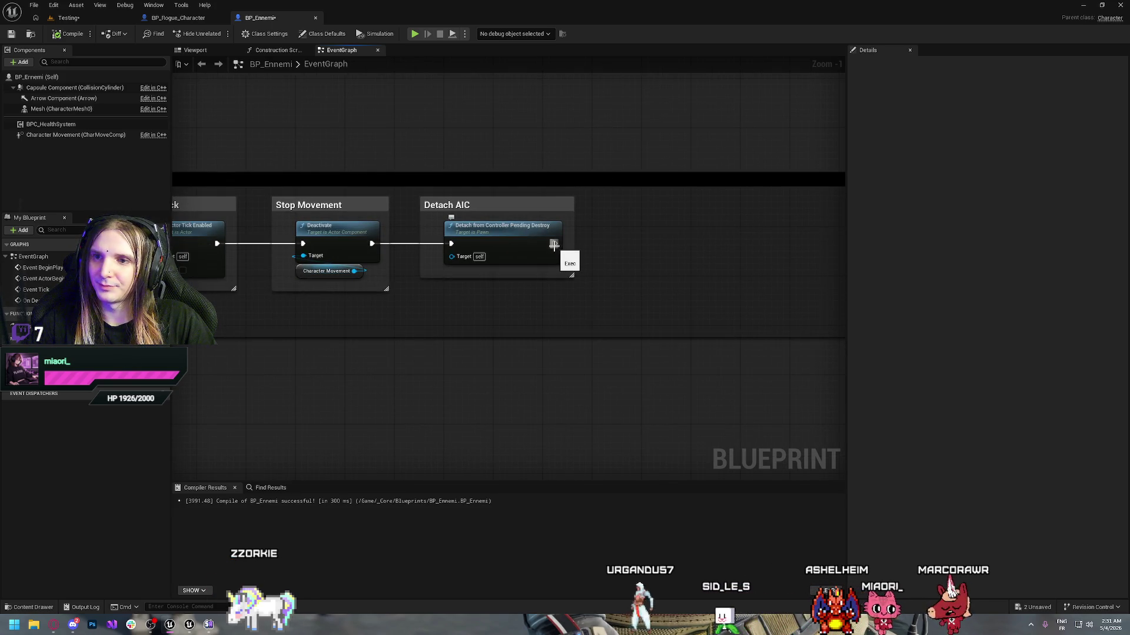
- Add a Spawn Actor from Class node after Detach AIC spawning BP_XP
left_click_drag(684, 245, 684, 245)
type("spawn")
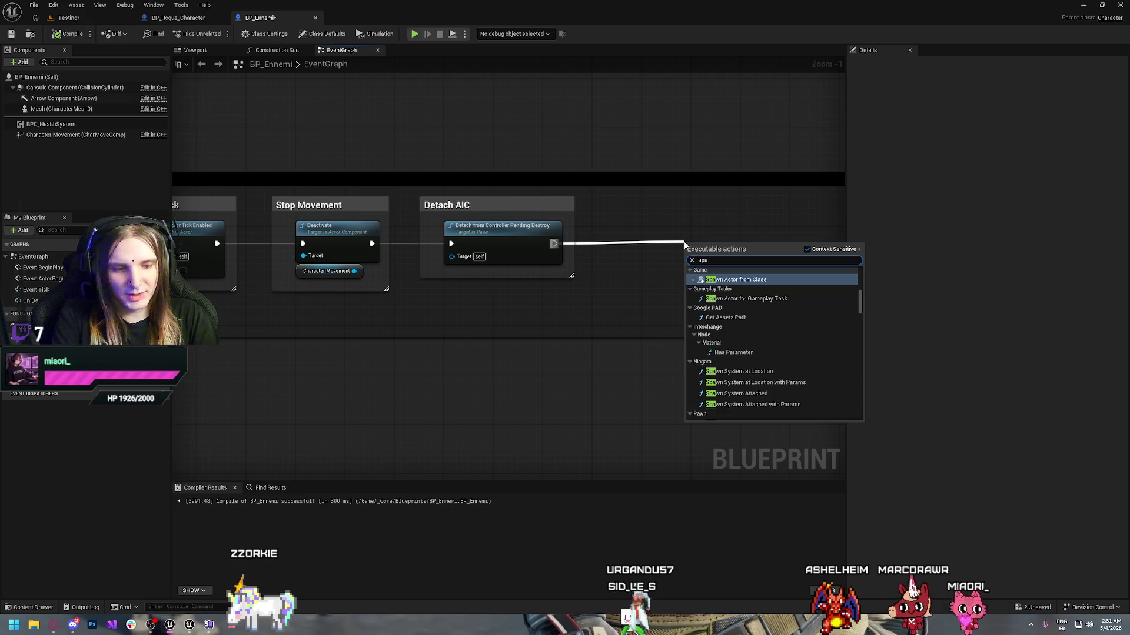
key("Return")
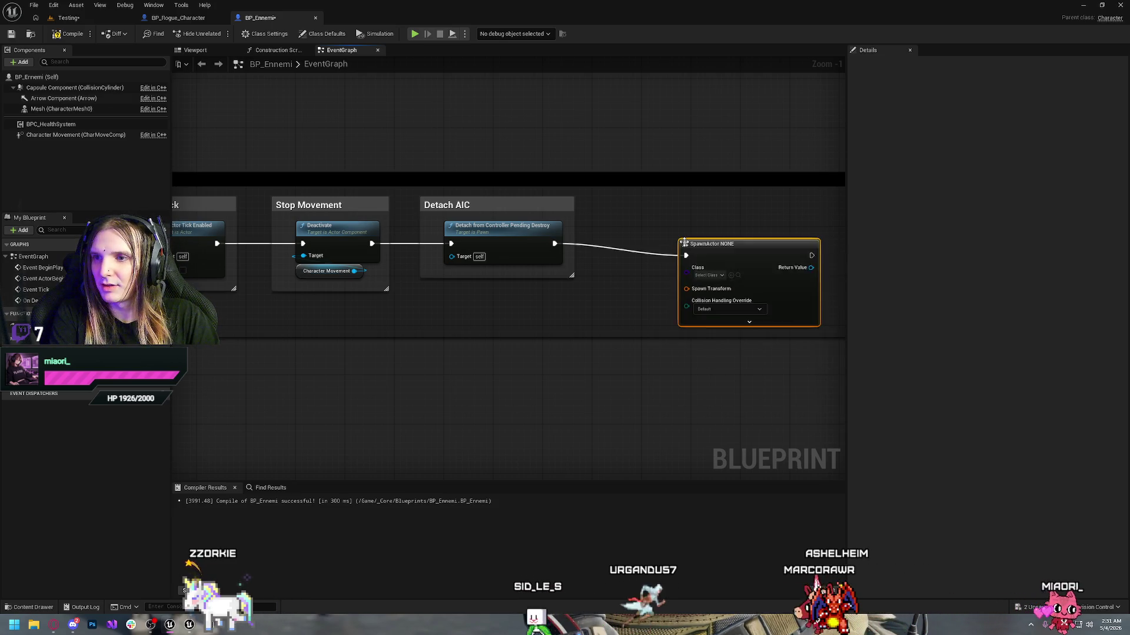
left_click(706, 275)
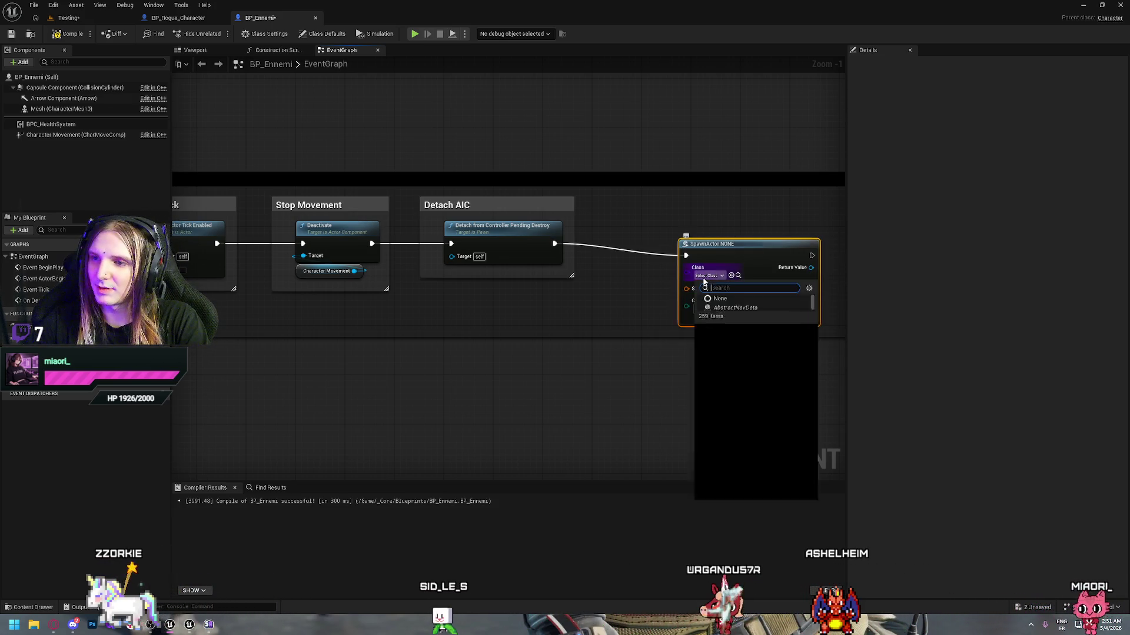
type("bp")
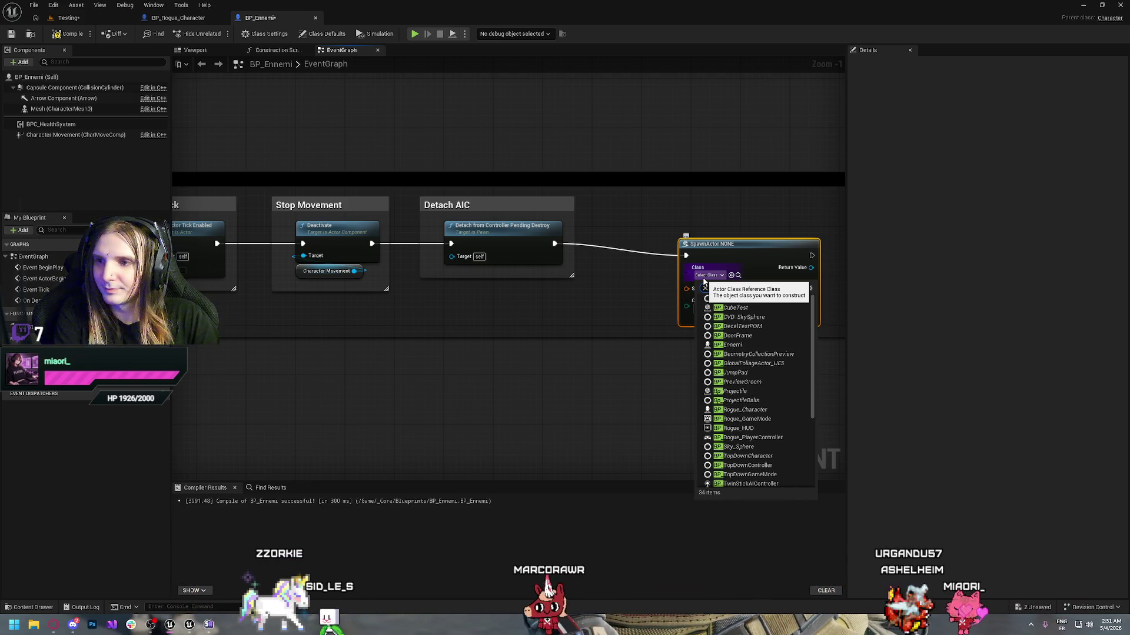
type("_xp")
left_click(729, 307)
- Reposition the spawn node and make the comment box taller
mouse_move(719, 247)
left_mouse_down()
mouse_move(712, 220)
mouse_move(682, 236)
left_mouse_up()
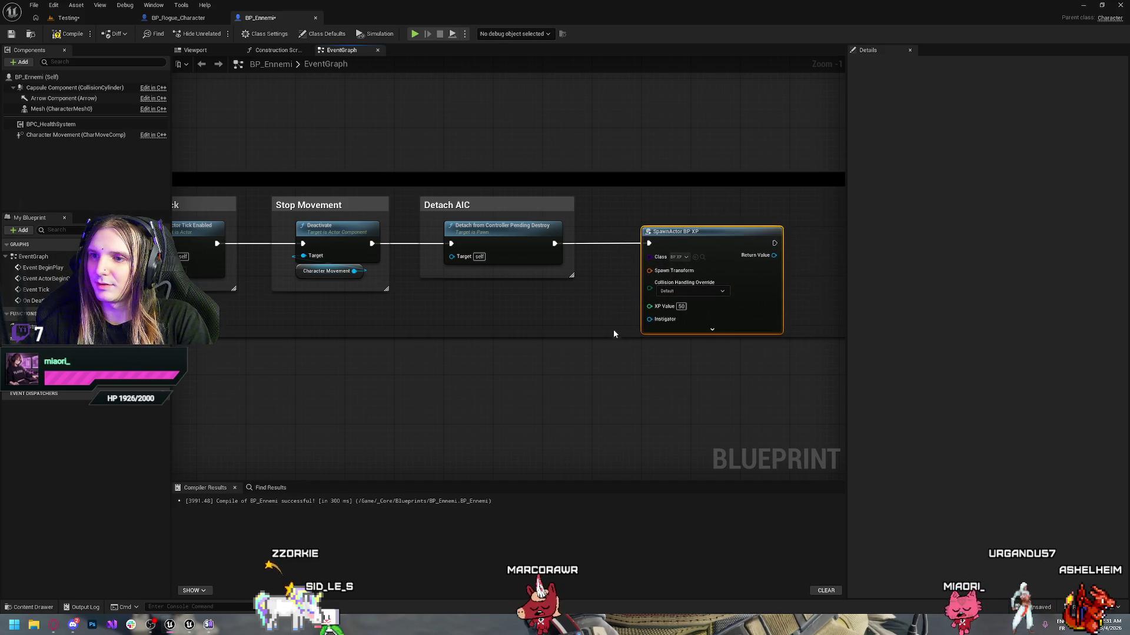
left_click_drag(603, 337, 601, 367)
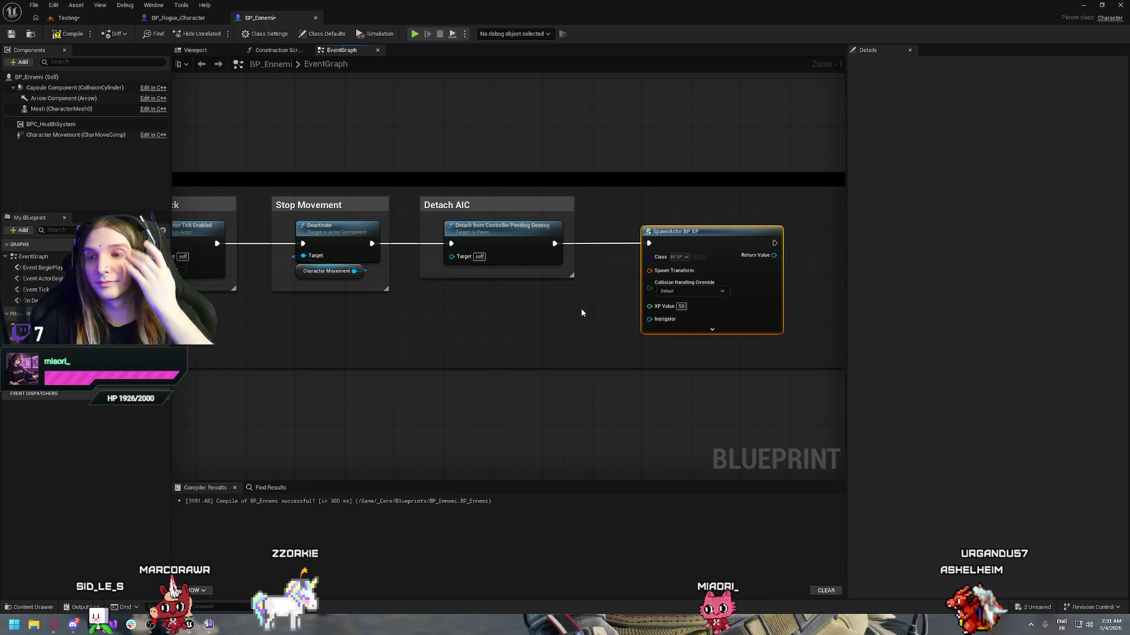
left_click_drag(734, 353, 570, 366)
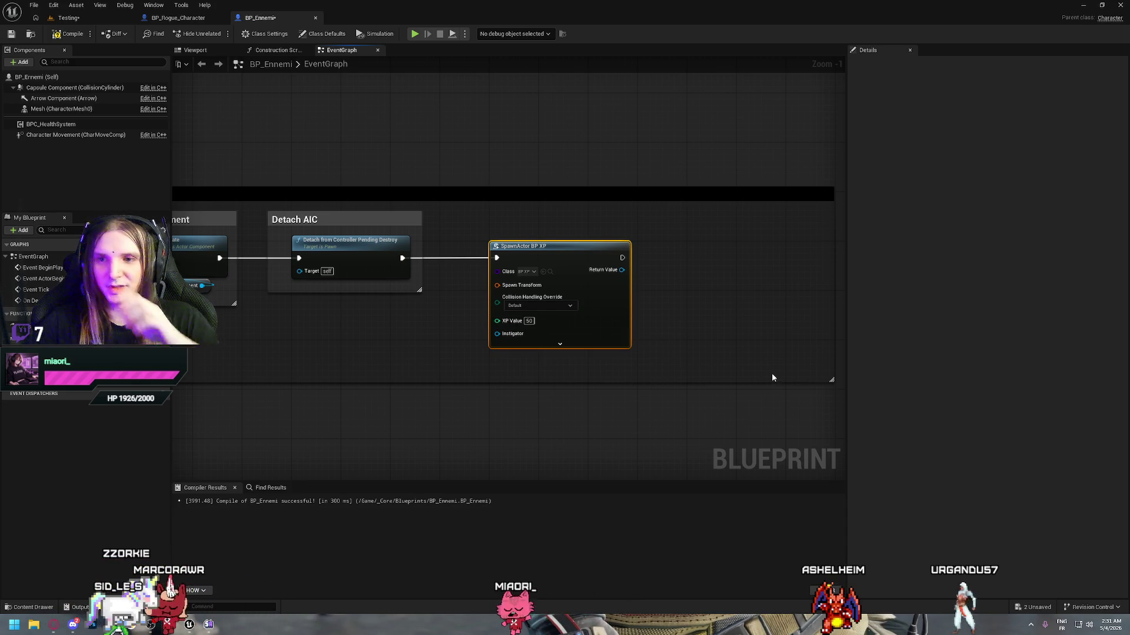
- Promote the spawn node's XP Value pin to a variable and compile
right_click(498, 323)
left_click(525, 352)
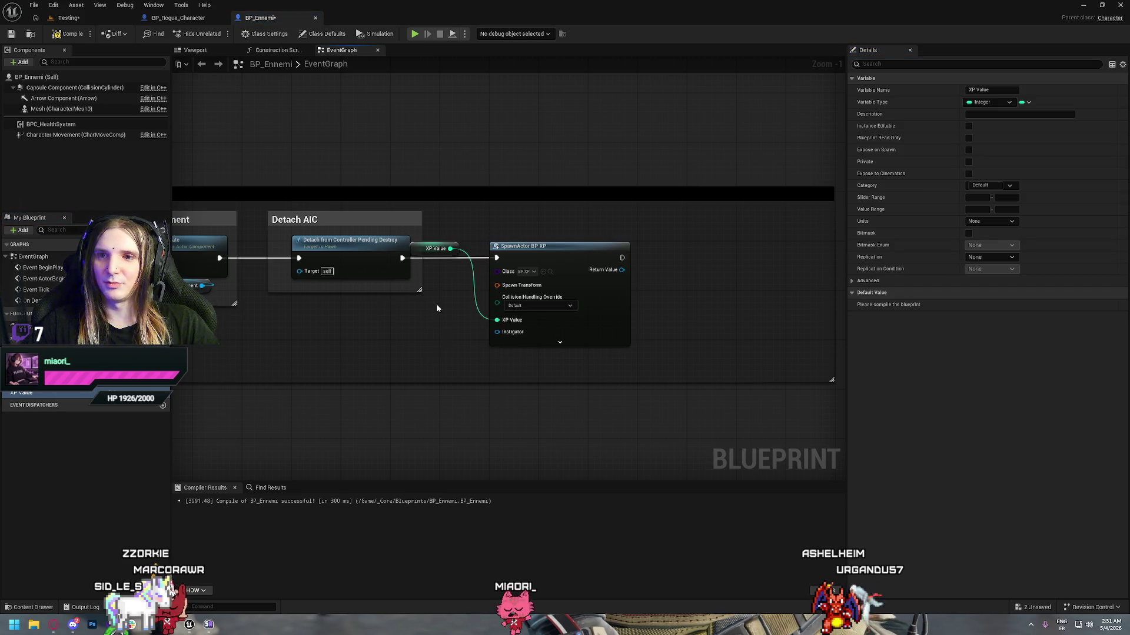
left_click_drag(420, 245, 432, 328)
left_click(400, 357)
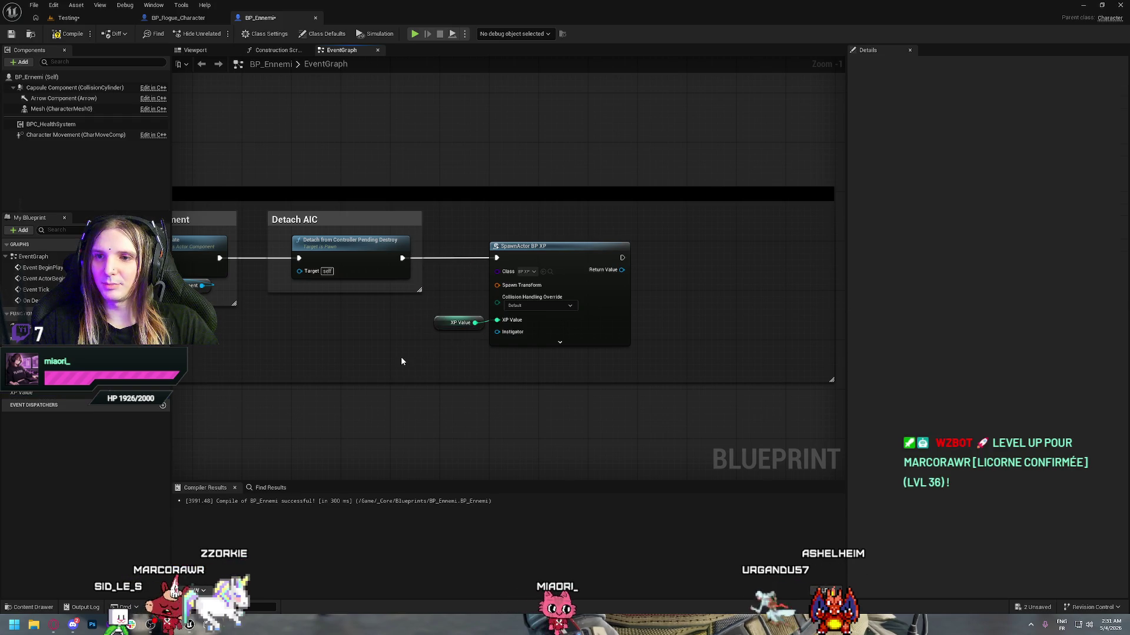
left_click(560, 342)
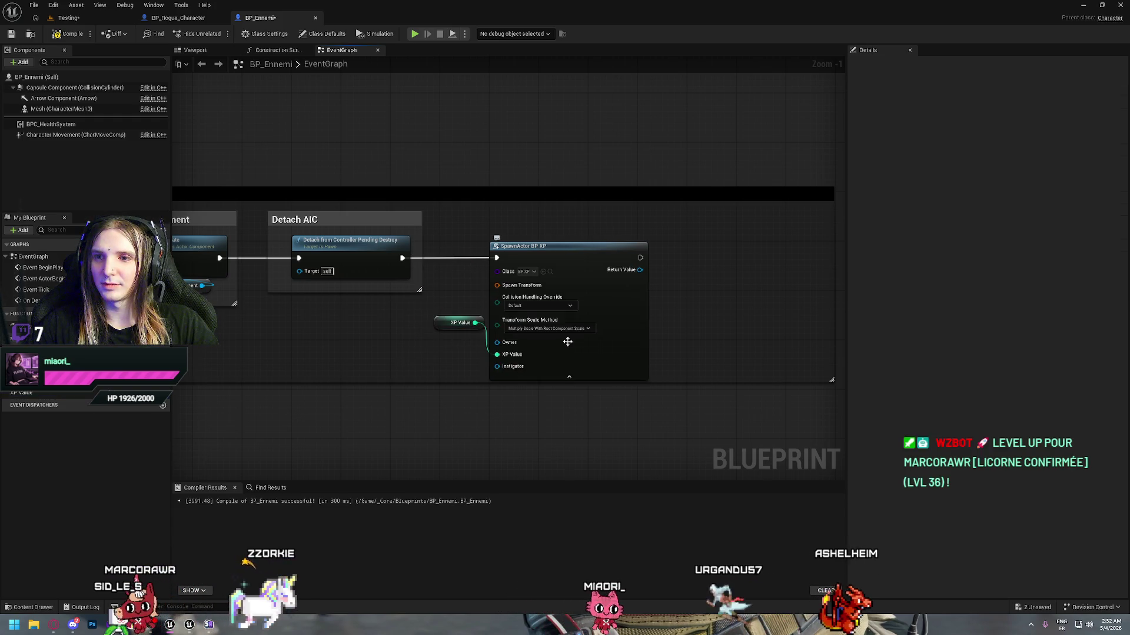
left_click(565, 377)
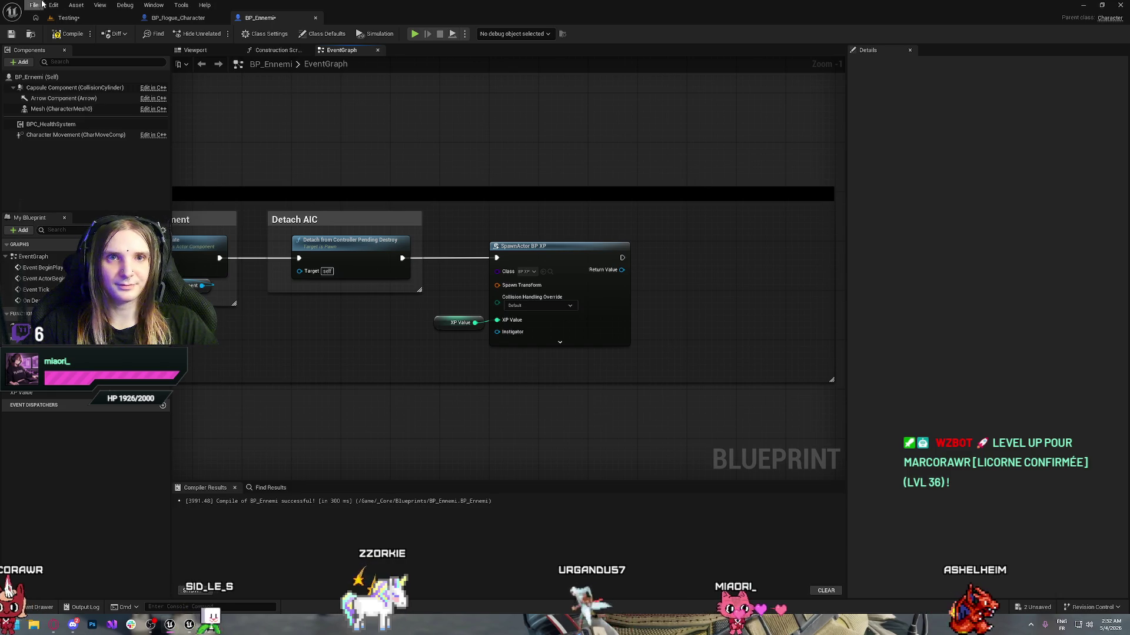
key("F7")
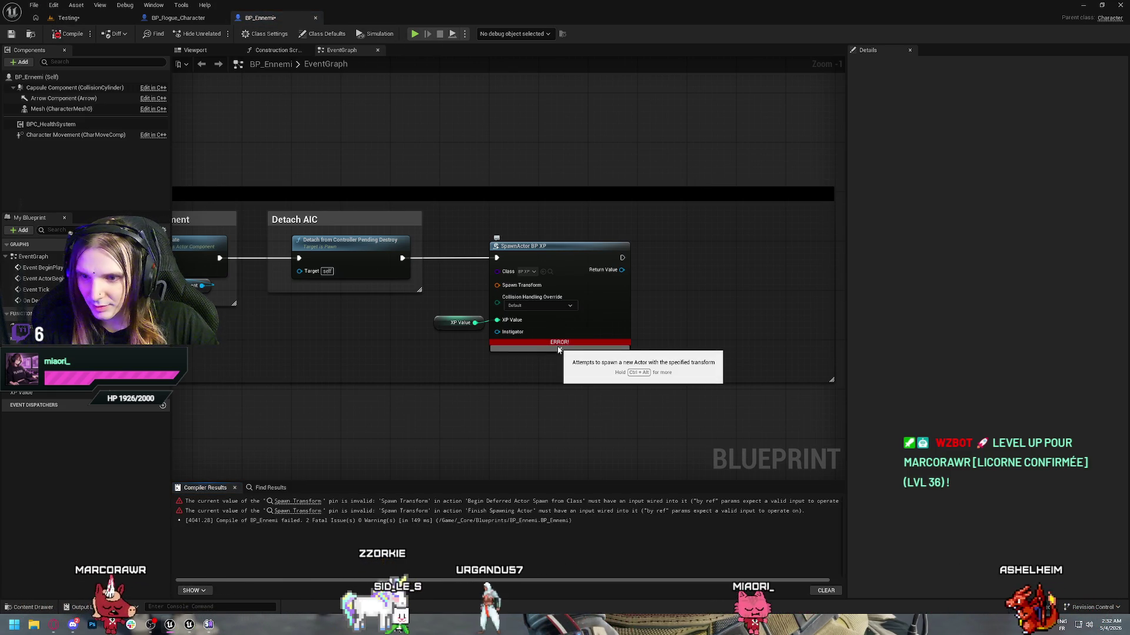
- Feed a Get Actor Transform node into the spawn node's Spawn Transform
left_click_drag(697, 235, 474, 350)
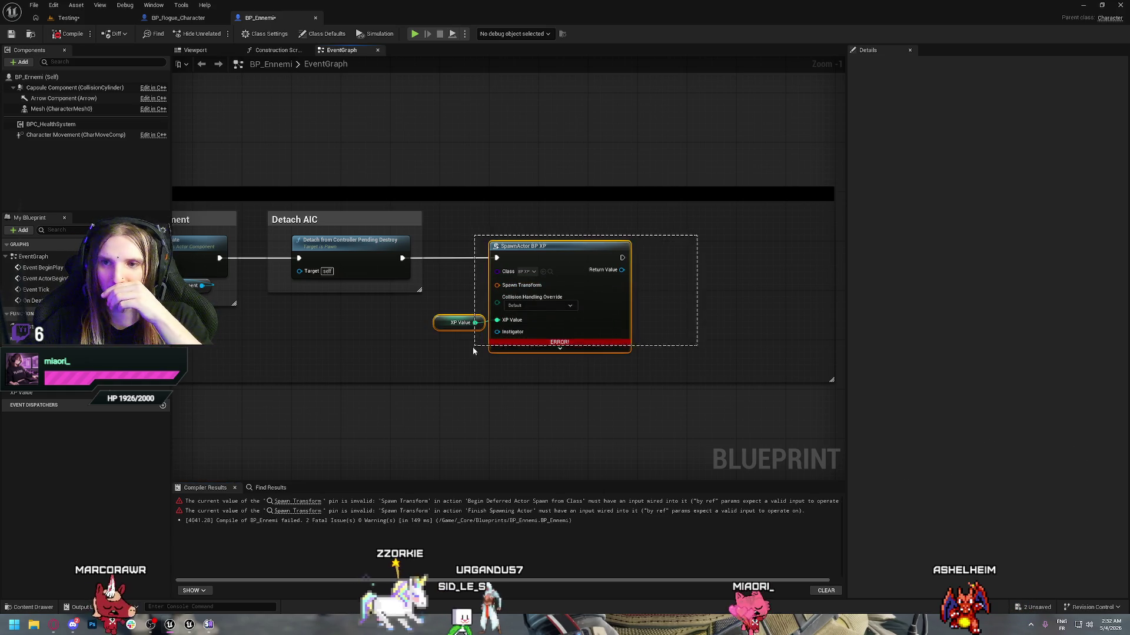
left_click_drag(558, 247, 706, 252)
left_click(604, 234)
right_click(475, 299)
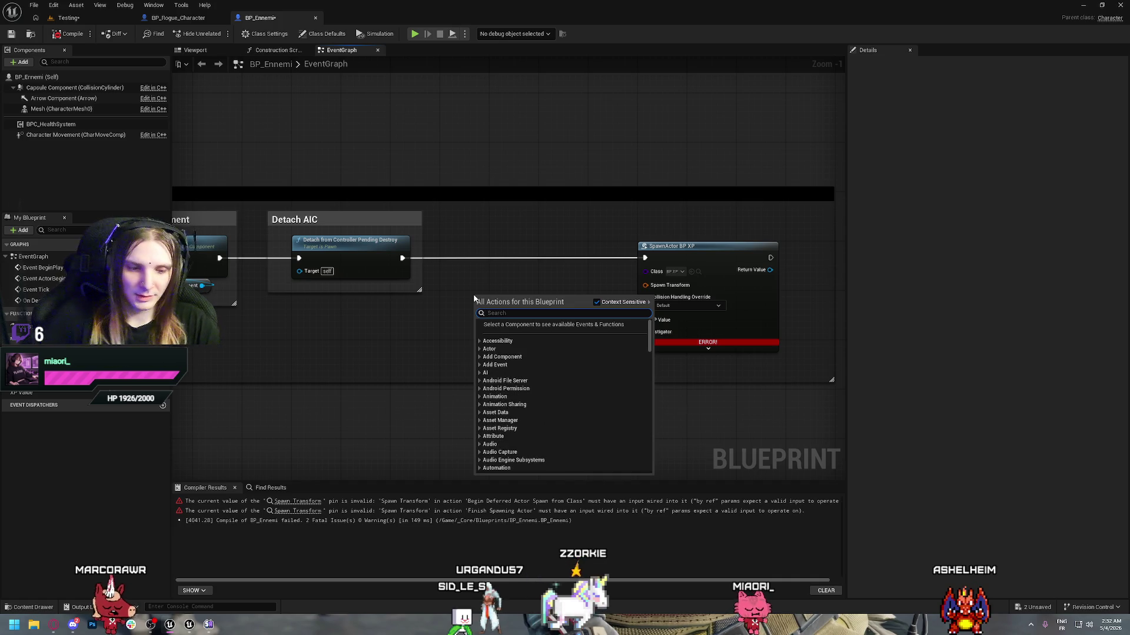
type("get actor")
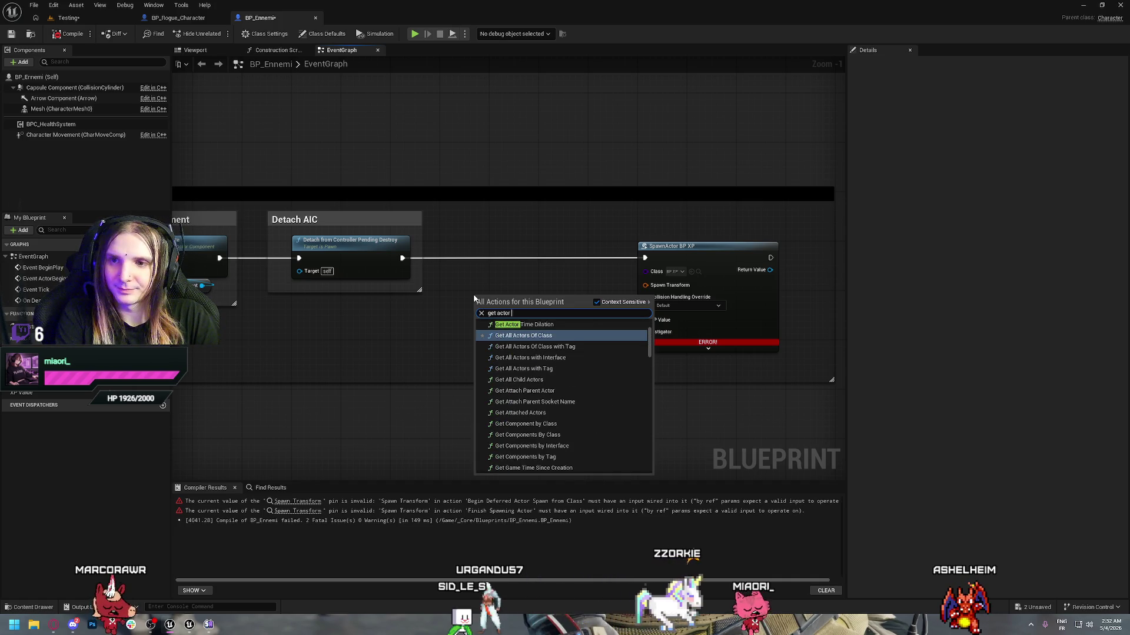
type(" trans")
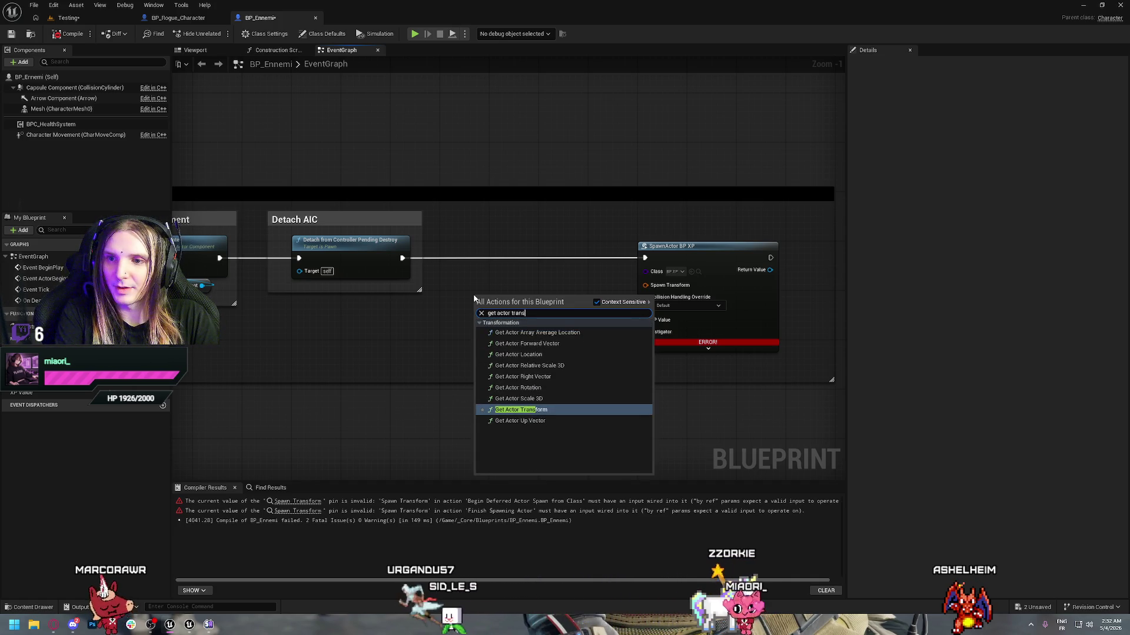
key("Return")
left_click_drag(558, 315, 646, 285)
left_click_drag(534, 310, 601, 285)
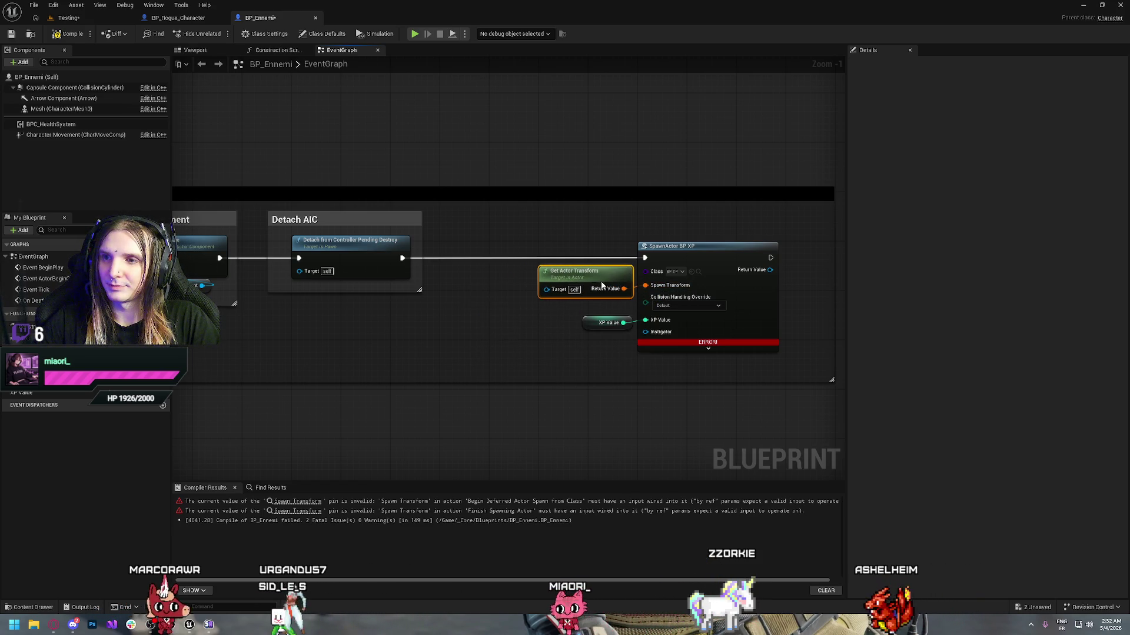
- Compile and wrap the three orb-spawning nodes in a 'Spawn XP Orb' comment
left_click_drag(537, 207, 751, 354)
left_click(70, 34)
key("c")
type("Spawn XP")
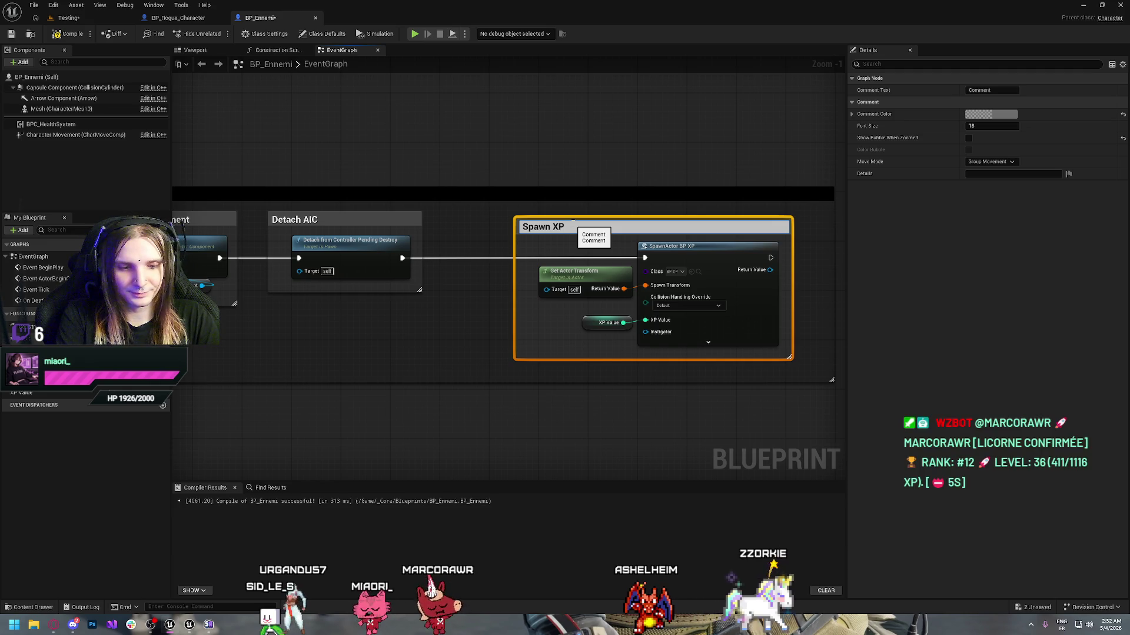
type("Orb")
key("Return")
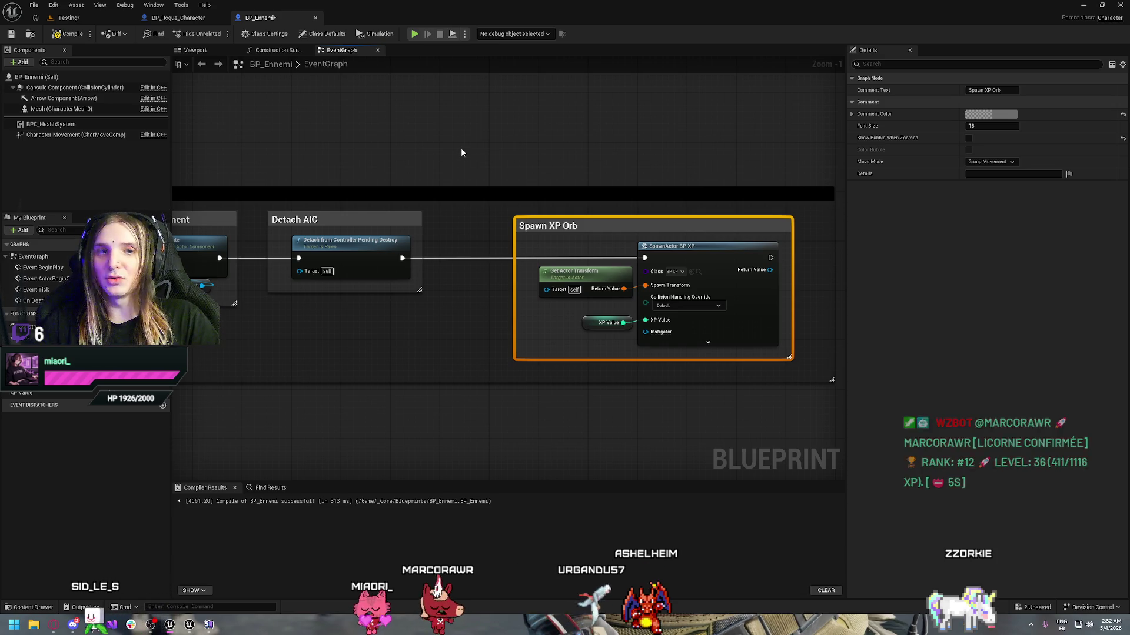
- Compile and save BP_Ennemi, then play the level walking toward the enemies
left_click(462, 152)
left_click(62, 34)
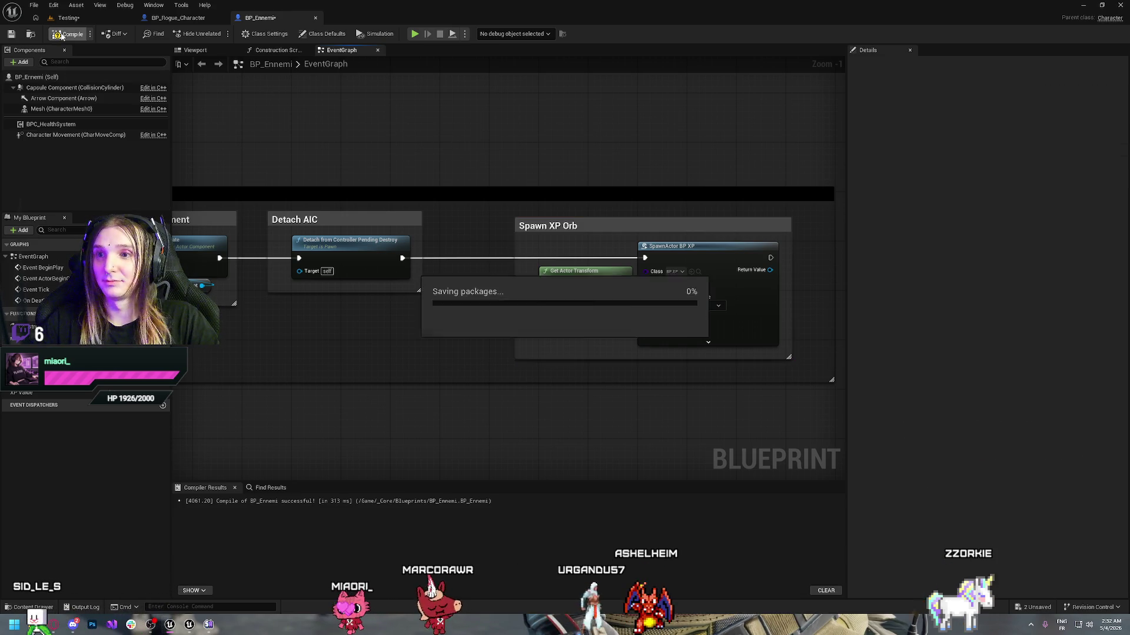
left_click(414, 35)
key("w")
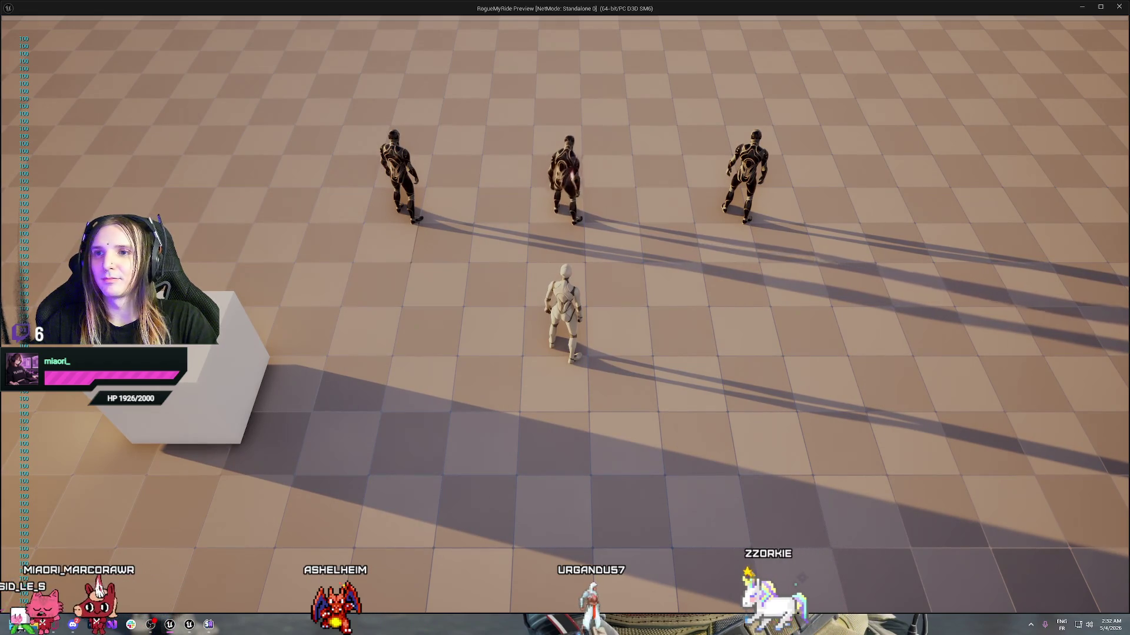
key("d")
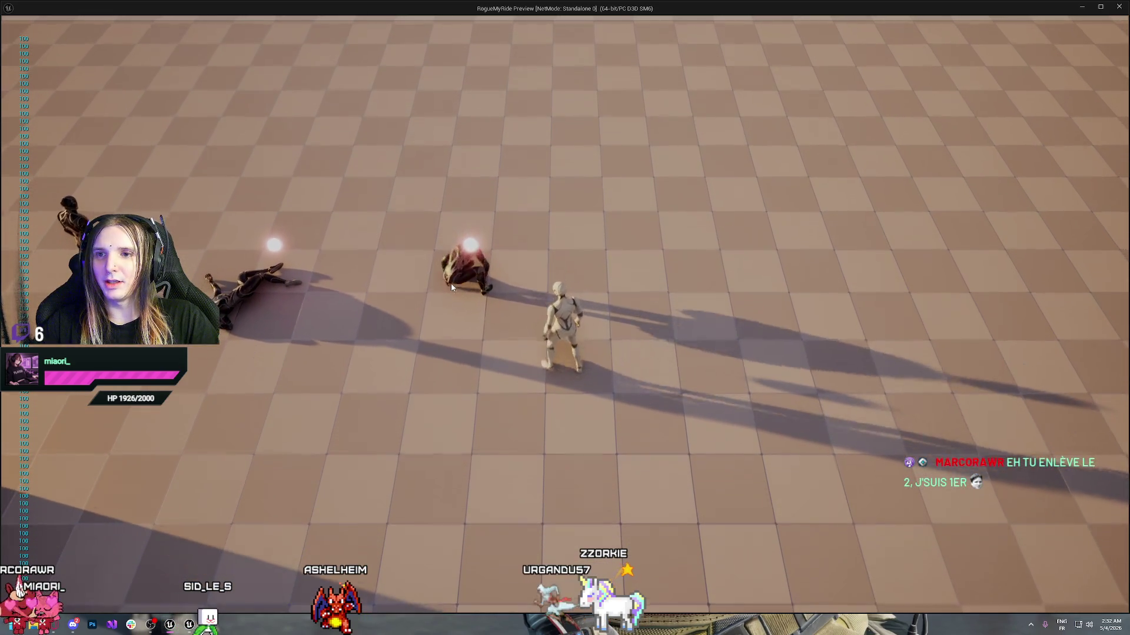
key("a")
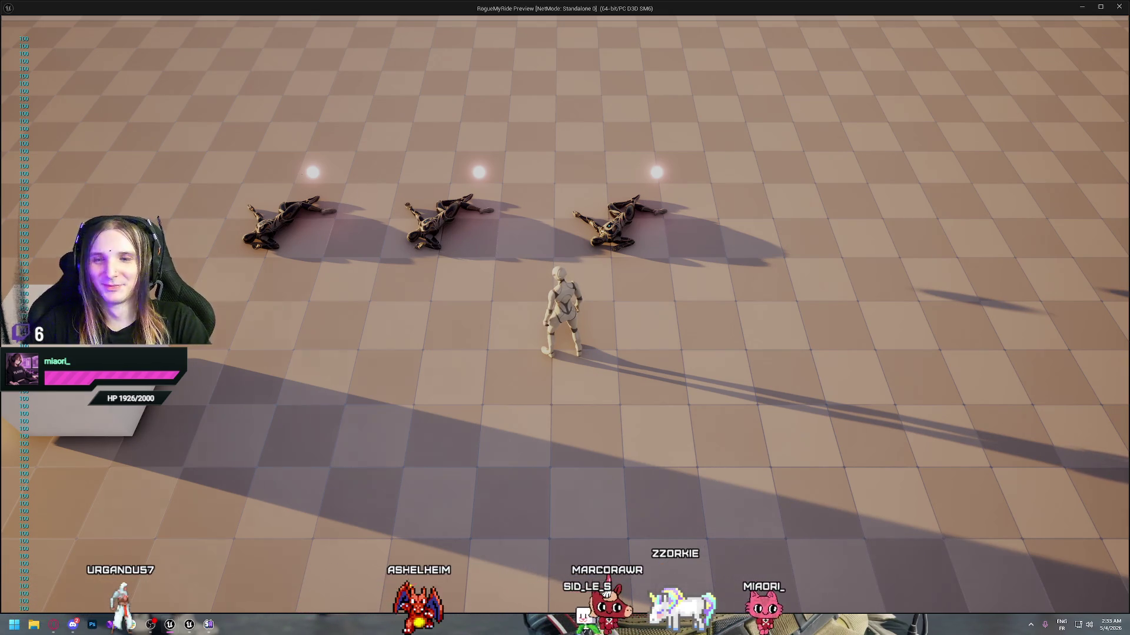
key("Escape")
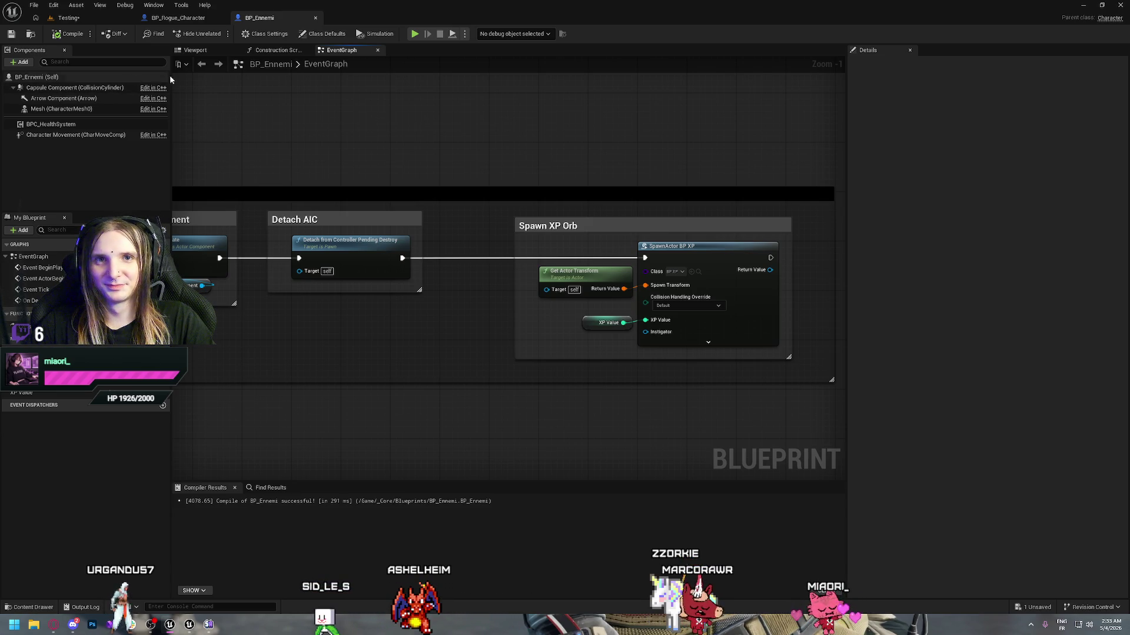
mouse_move(274, 122)
left_mouse_down()
mouse_move(340, 194)
mouse_move(383, 161)
mouse_move(557, 165)
mouse_move(442, 160)
left_mouse_up()
mouse_move(527, 204)
left_mouse_down()
mouse_move(490, 153)
mouse_move(385, 128)
left_mouse_up()
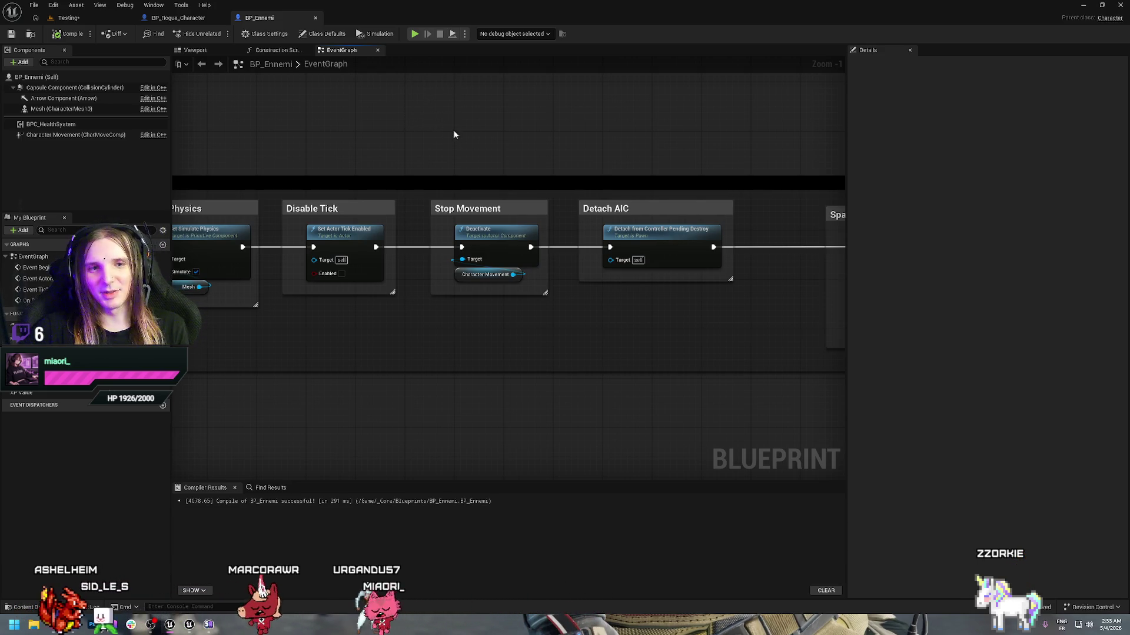
left_click_drag(412, 95, 405, 86)
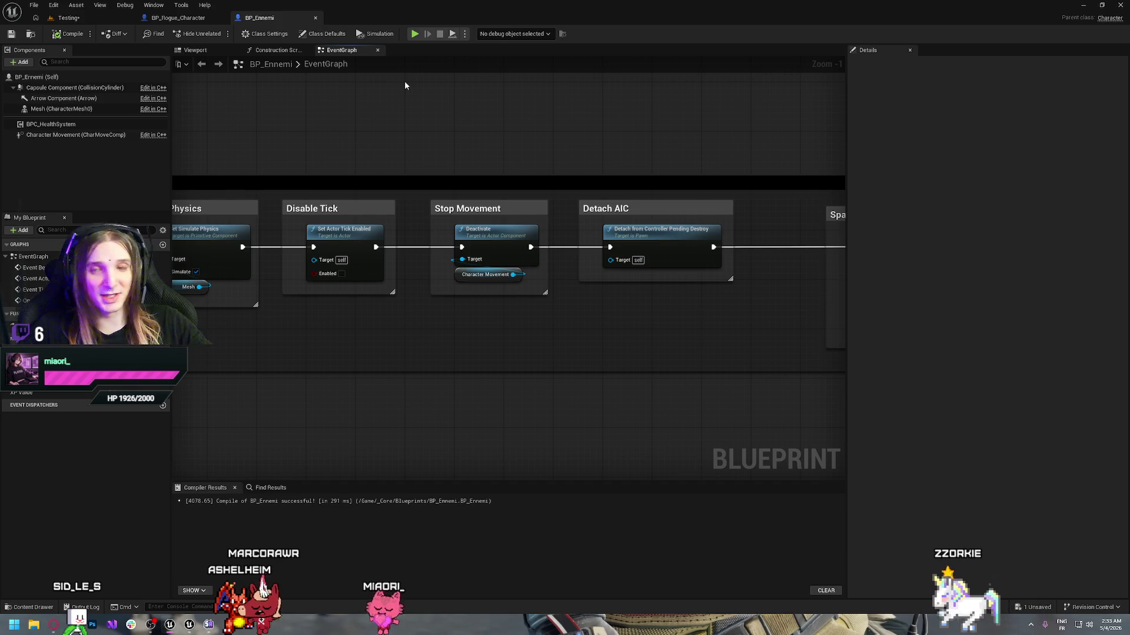
left_click_drag(404, 82, 456, 135)
left_click_drag(454, 138, 453, 136)
mouse_move(676, 336)
left_mouse_down()
mouse_move(349, 347)
mouse_move(313, 333)
left_mouse_up()
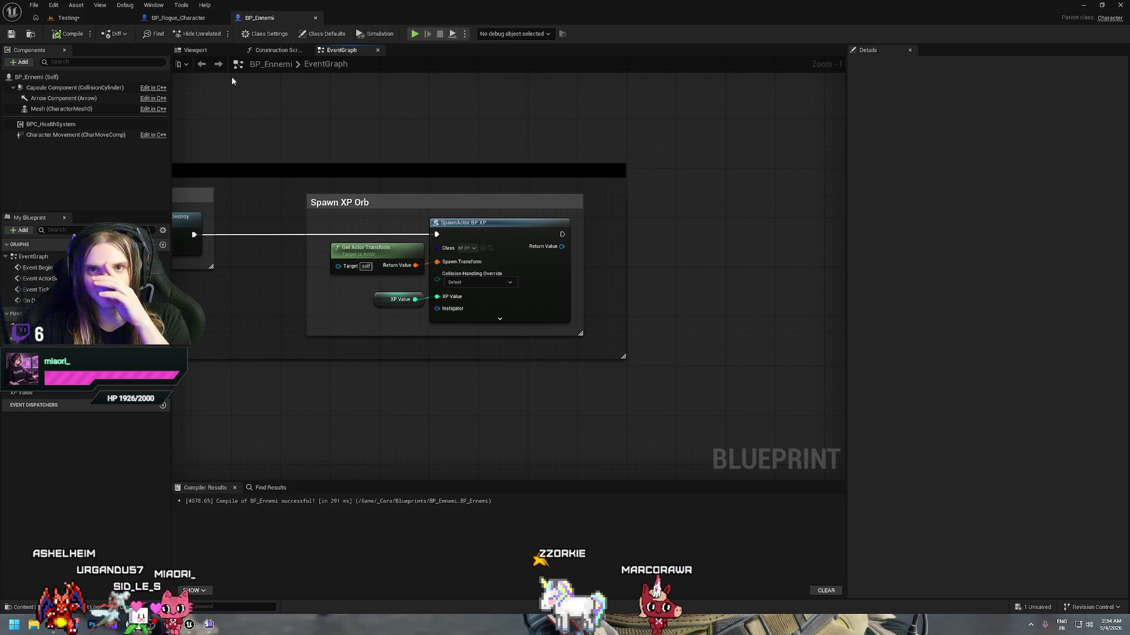
left_click(165, 20)
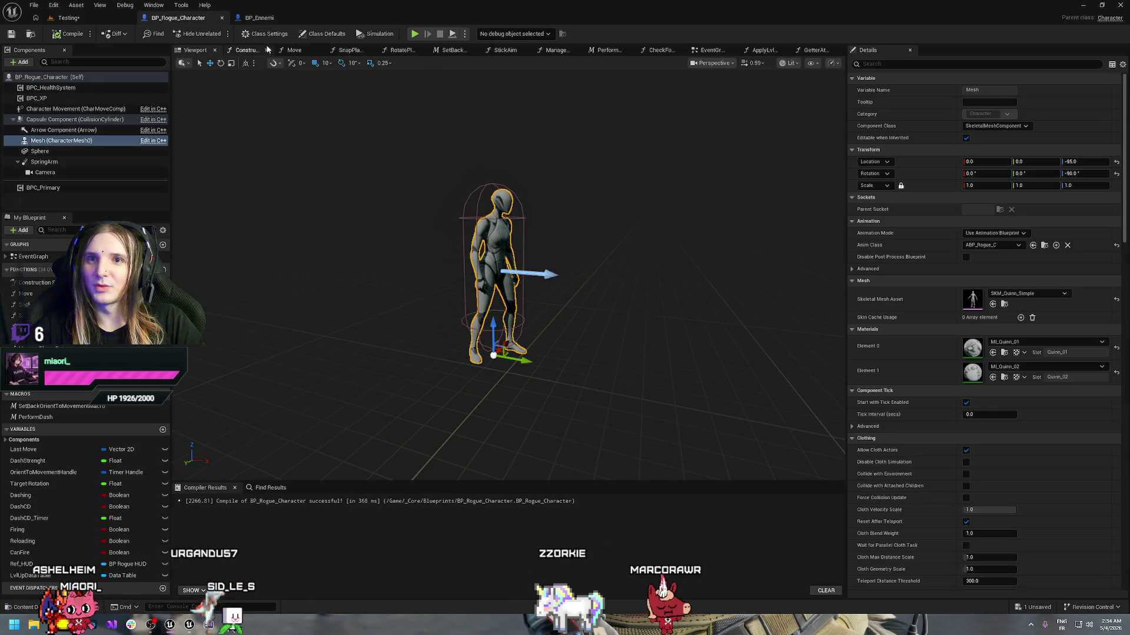
- Look over the node groups in BP_Rogue_Character's EventGraph
left_click(708, 51)
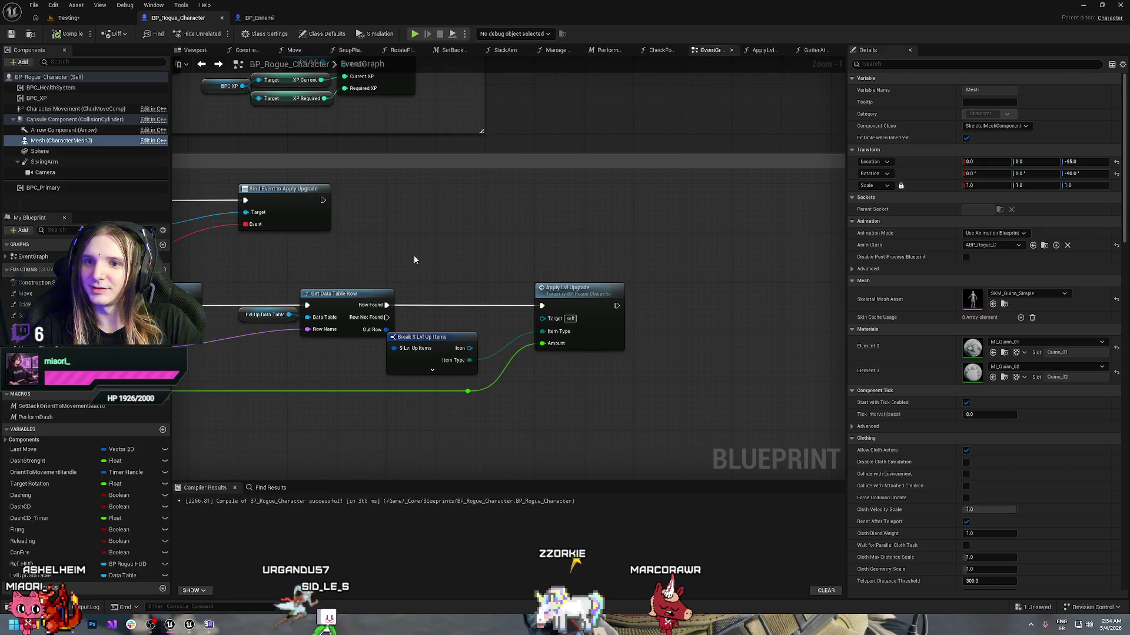
scroll(416, 261, "down", 5)
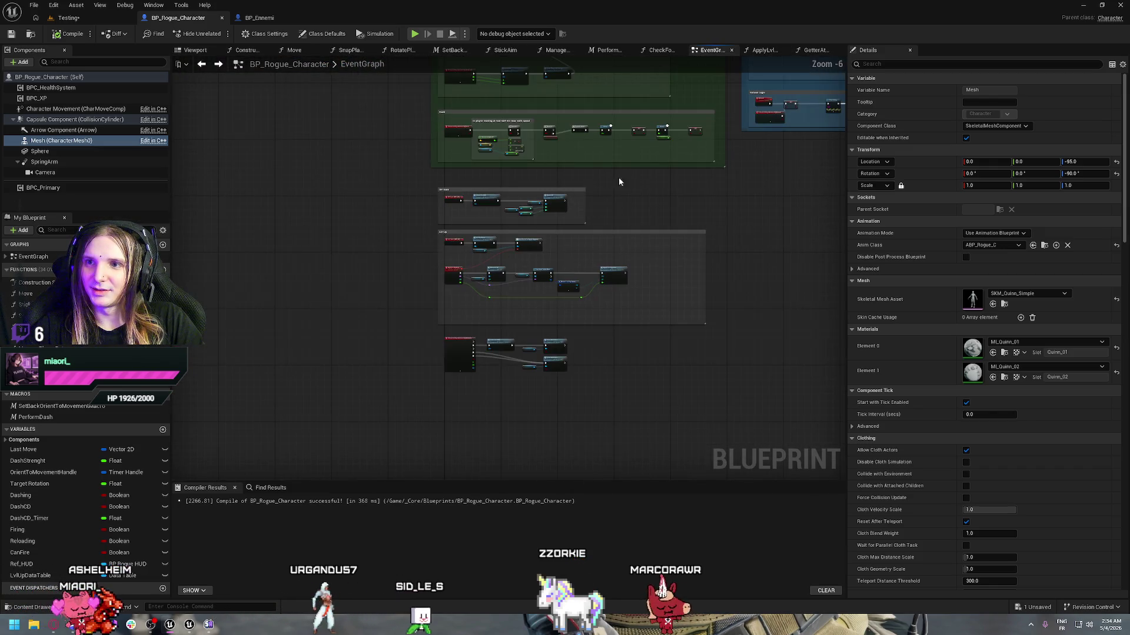
scroll(638, 233, "up", 3)
scroll(526, 311, "down", 3)
mouse_move(622, 163)
left_mouse_down()
mouse_move(671, 193)
mouse_move(459, 213)
left_mouse_up()
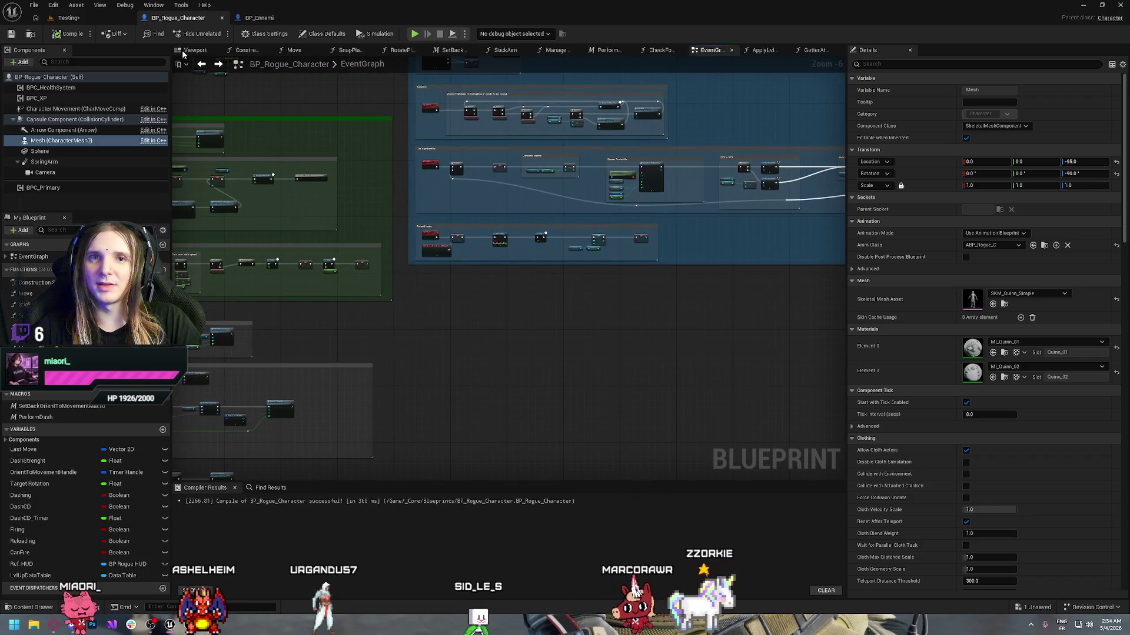
- Save the Testing level and open the _Core/Data folder in the Content Drawer
left_click(69, 17)
left_click(12, 33)
left_click(30, 607)
scroll(31, 473, "up", 2)
left_click(40, 487)
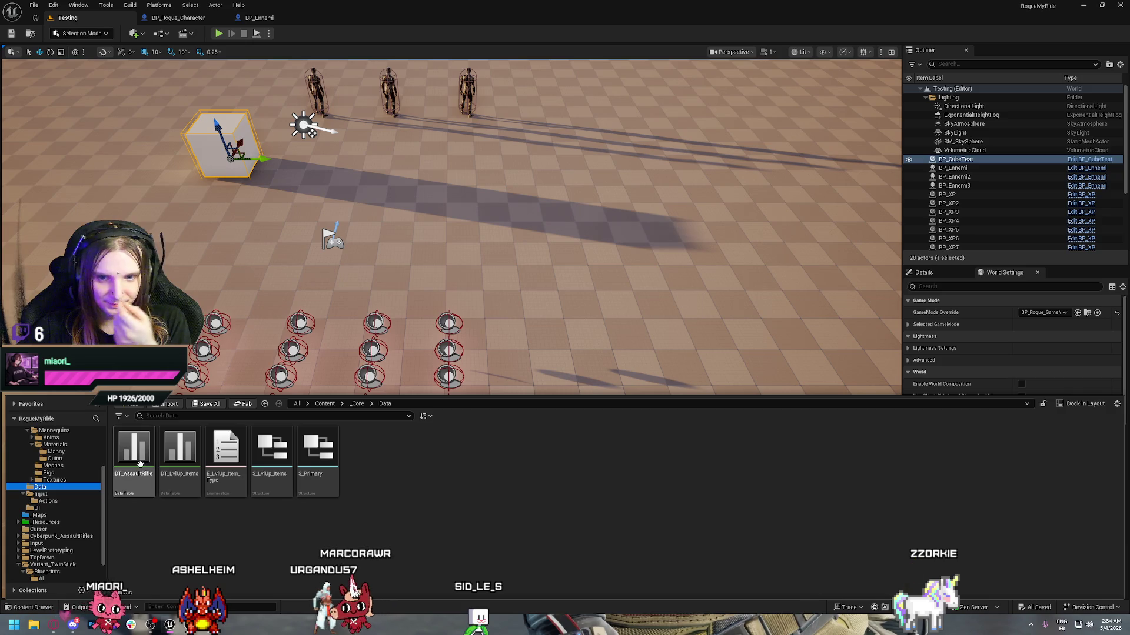
- Open the DT_AssaultRifle data table, then switch over to the web browser
left_click(131, 455)
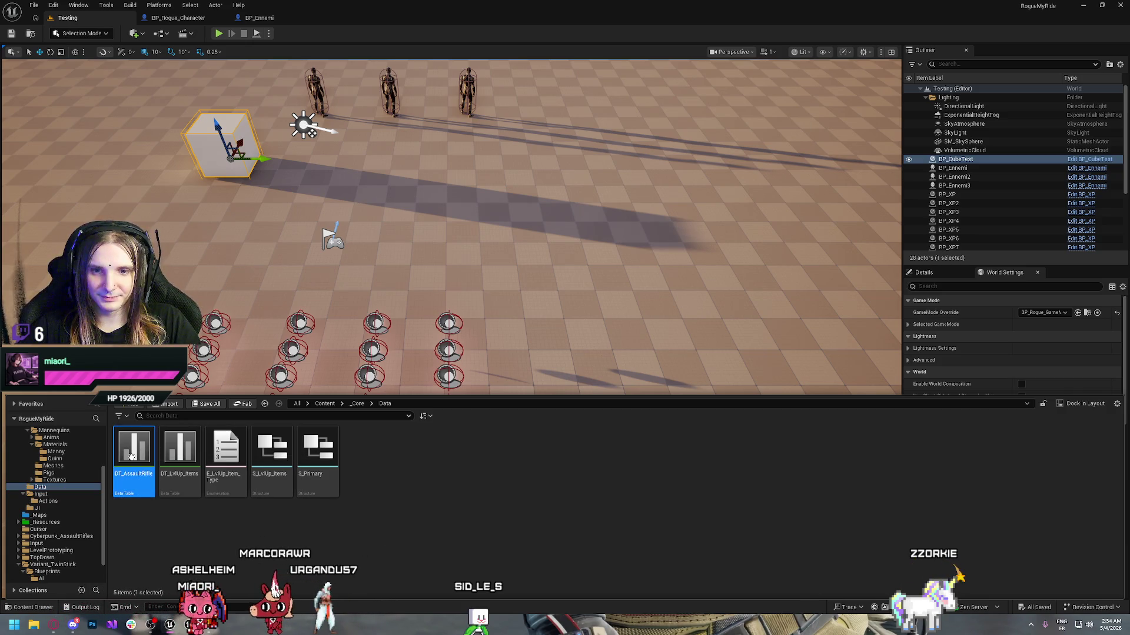
double_click(131, 456)
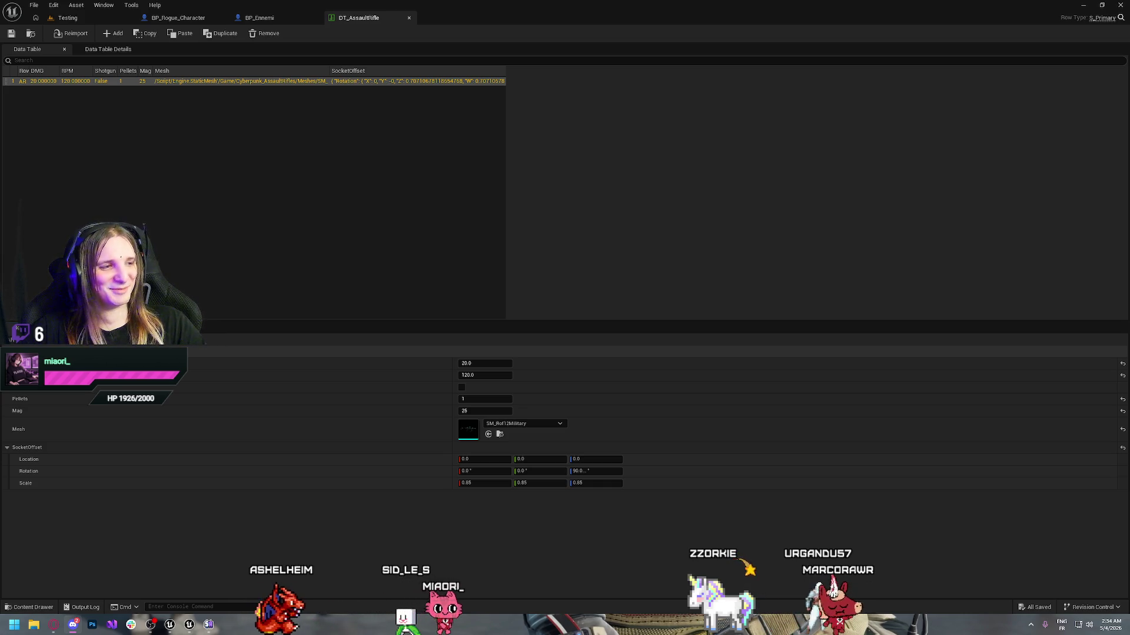
key("alt+Tab")
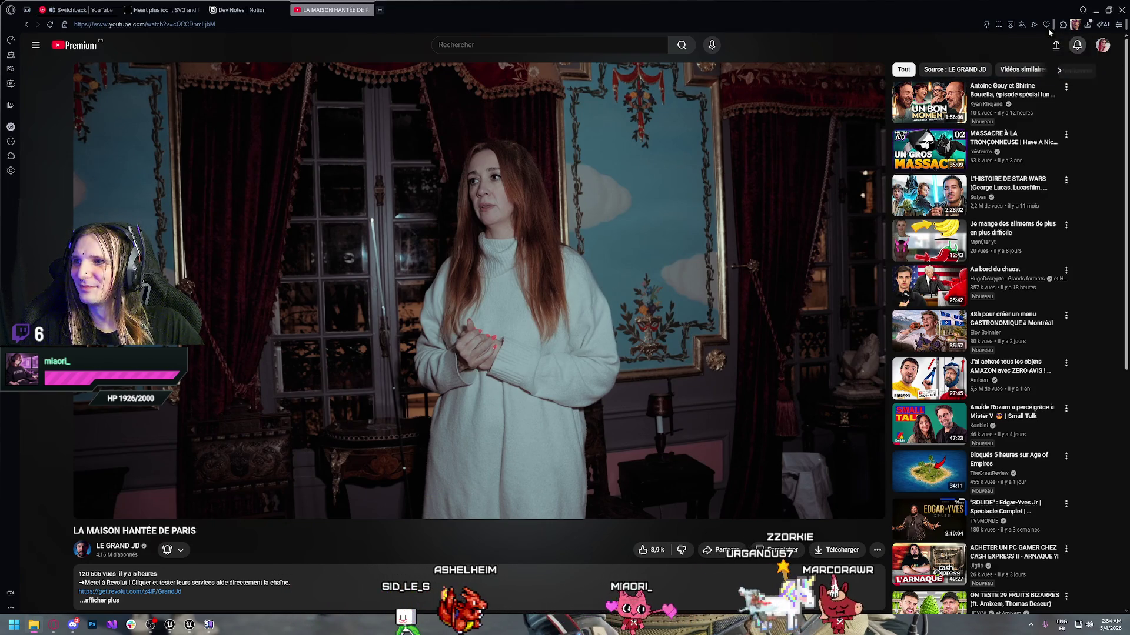
- Show Celldweller's Switchback in YouTube Music and move the Downloads window holding Enregistrement (7).mp3 into place
left_click(77, 10)
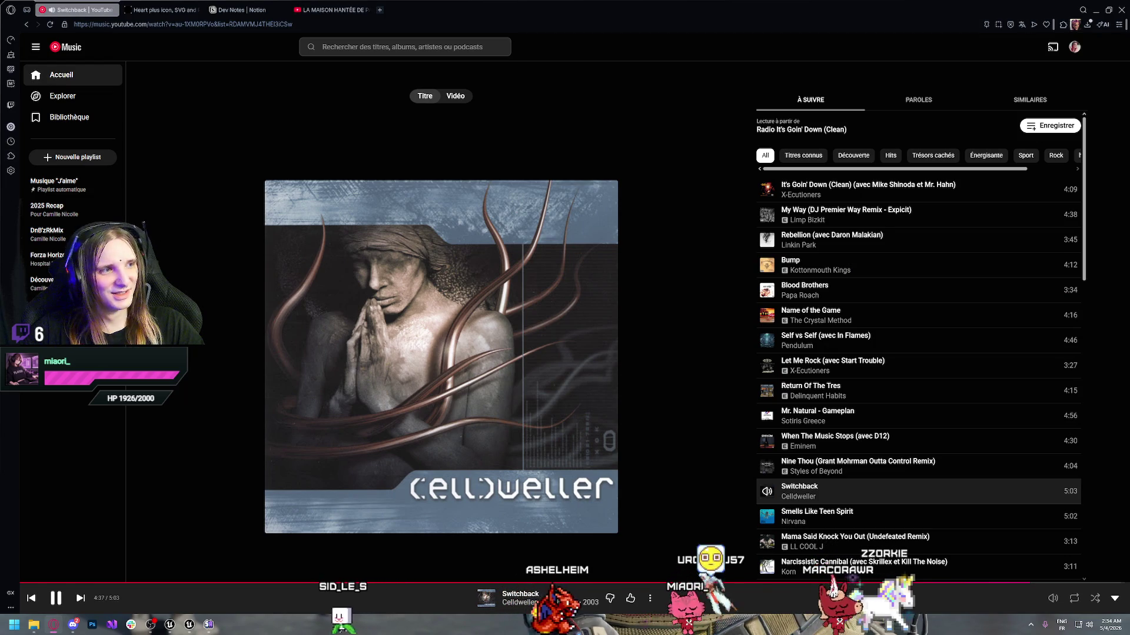
key("alt+Tab")
mouse_move(383, 159)
left_mouse_down()
mouse_move(433, 144)
mouse_move(410, 168)
left_mouse_up()
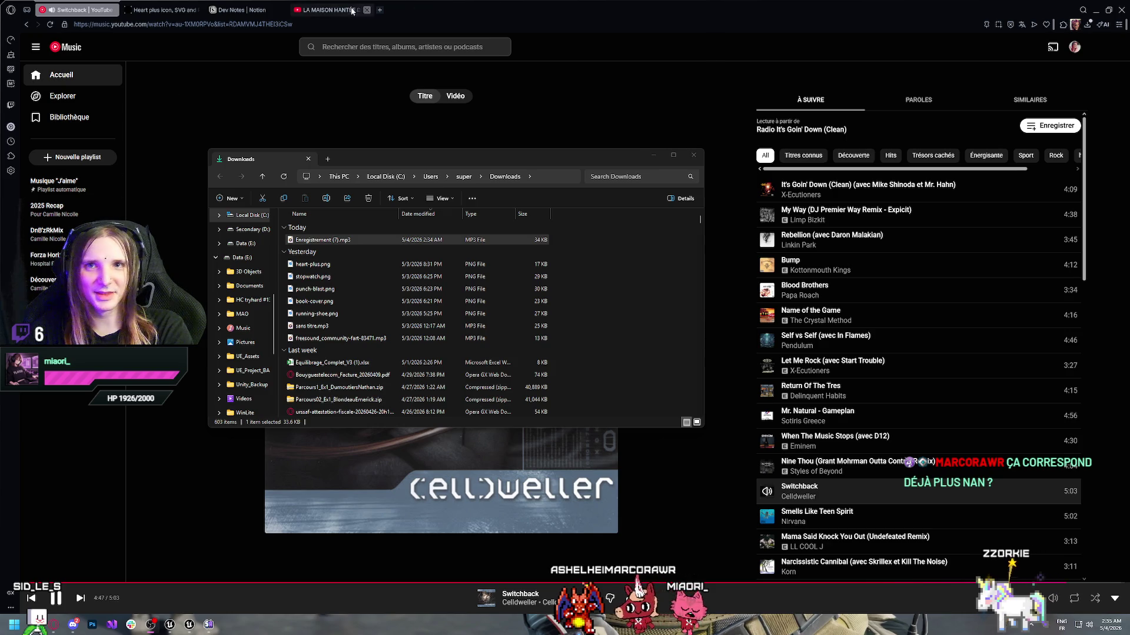
- Pause Switchback, listen to Enregistrement (7).mp3 in Media Player, then close the player and Downloads window
key("space")
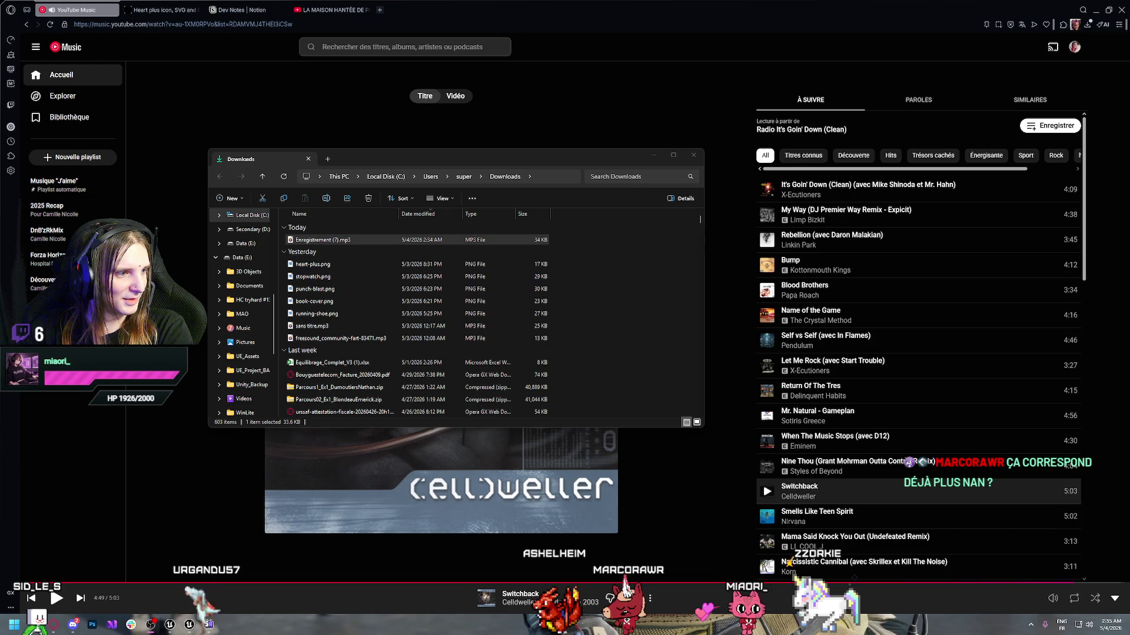
double_click(323, 239)
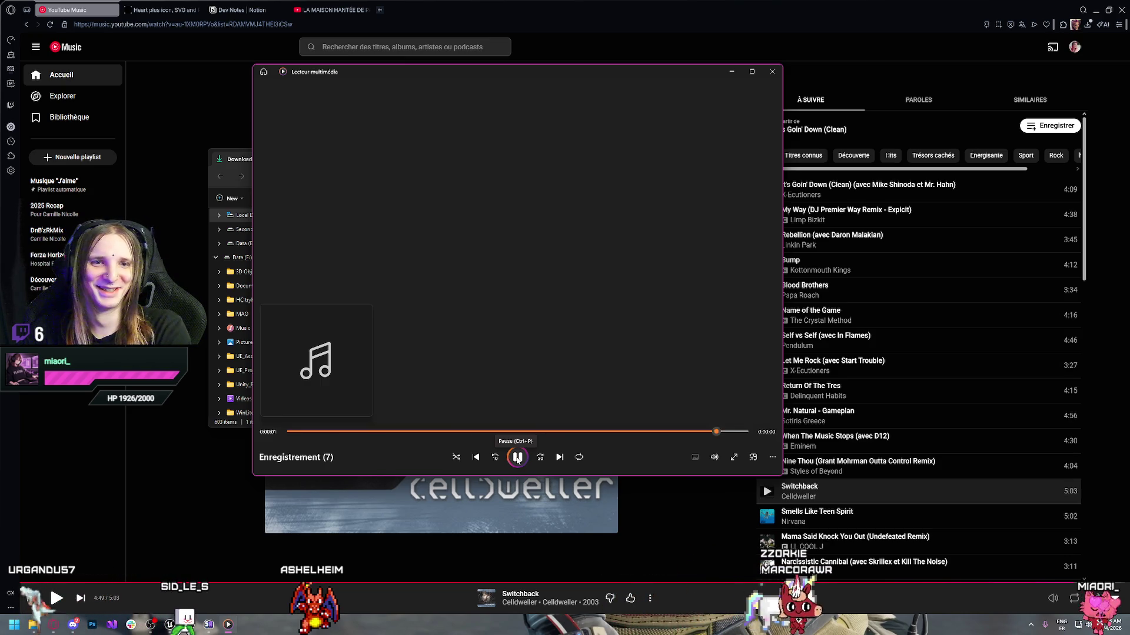
left_click(772, 71)
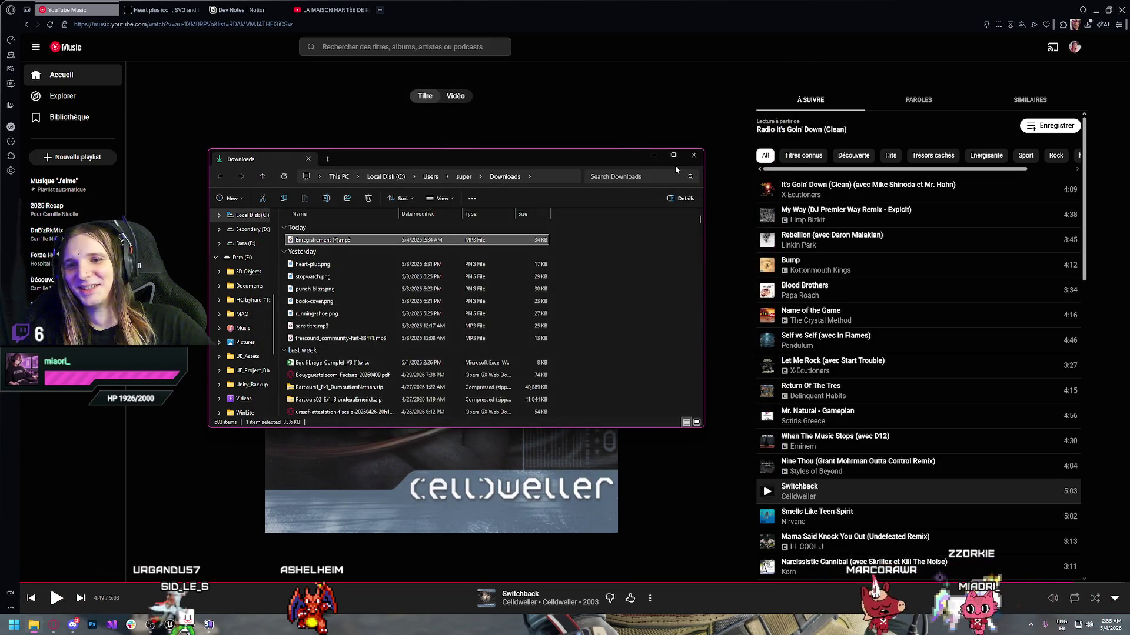
mouse_move(673, 156)
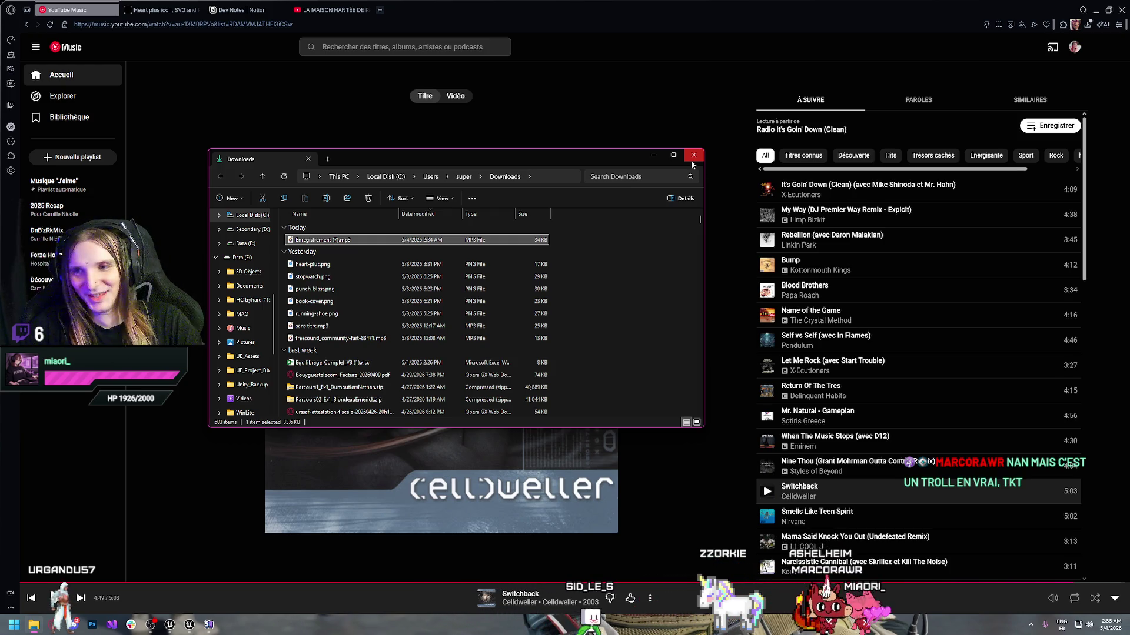
left_click(695, 160)
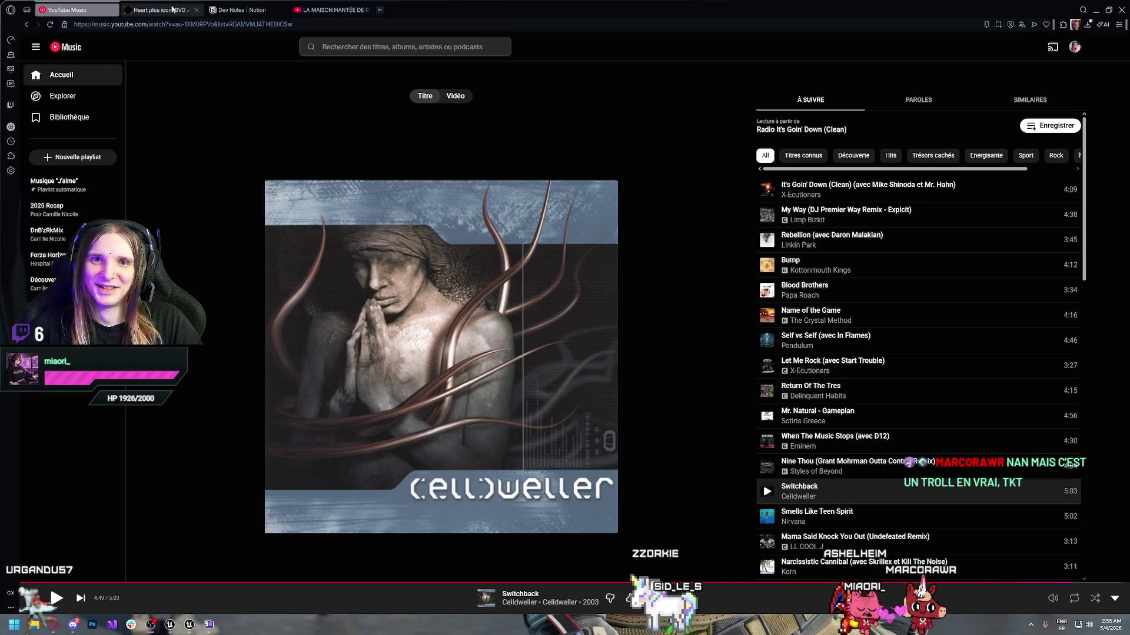
- Resume Celldweller's Switchback in YouTube Music and return to the Unreal editor
left_click(432, 251)
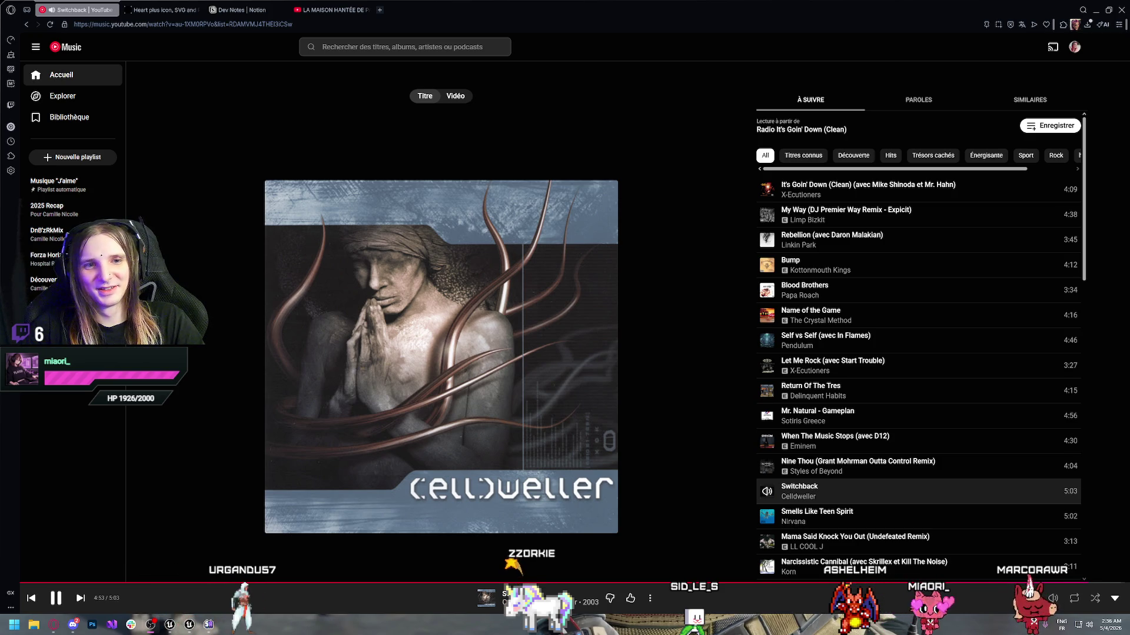
key("alt+Tab")
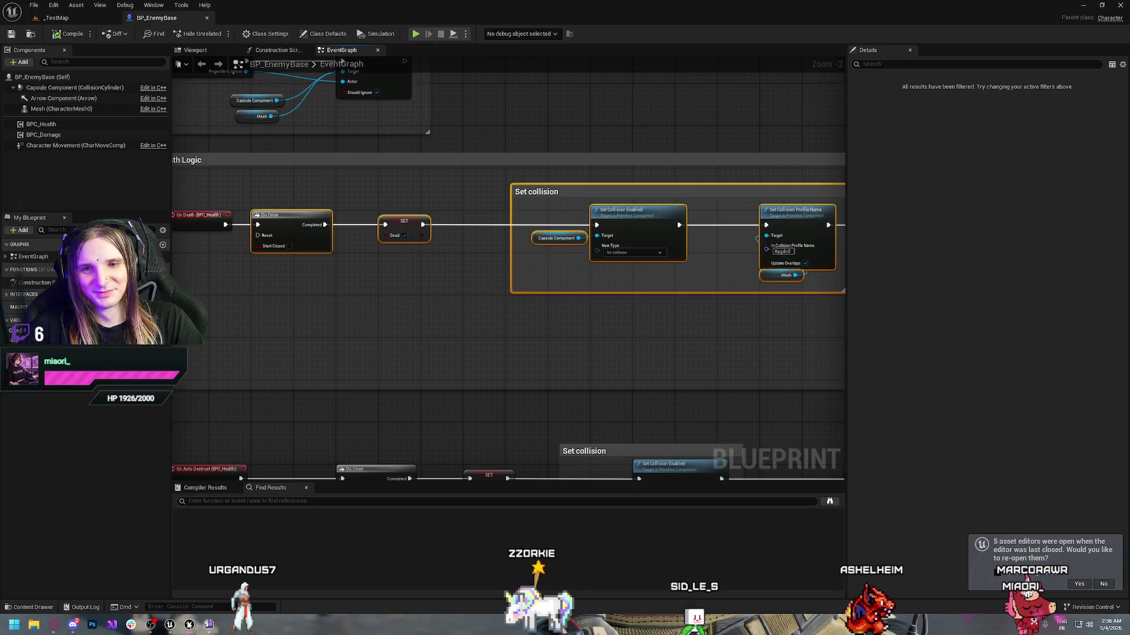
- Deselect the Set collision nodes in BP_EnemyBase's Death Logic graph, then switch to the DT_AssaultRifle window
left_click(330, 432)
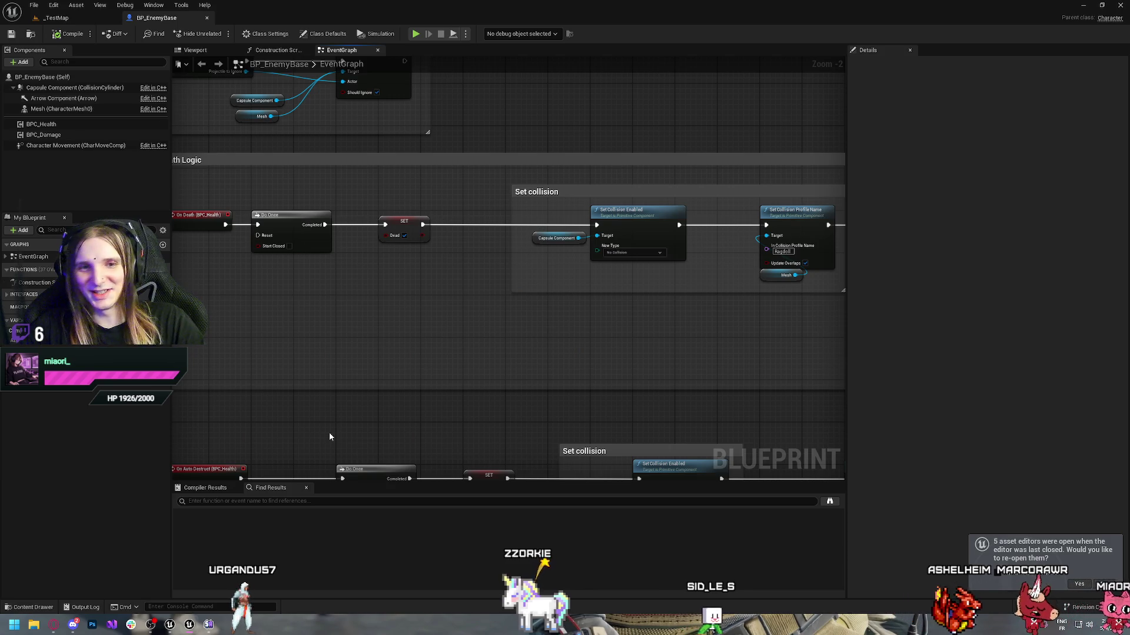
mouse_move(429, 333)
left_mouse_down()
mouse_move(513, 358)
mouse_move(474, 309)
left_mouse_up()
key("ctrl+space")
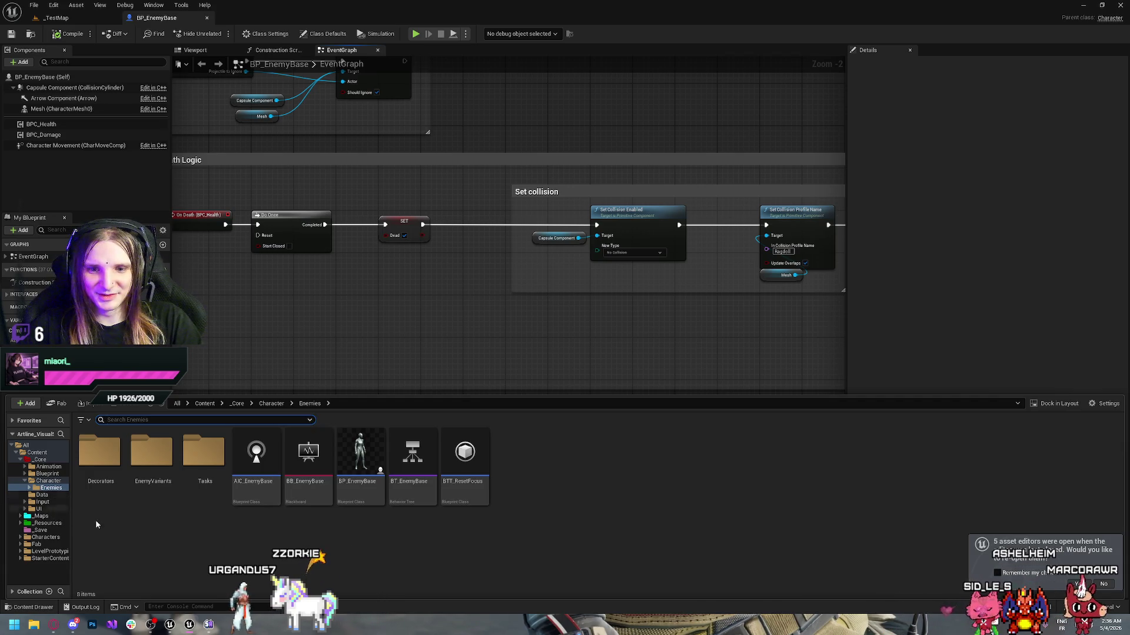
left_click(171, 628)
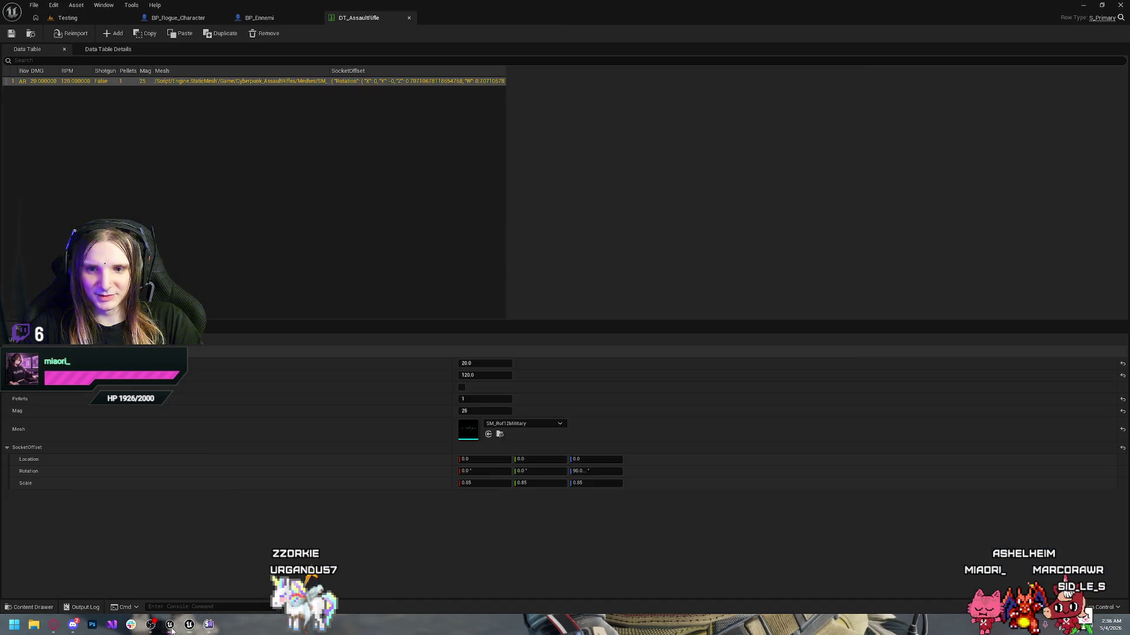
- Change the assault rifle row's RPM in DT_AssaultRifle from 120 to 550, then return to Testing
left_click(210, 160)
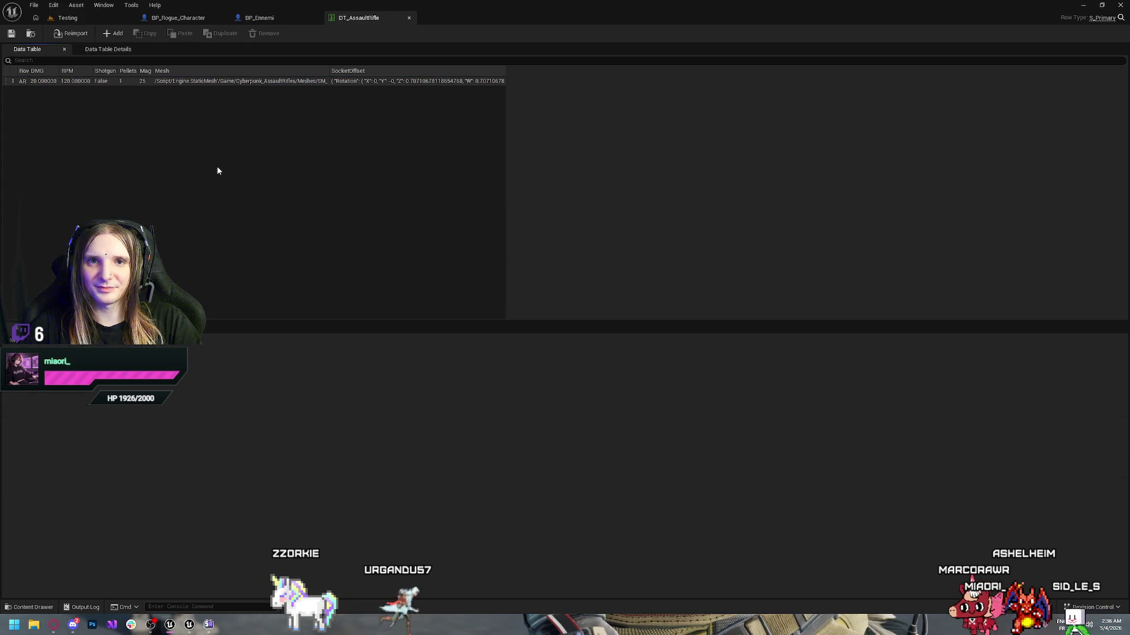
left_click(107, 82)
type("550")
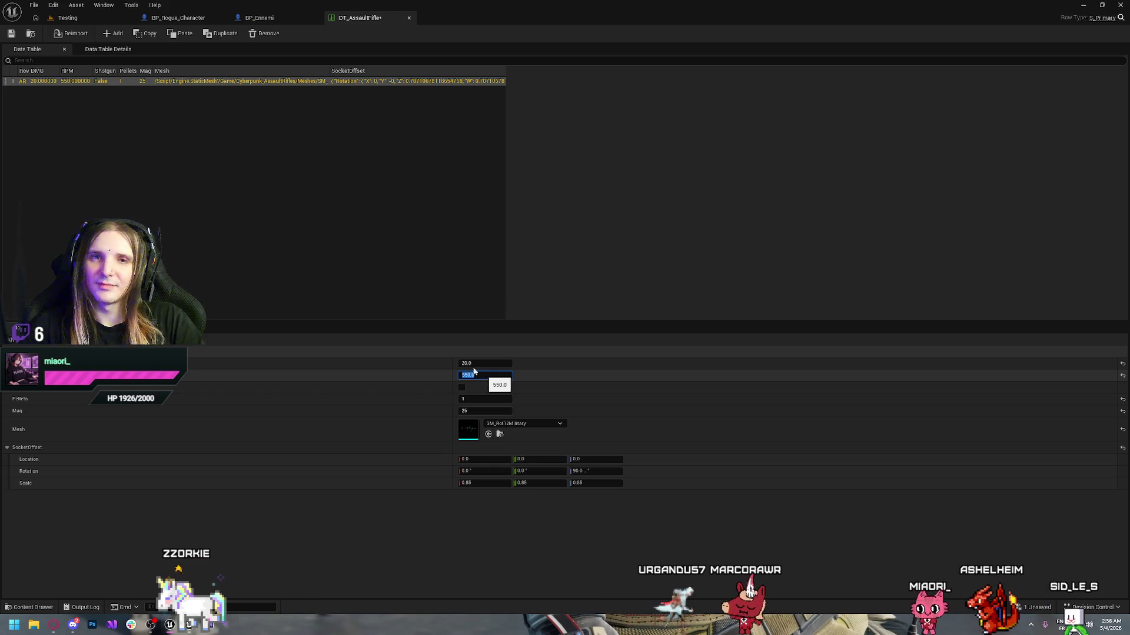
left_click(67, 18)
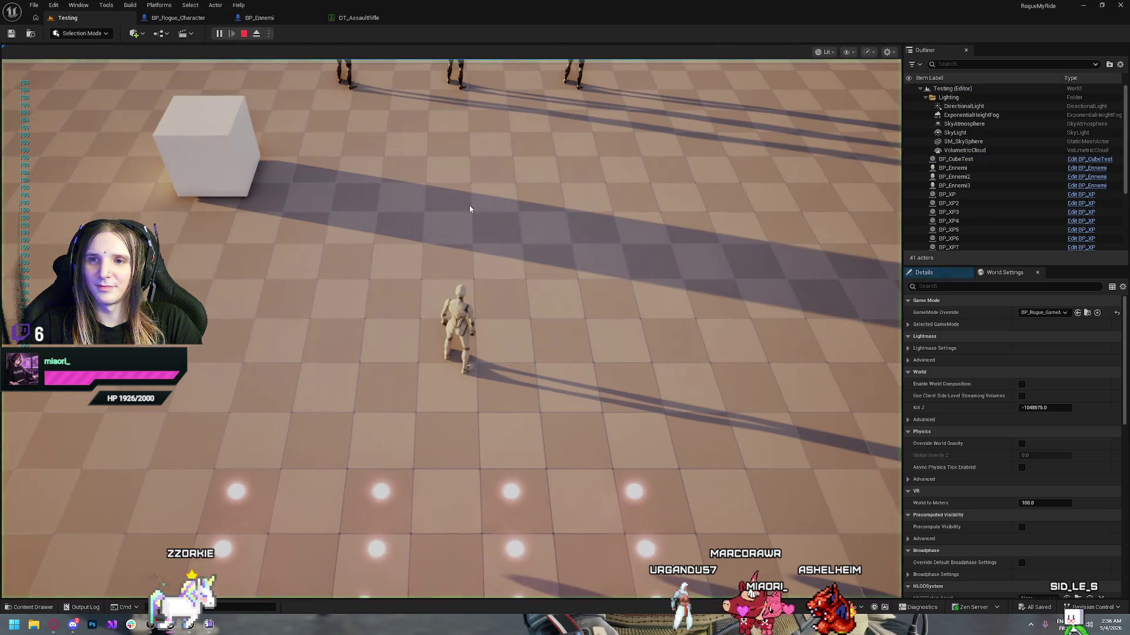
- Play the Testing level, shoot down enemies for their orbs, and pick an offered upgrade card
left_click(470, 209)
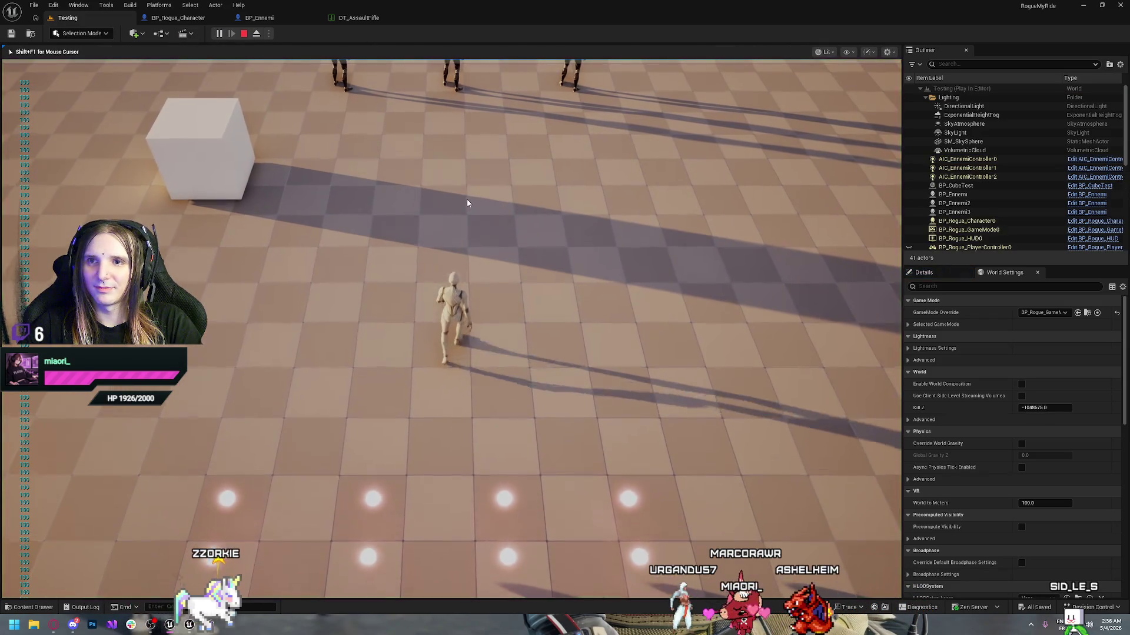
key("w")
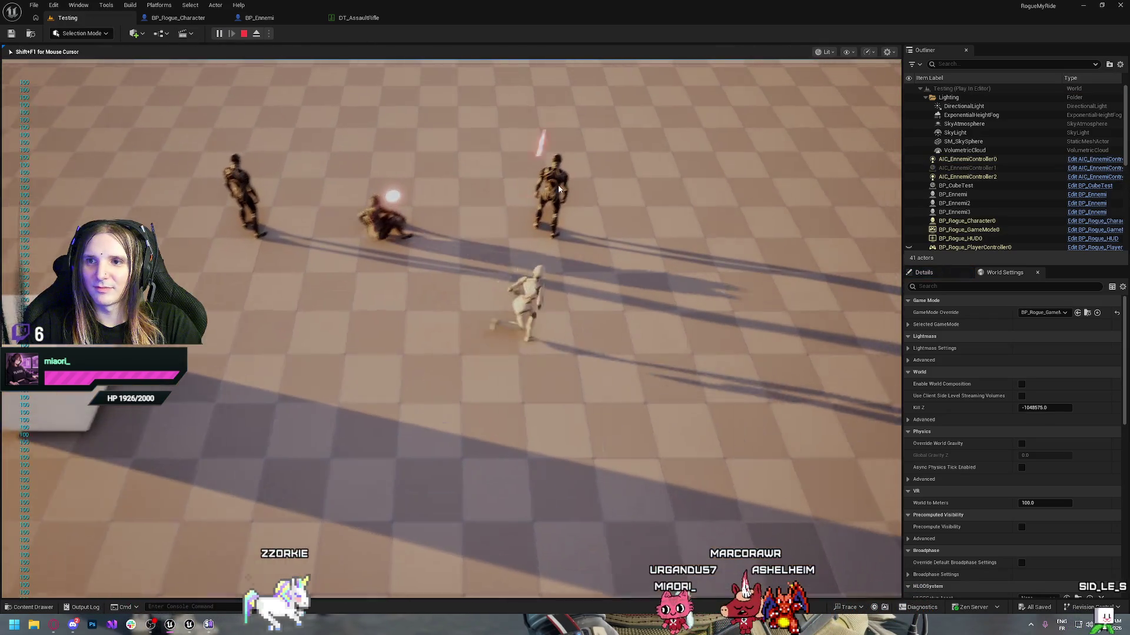
left_click(558, 188)
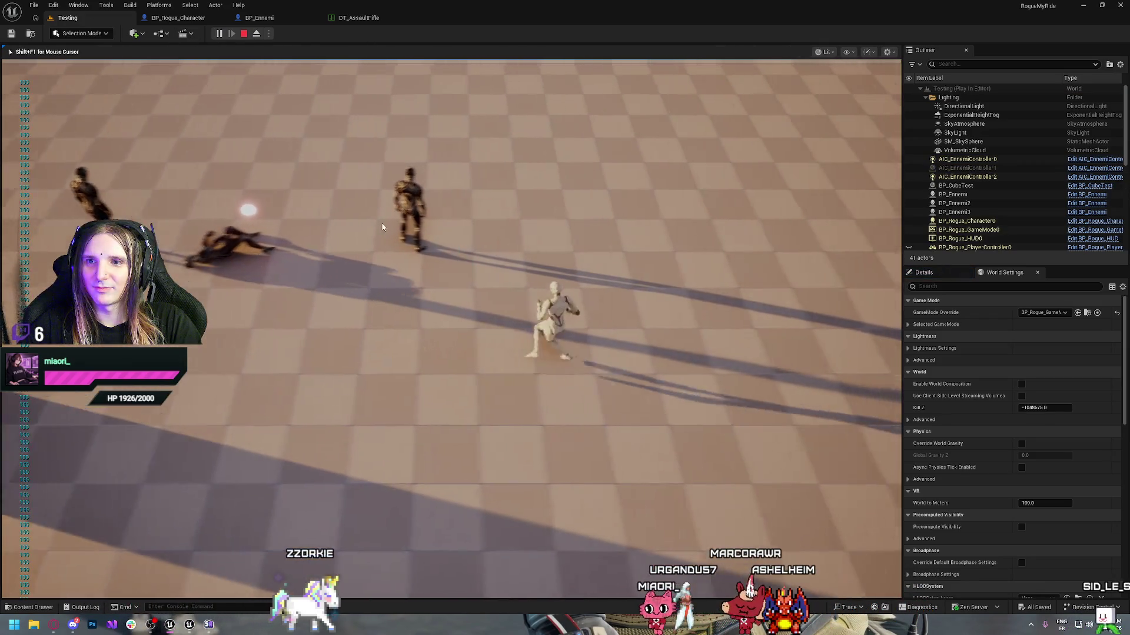
key("shift+F1")
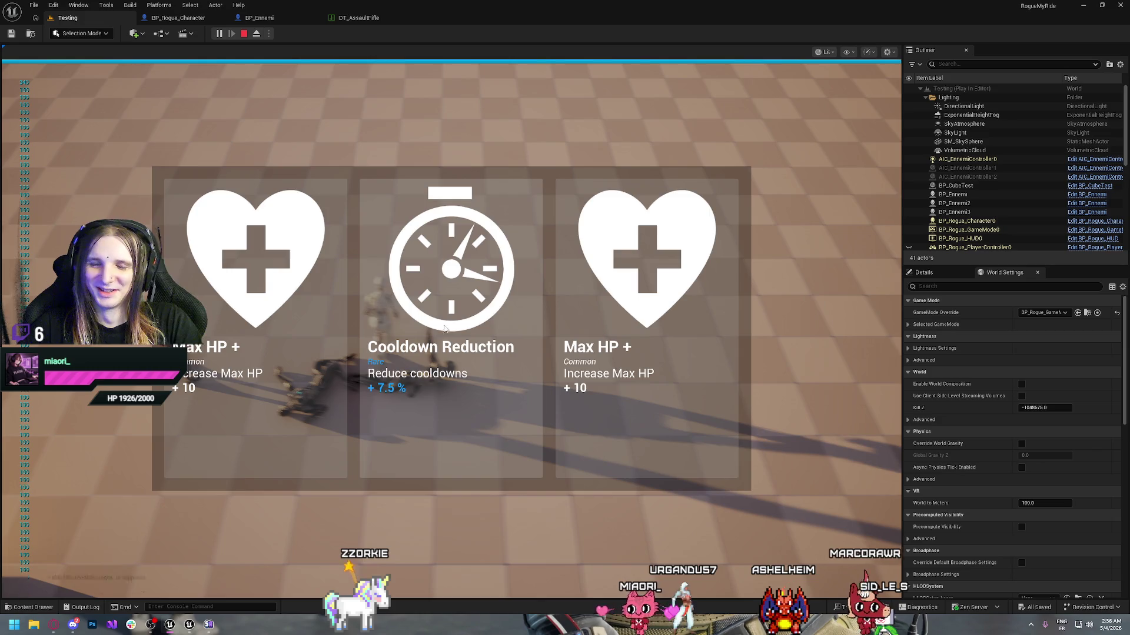
left_click(438, 331)
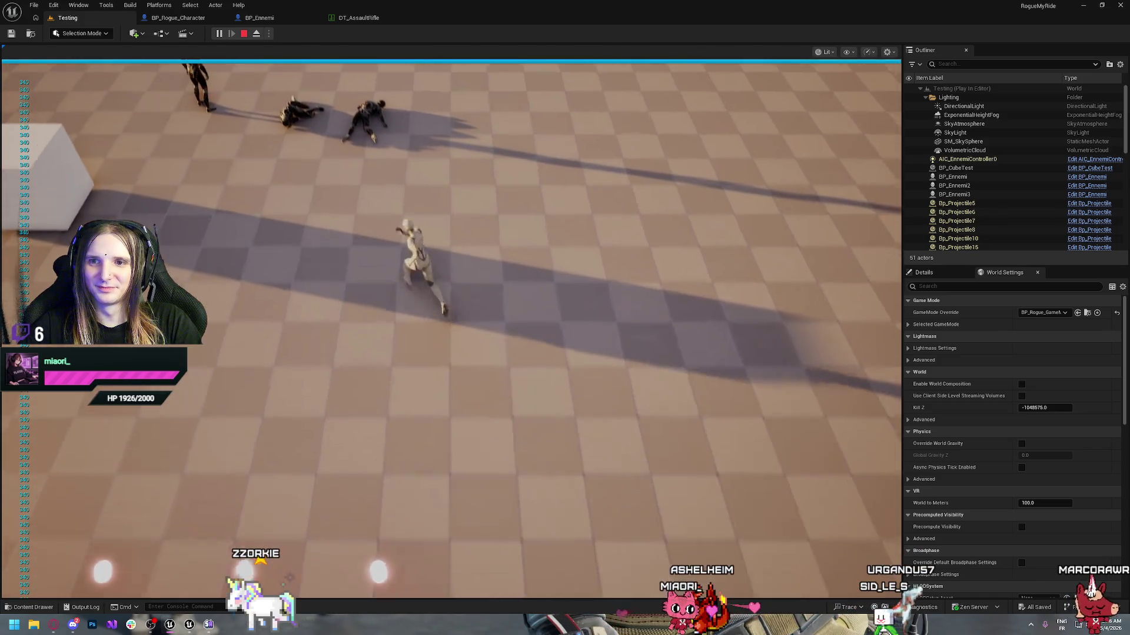
left_click(207, 308)
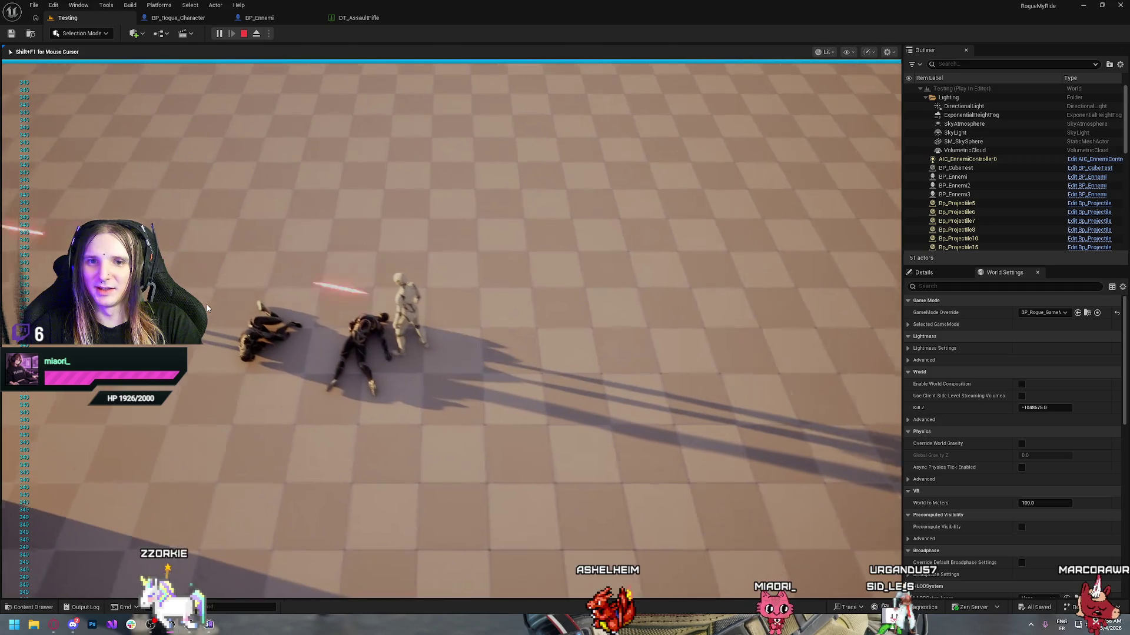
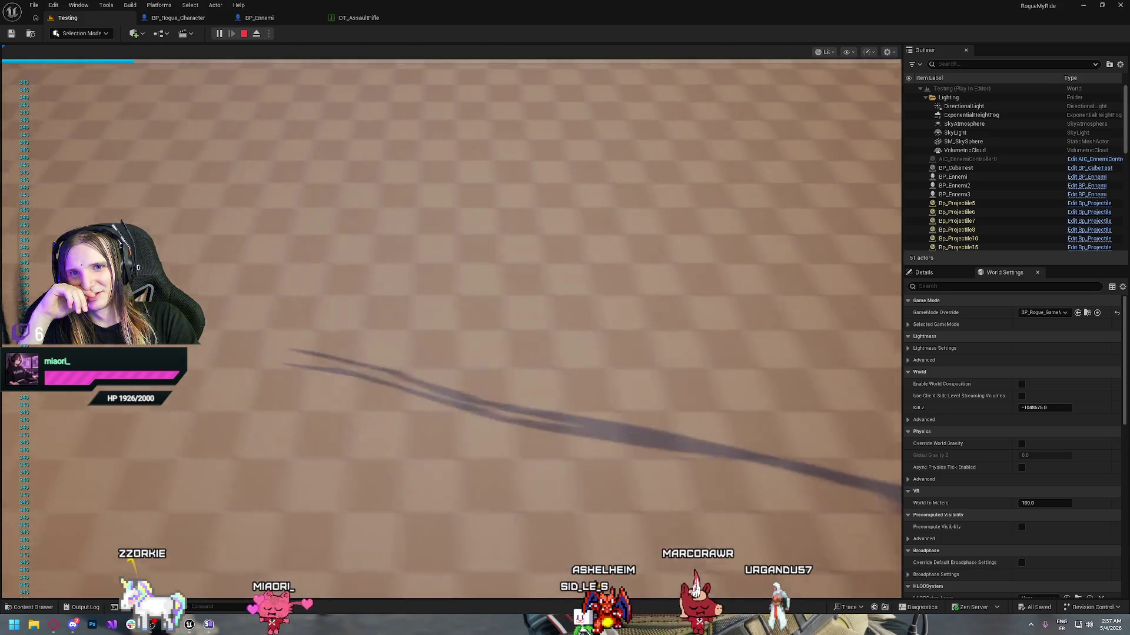
- Stop the play test and review BP_Ennemi's death nodes, keeping Set Collision Enabled at No Collision
key("Escape")
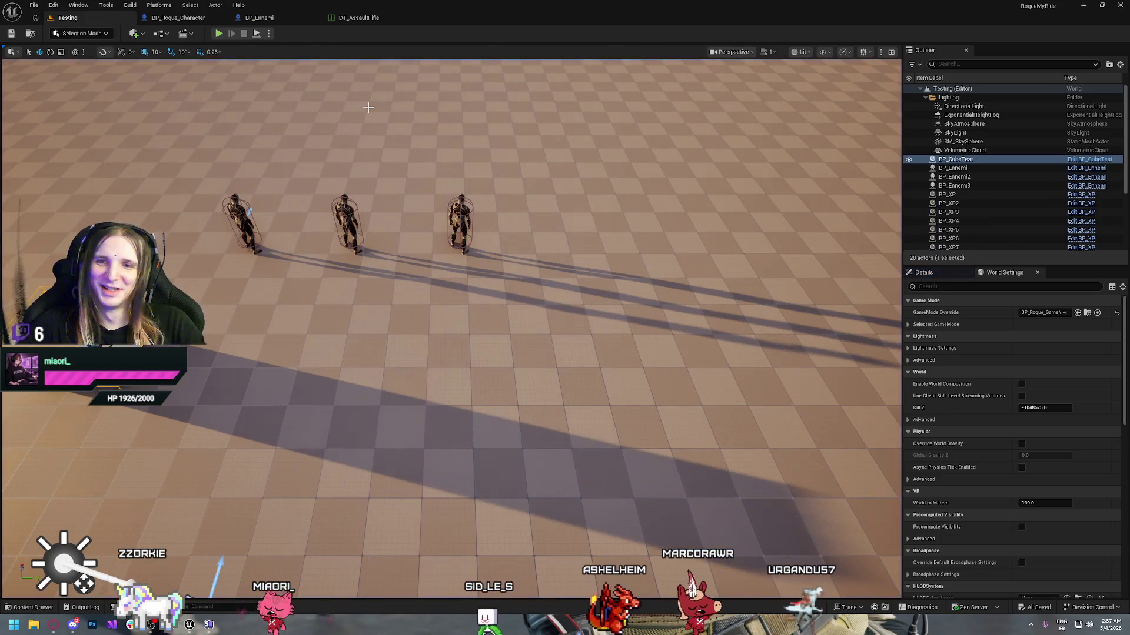
left_click(257, 20)
mouse_move(293, 138)
left_mouse_down()
mouse_move(567, 146)
mouse_move(406, 161)
mouse_move(494, 169)
left_mouse_up()
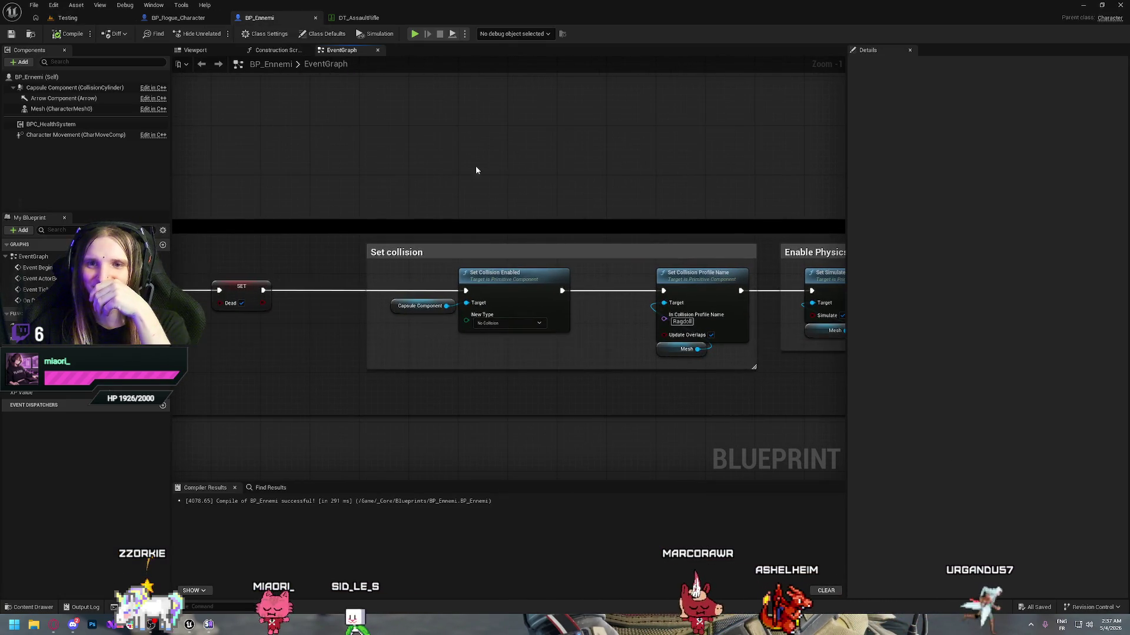
left_click_drag(614, 191, 449, 200)
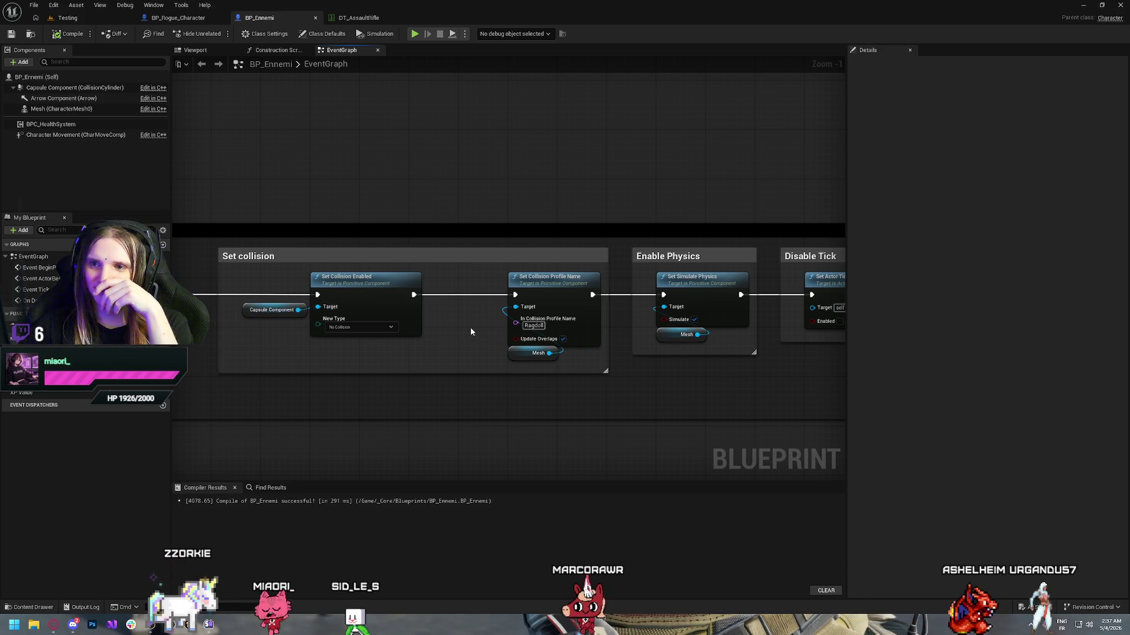
left_click_drag(471, 327, 383, 320)
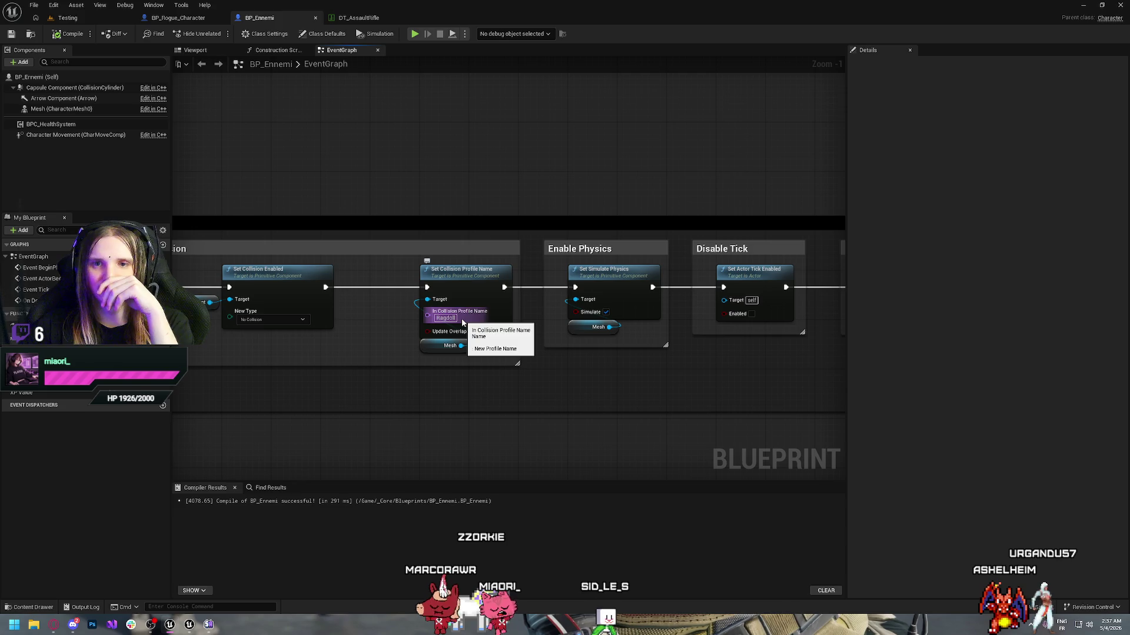
left_click(256, 319)
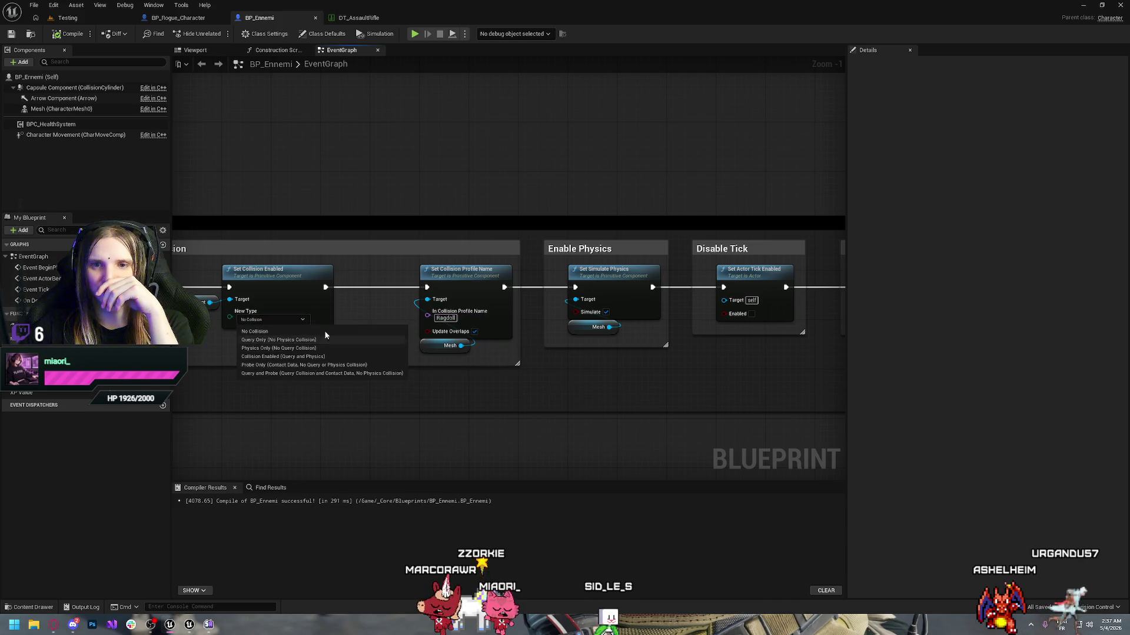
left_click(366, 304)
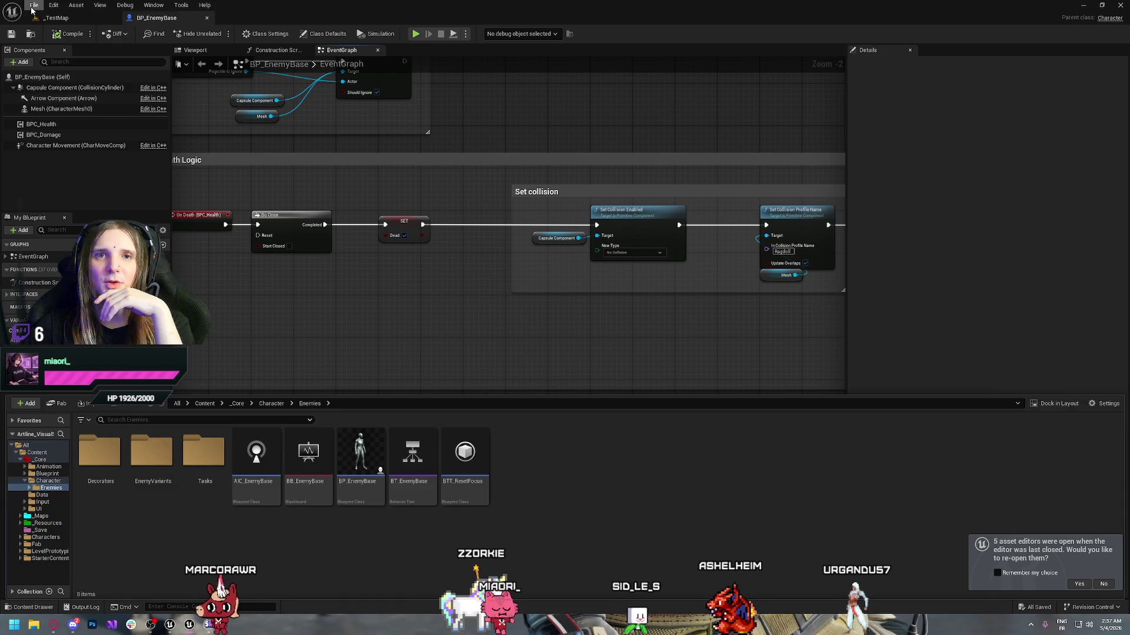
- Open the Ragdoll collision preset's profile in Project Settings > Engine > Collision
left_click(53, 5)
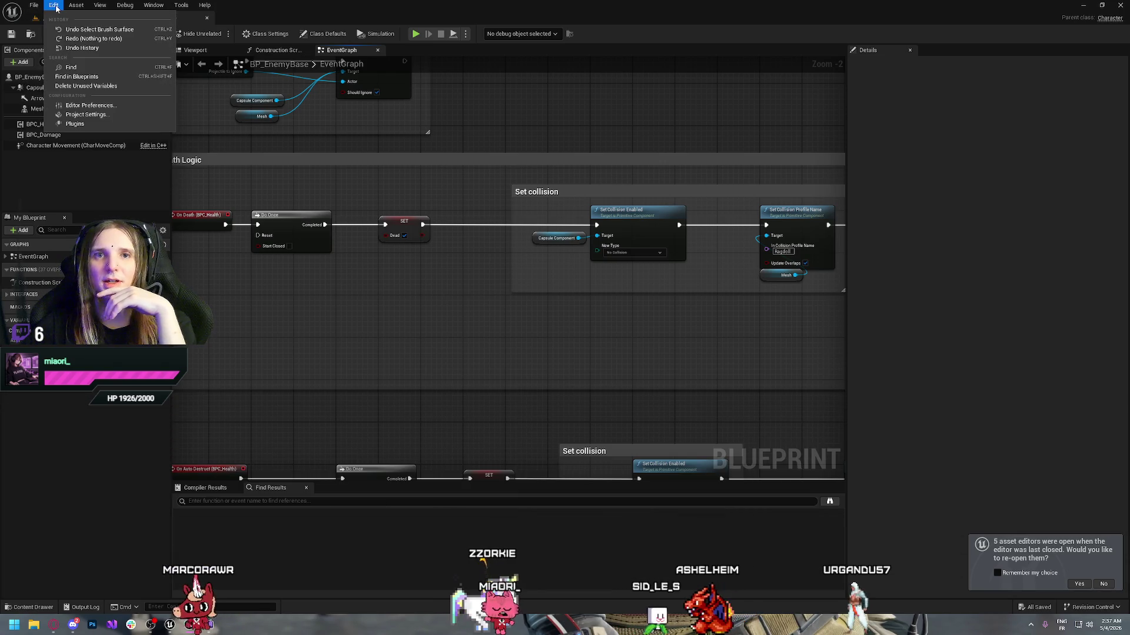
left_click(90, 115)
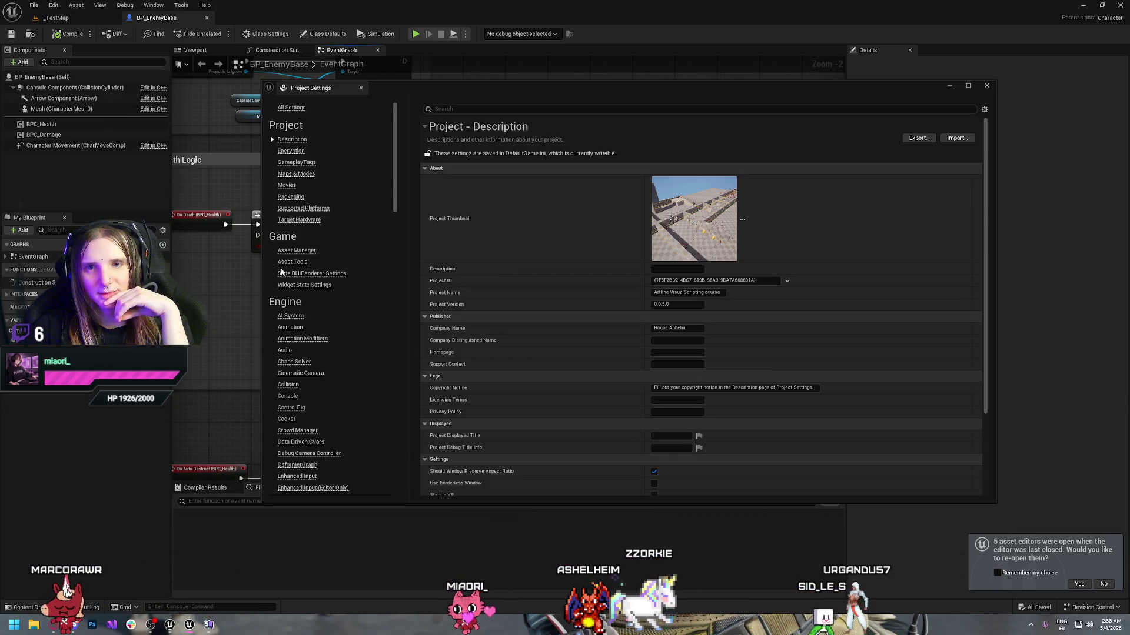
left_click(287, 385)
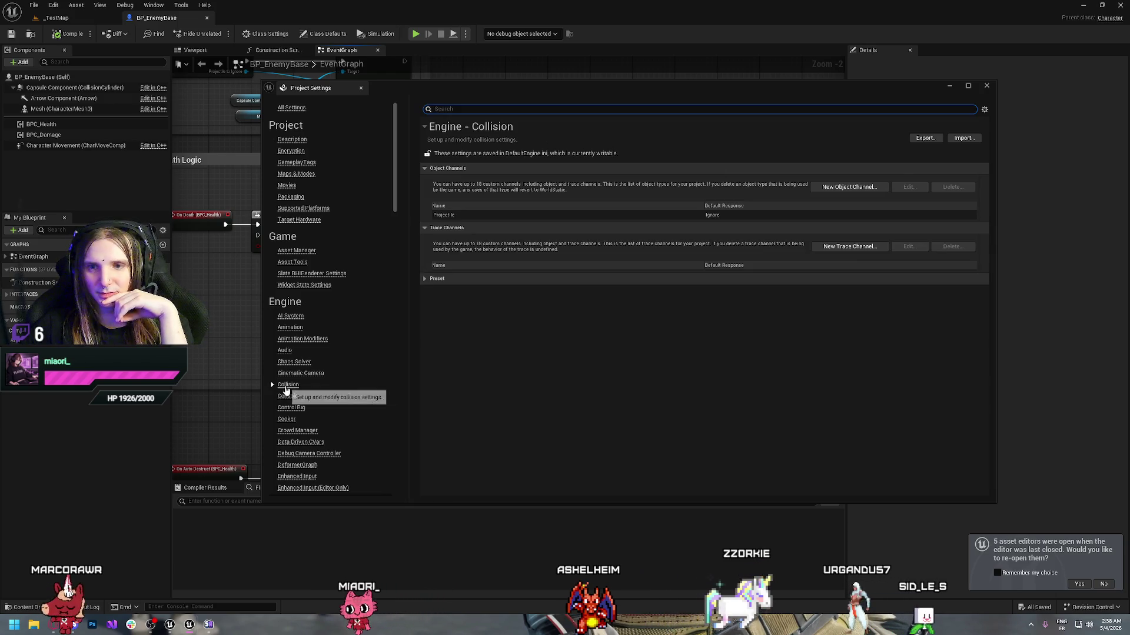
left_click(424, 280)
left_click(453, 451)
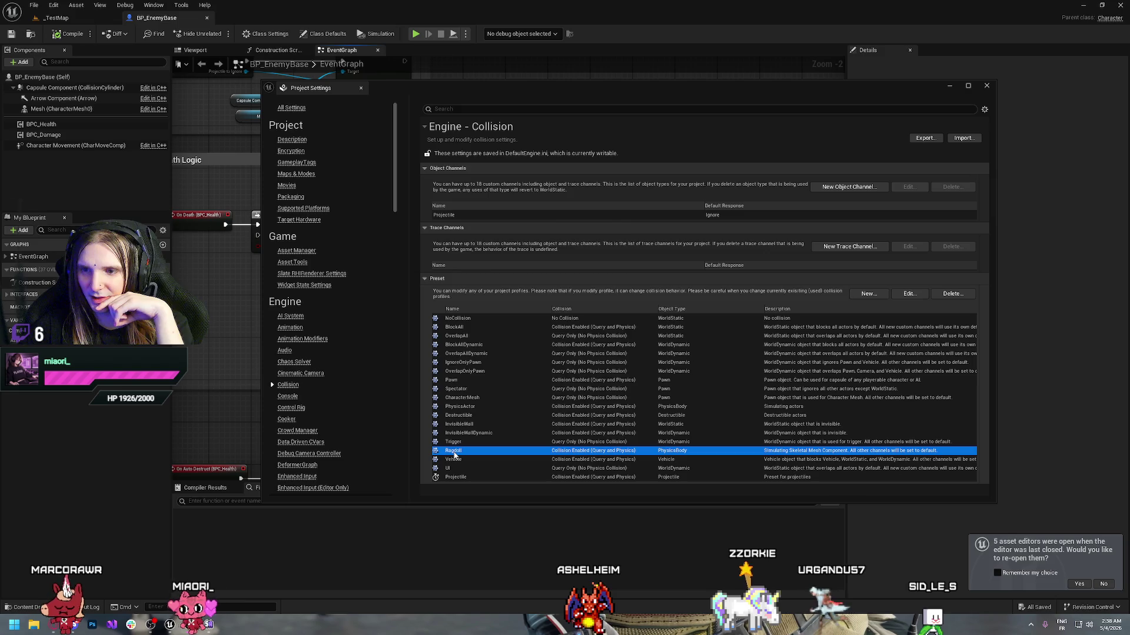
double_click(454, 454)
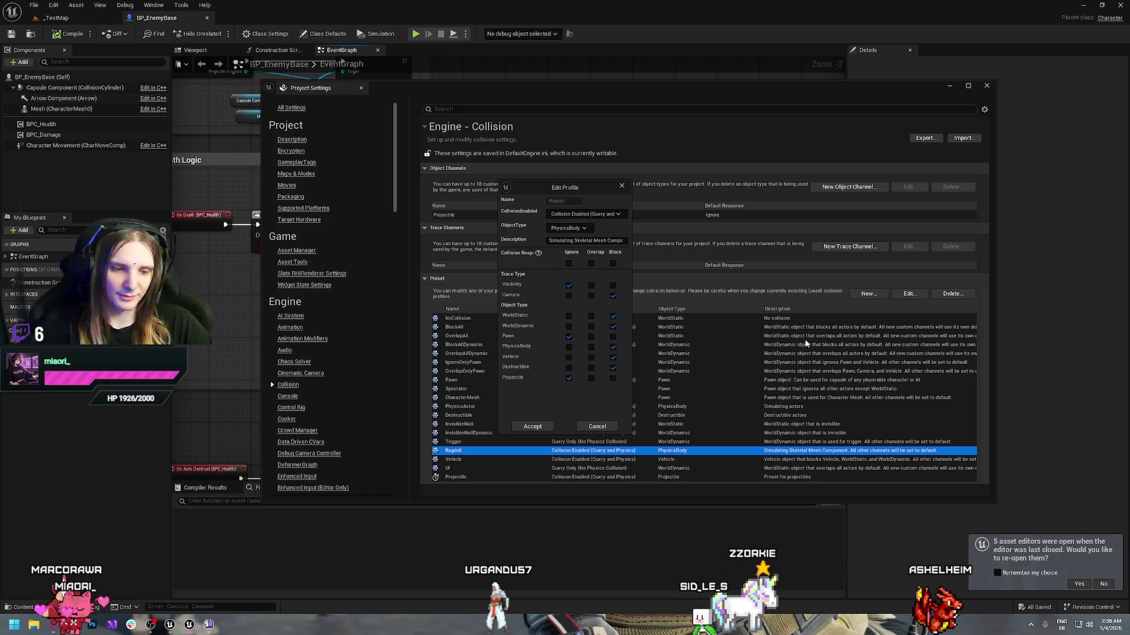
- Screenshot the Ragdoll profile dialog, cancel it, close Project Settings and switch editor windows
key("super+shift+s")
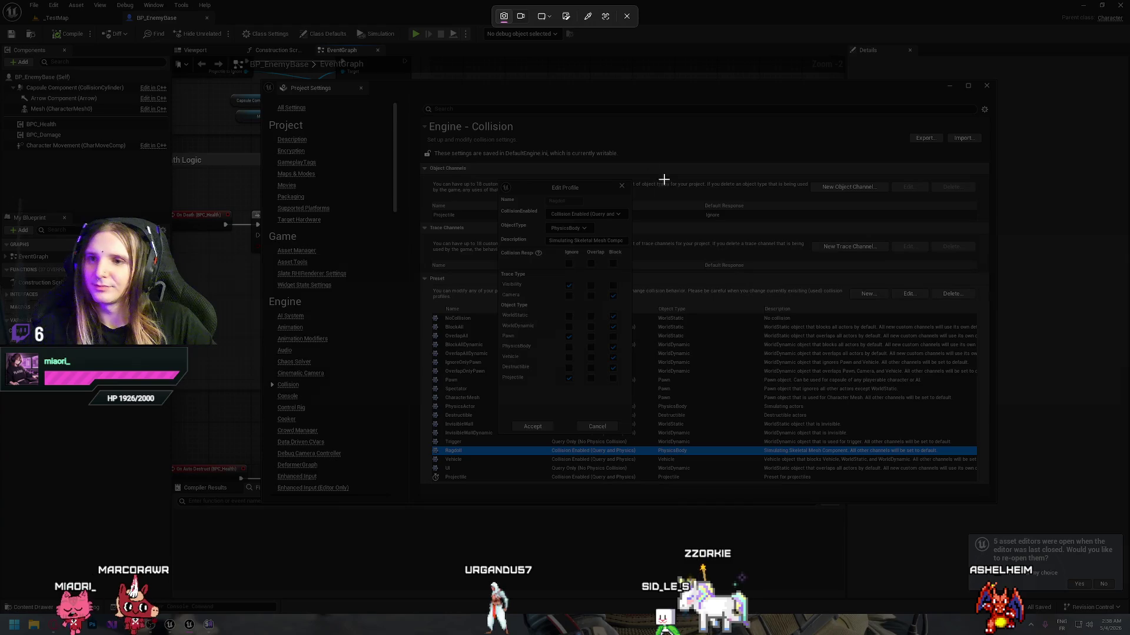
mouse_move(499, 181)
left_mouse_down()
mouse_move(547, 249)
mouse_move(632, 436)
left_mouse_up()
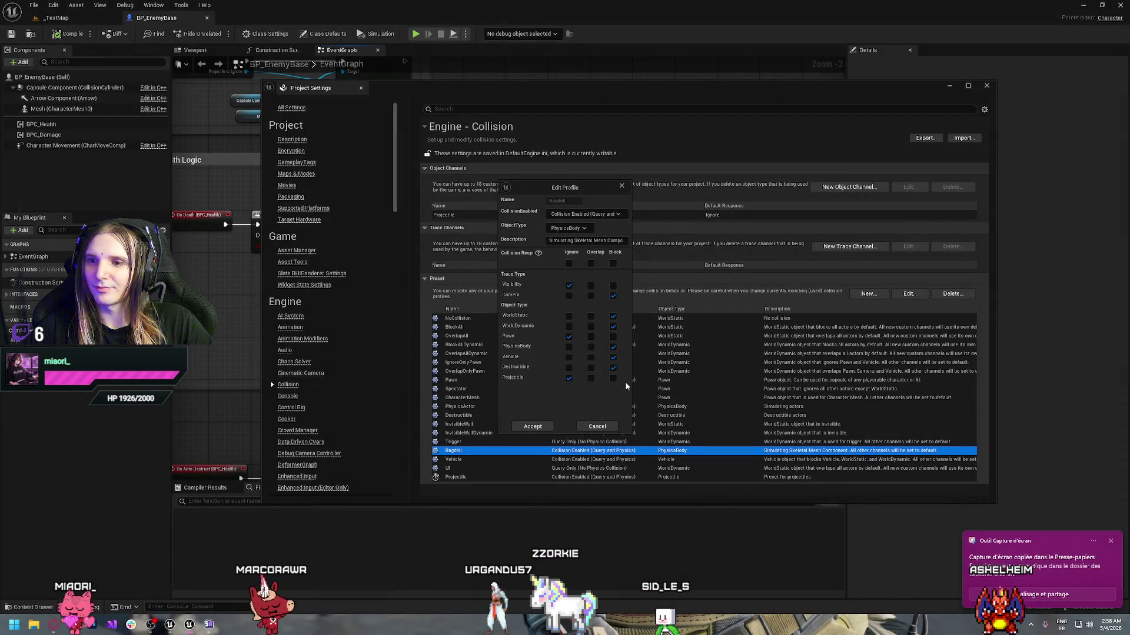
left_click(598, 426)
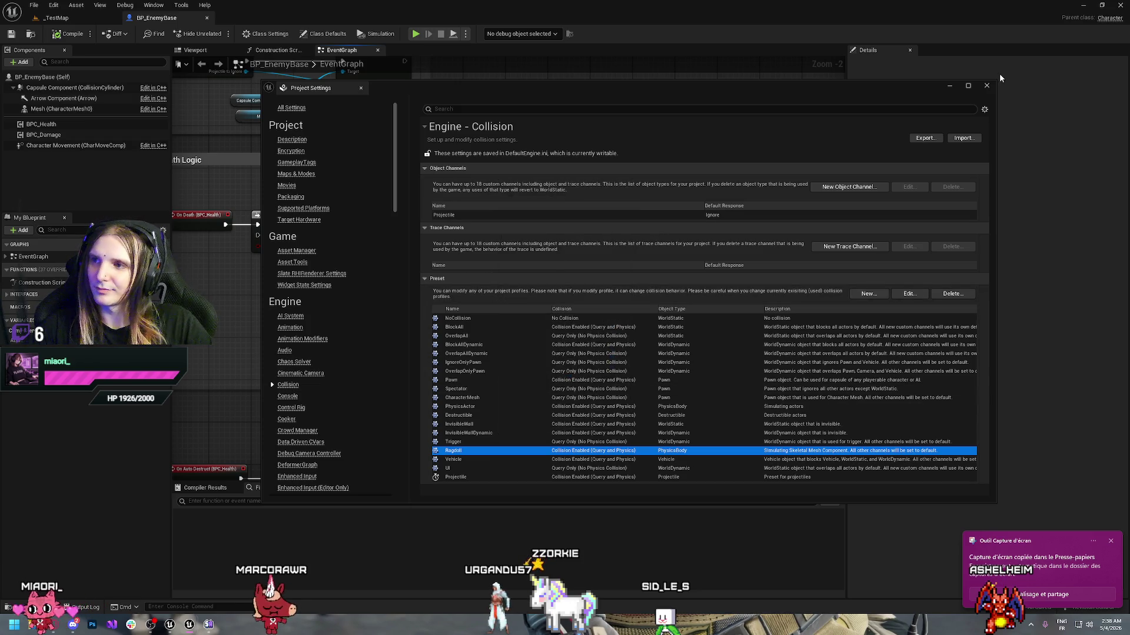
left_click(987, 85)
key("alt+Tab")
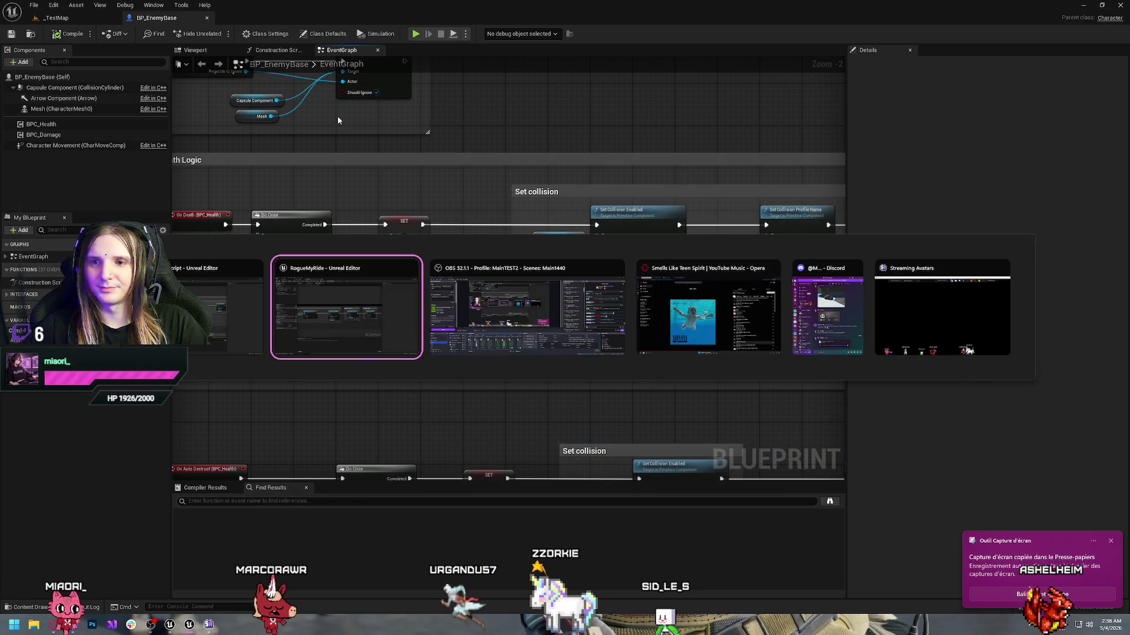
left_click(1005, 577)
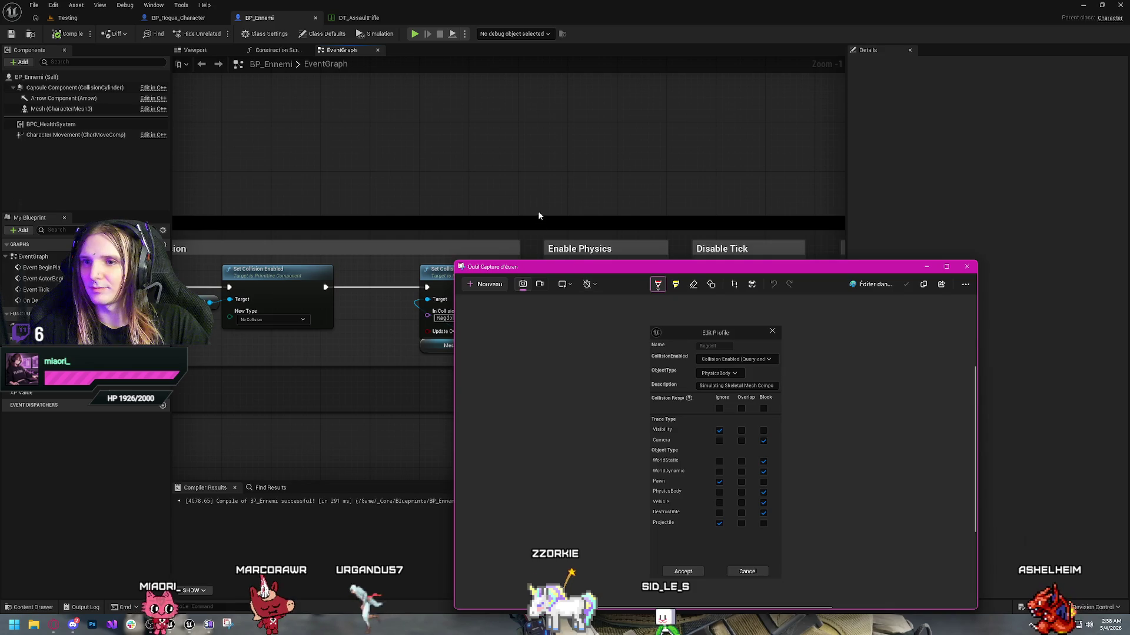
mouse_move(587, 257)
left_mouse_down()
mouse_move(290, 169)
mouse_move(0, 118)
left_mouse_up()
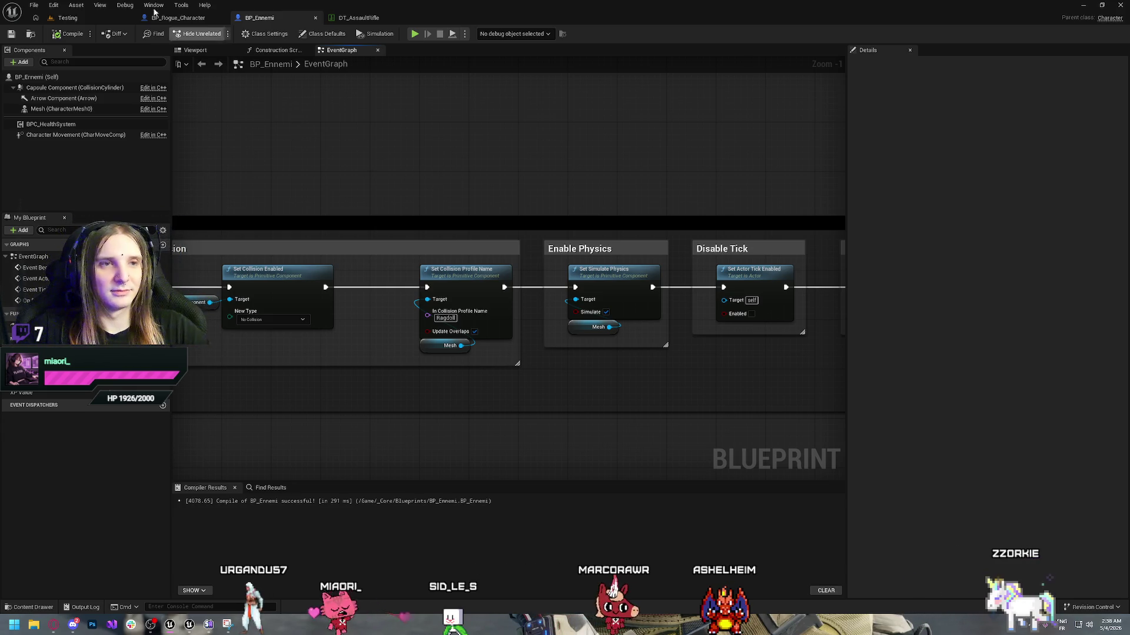
left_click(54, 5)
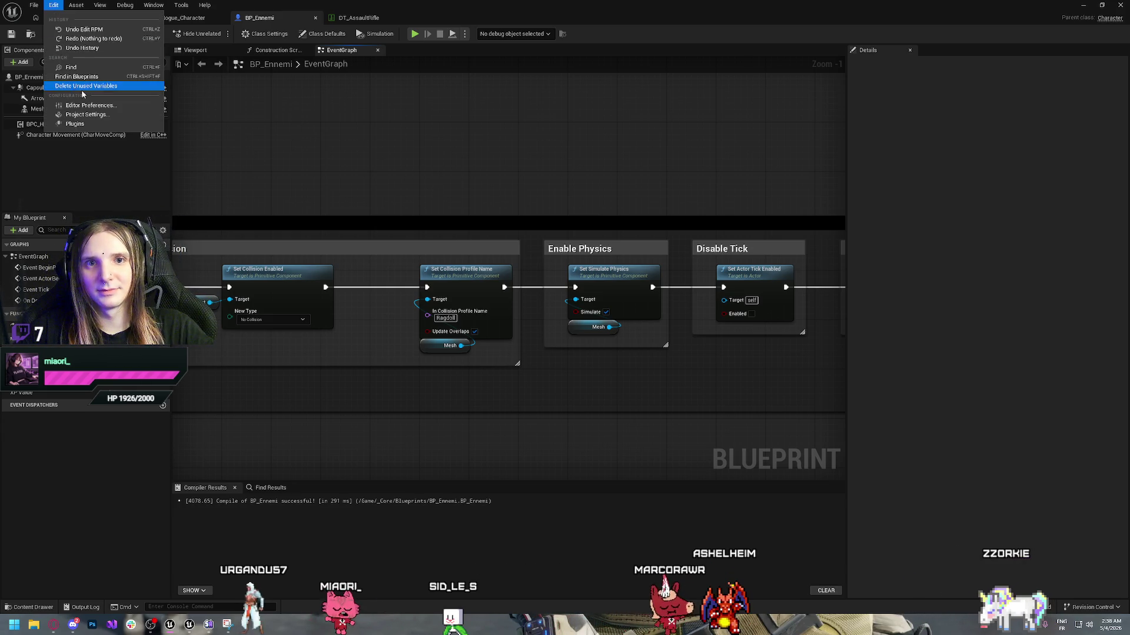
left_click(80, 115)
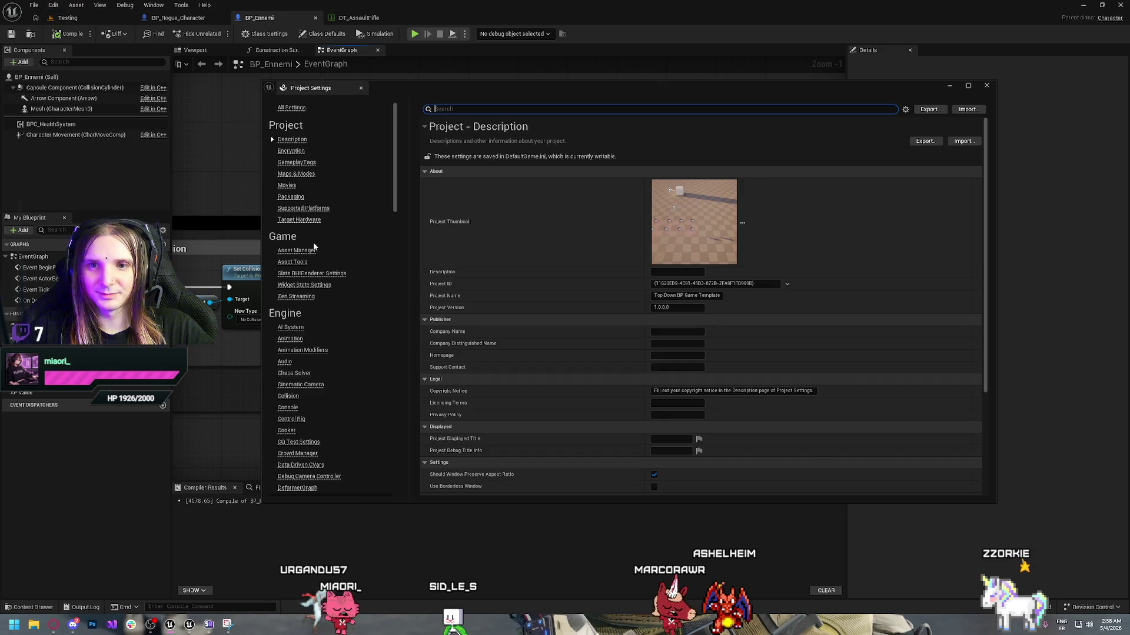
left_click(288, 396)
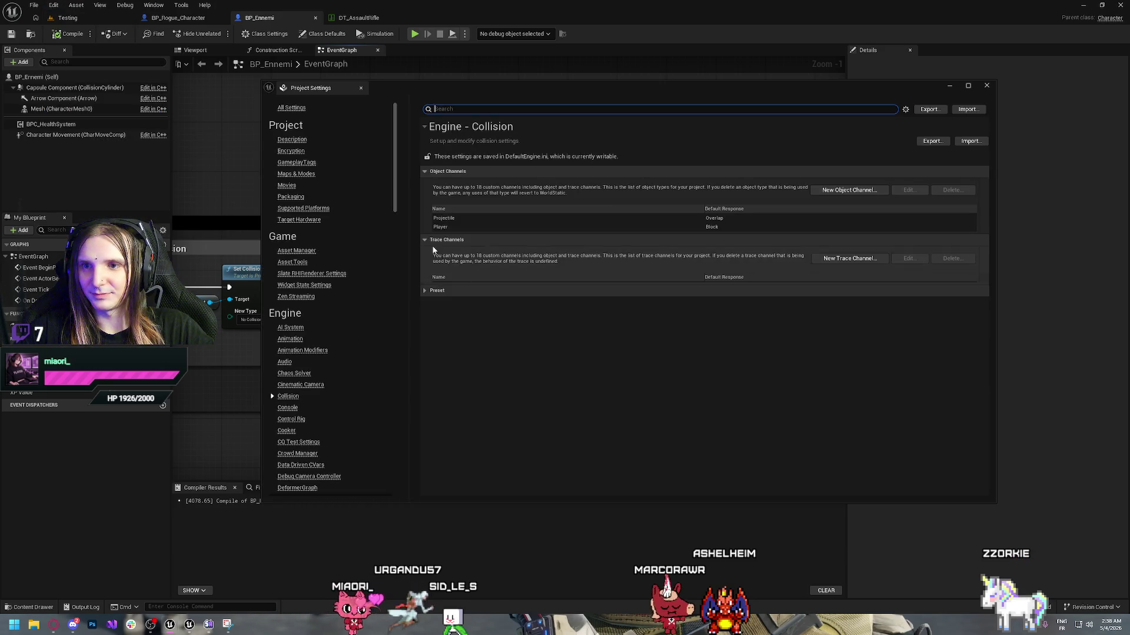
left_click(425, 290)
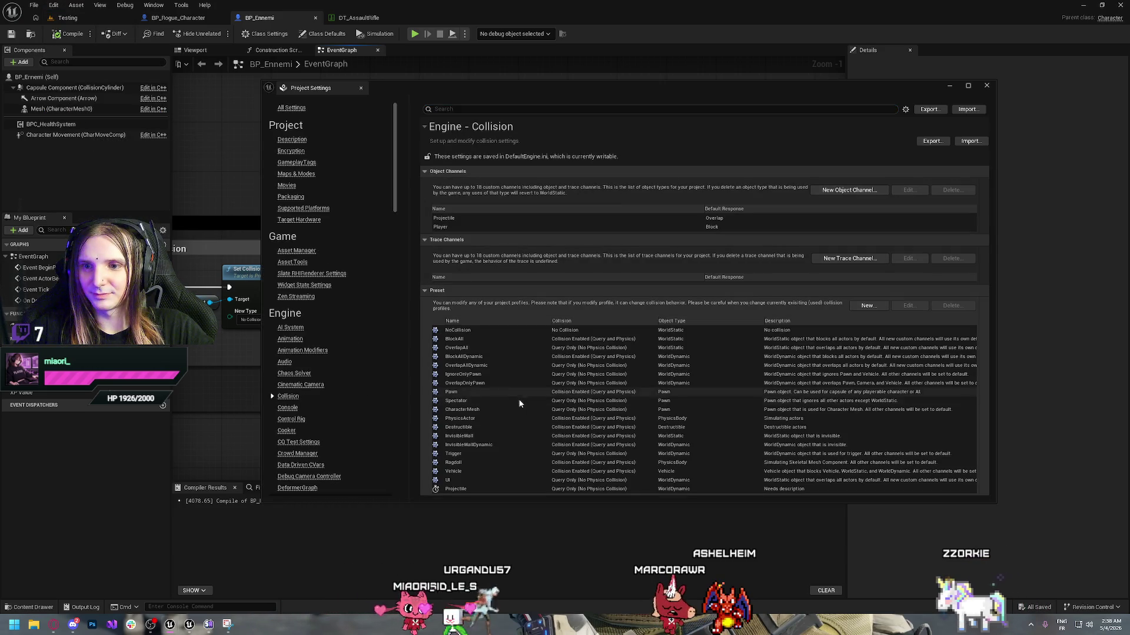
left_click(482, 463)
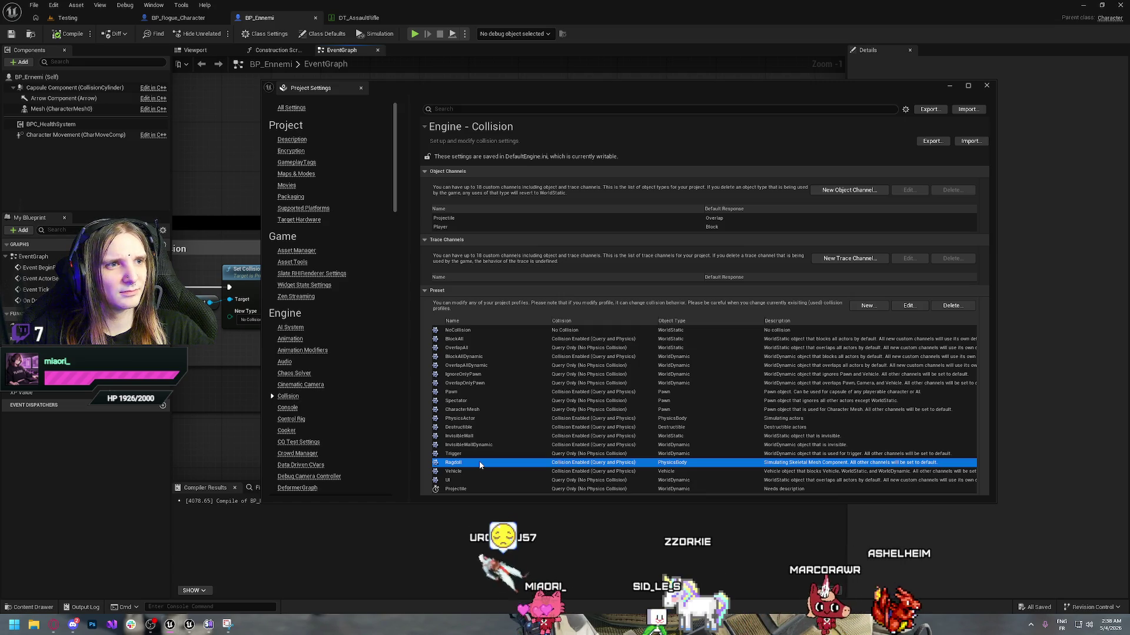
left_click(986, 86)
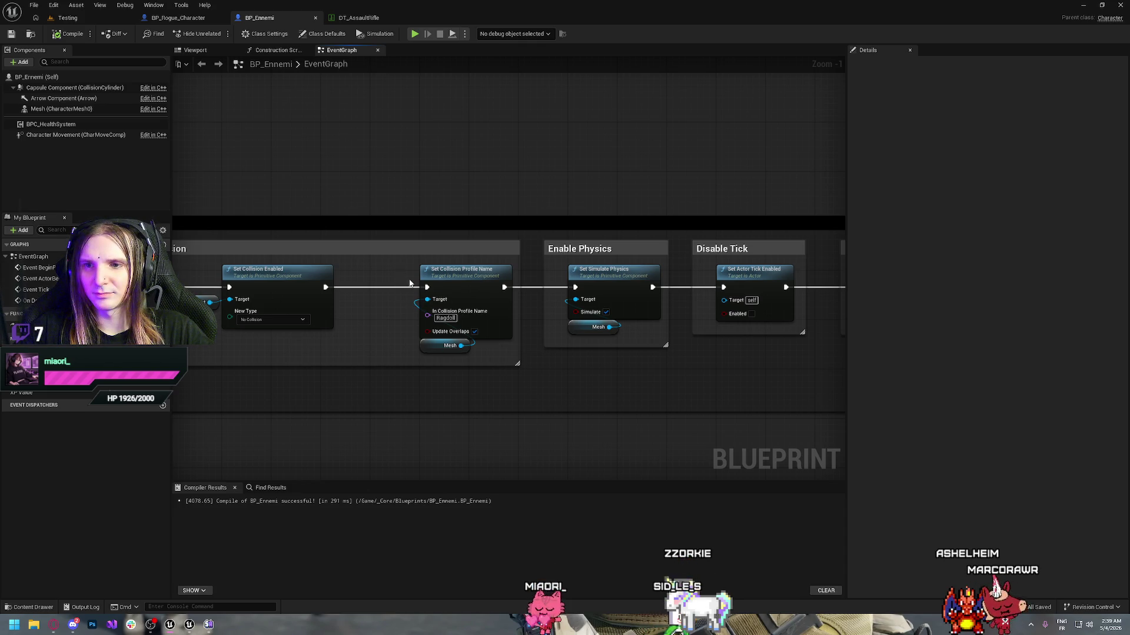
- Pan BP_Ennemi's event graph past the collision nodes to the Stop Movement and Detach AIC steps
left_click_drag(401, 274, 486, 357)
left_click(512, 379)
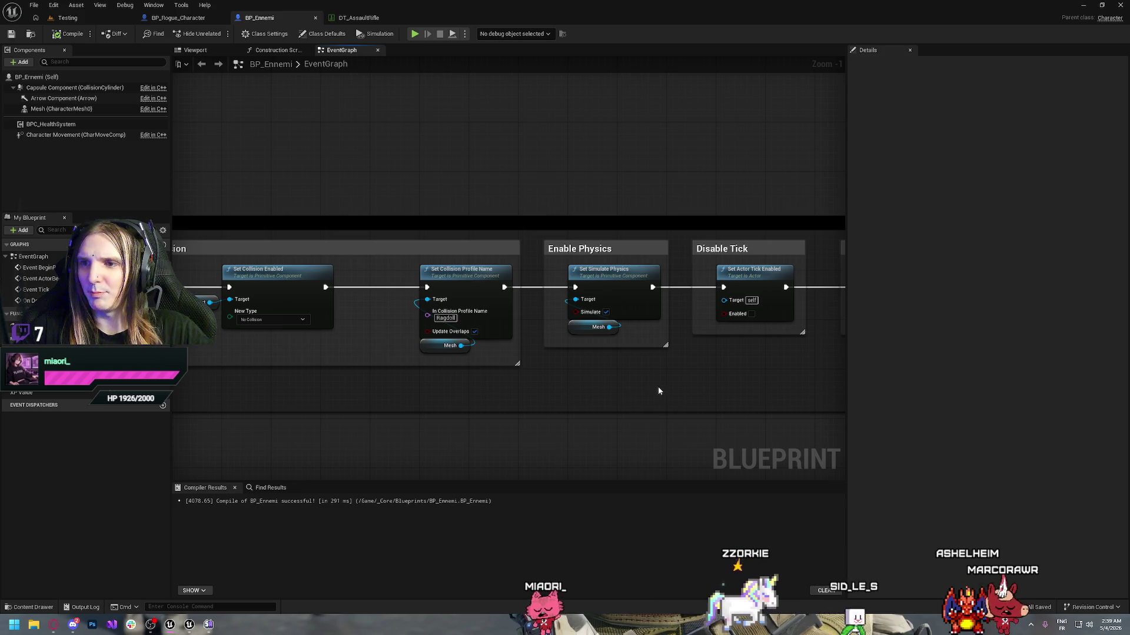
left_click_drag(646, 372, 566, 379)
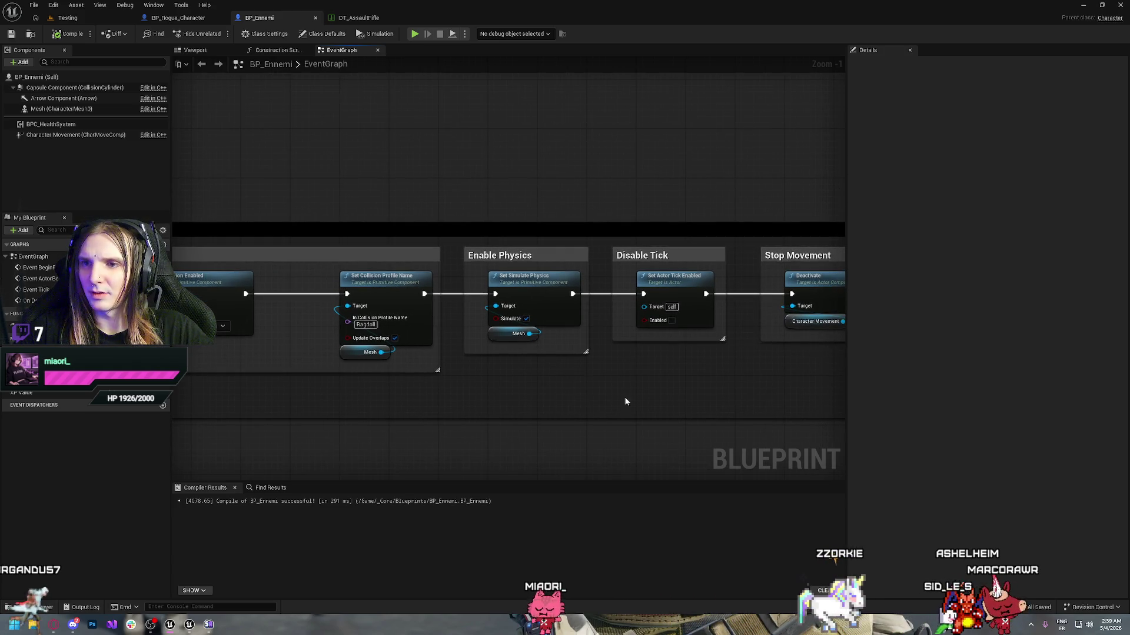
left_click_drag(625, 400, 460, 386)
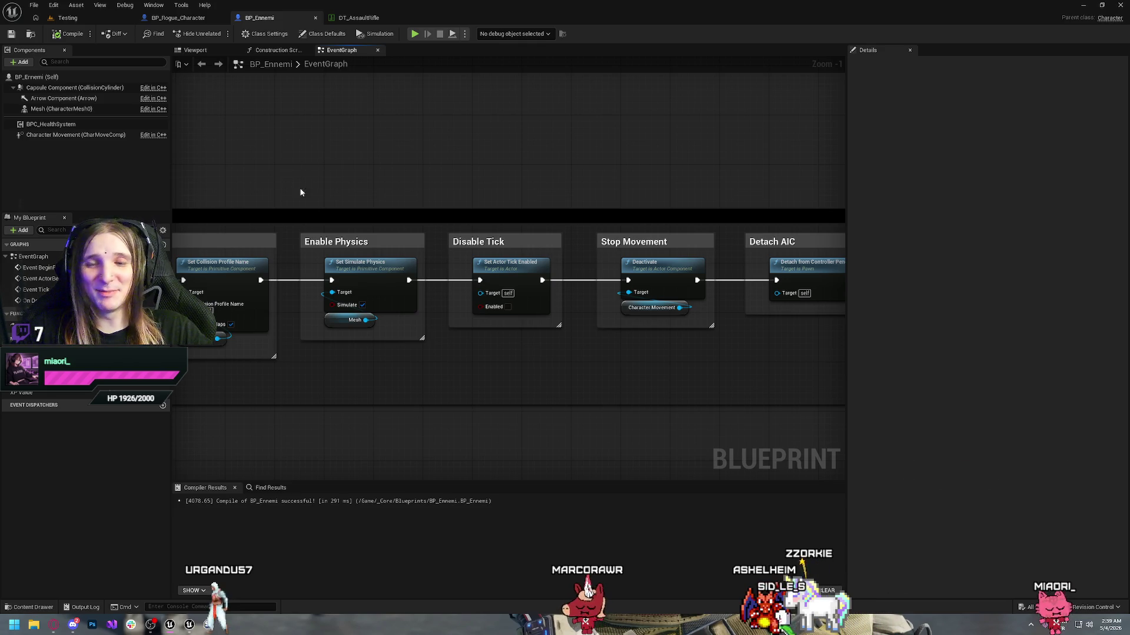
- Select the Mesh (CharacterMesh0) component and browse its Details, clearing the property filter
left_click(45, 110)
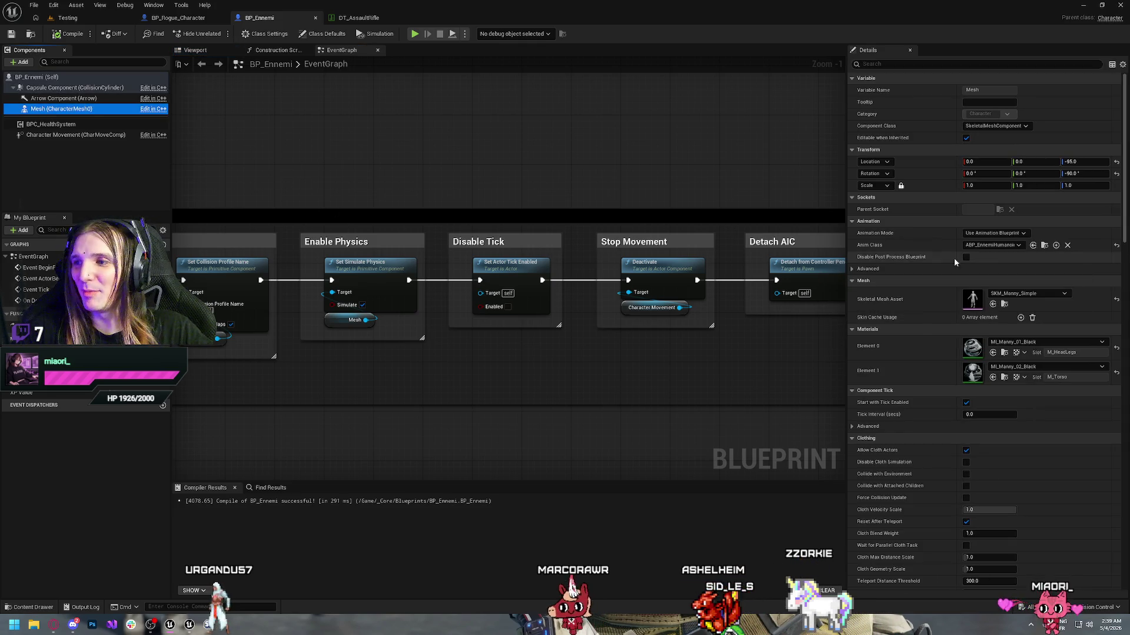
scroll(941, 275, "down", 10)
scroll(948, 289, "down", 12)
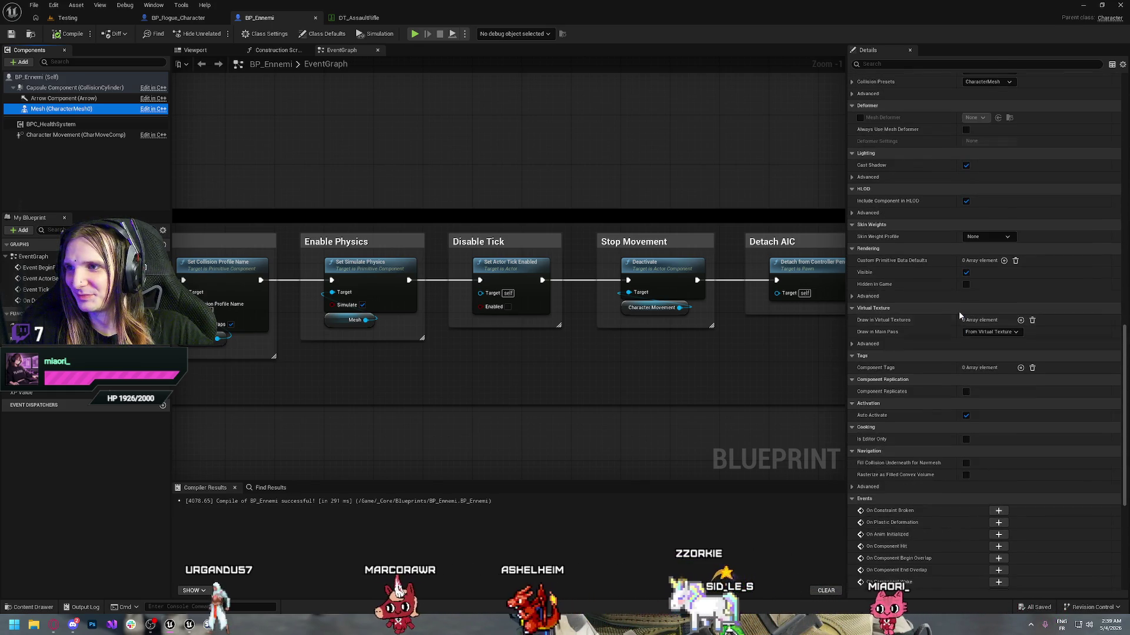
scroll(959, 315, "up", 3)
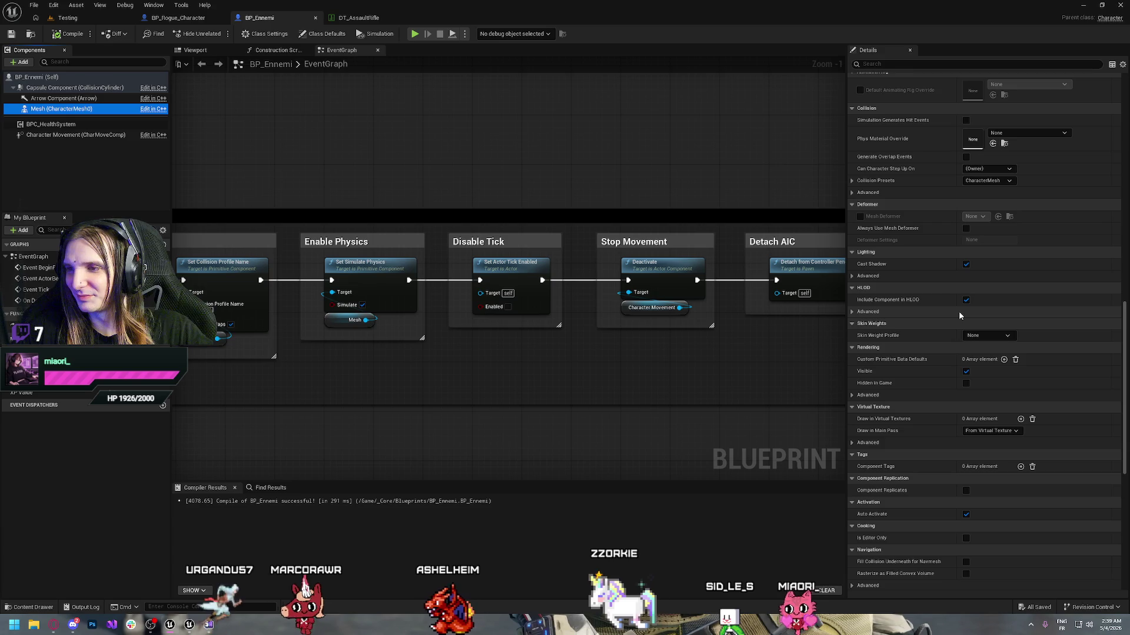
scroll(959, 315, "up", 11)
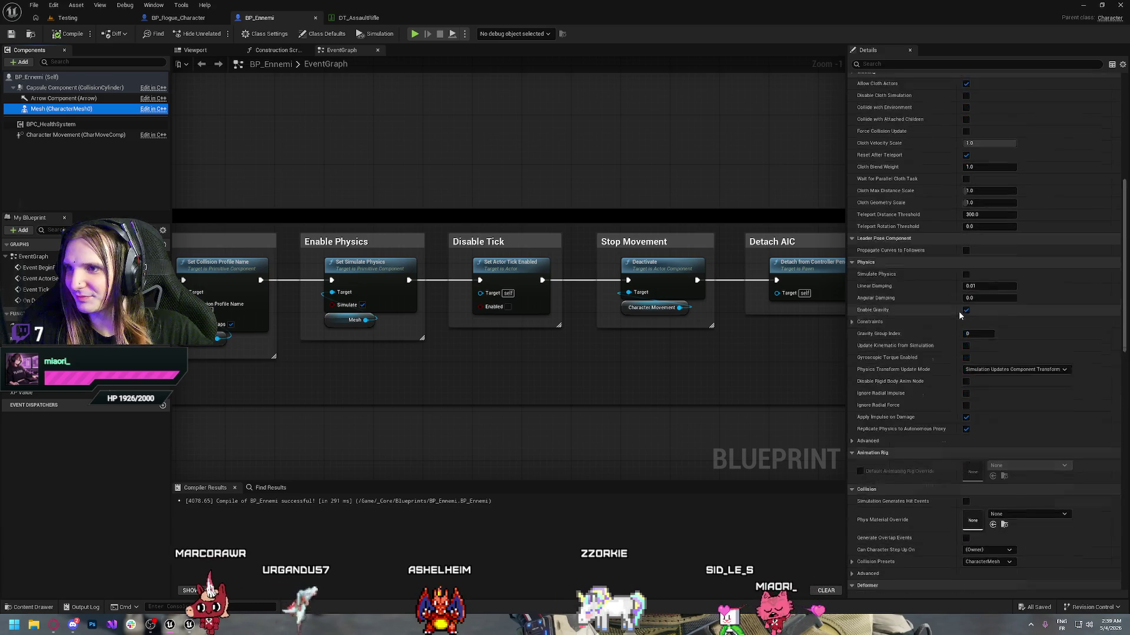
scroll(958, 312, "up", 10)
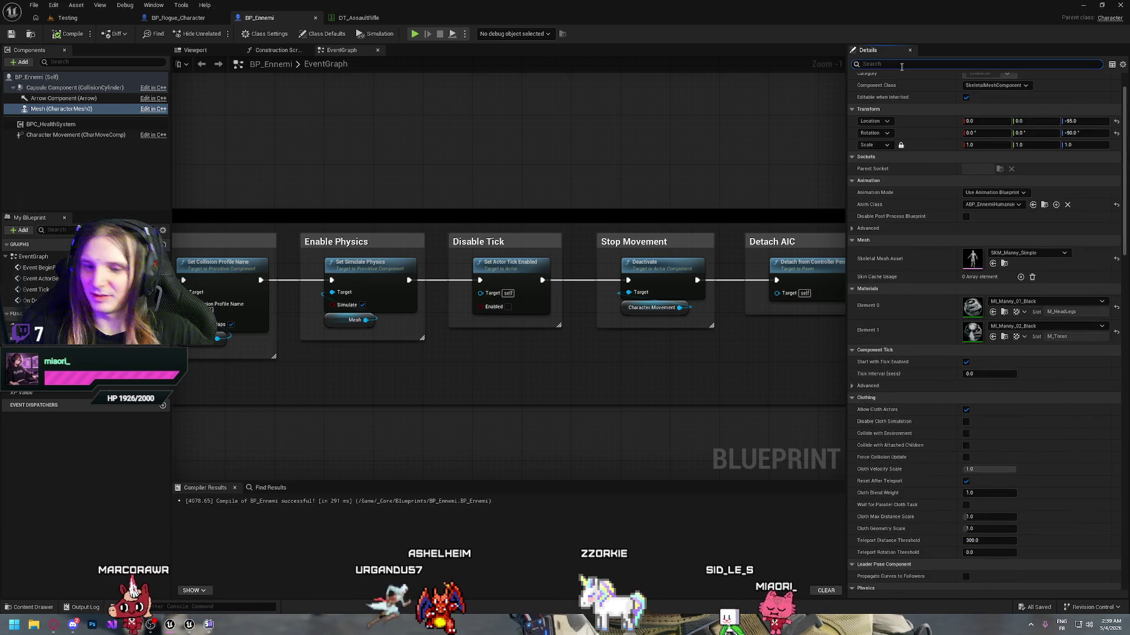
type("physi")
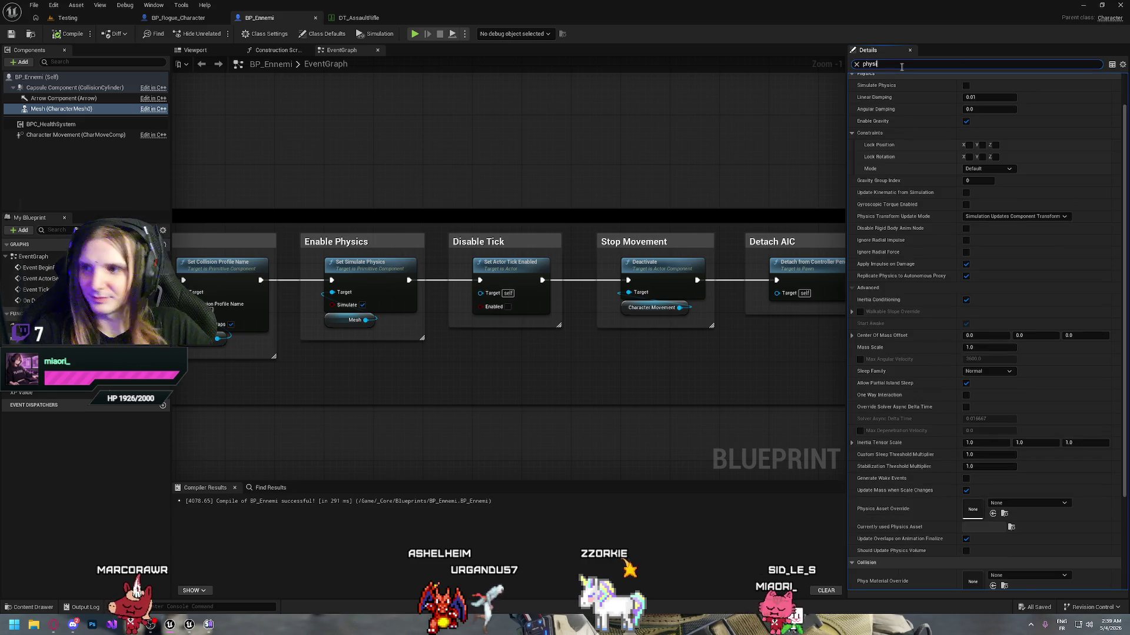
scroll(935, 112, "up", 1)
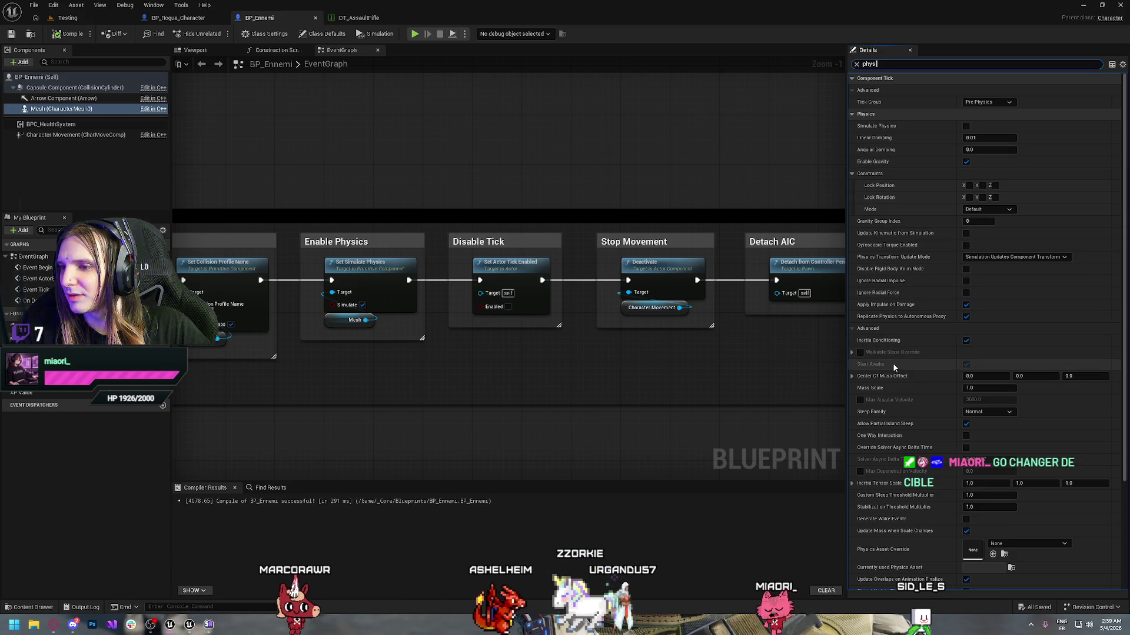
scroll(894, 368, "down", 3)
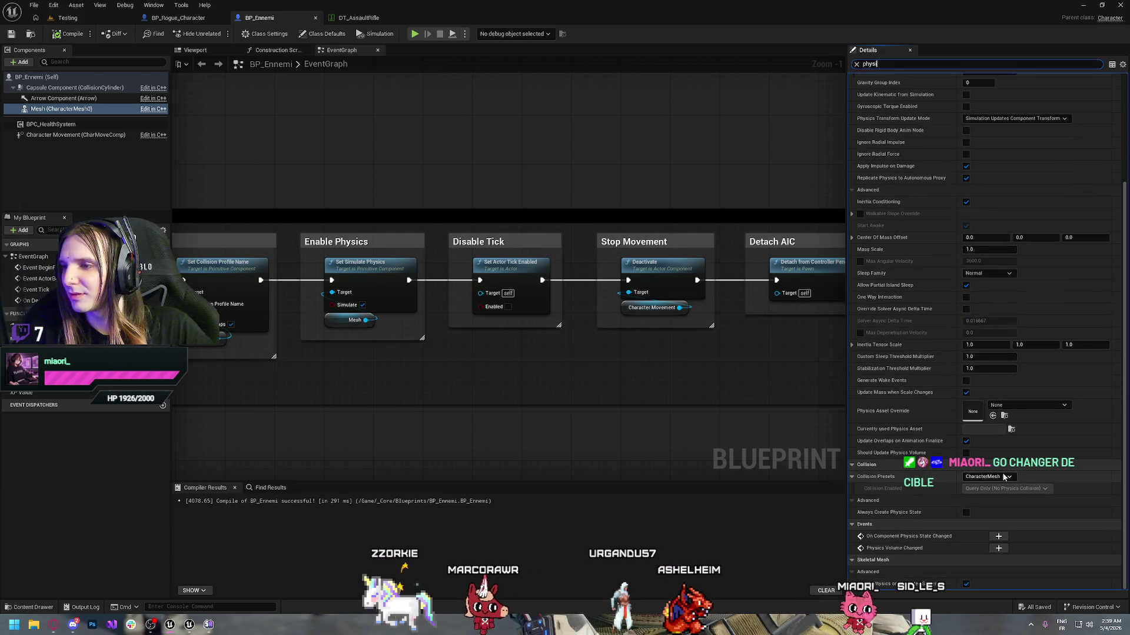
left_click(856, 65)
scroll(938, 247, "down", 15)
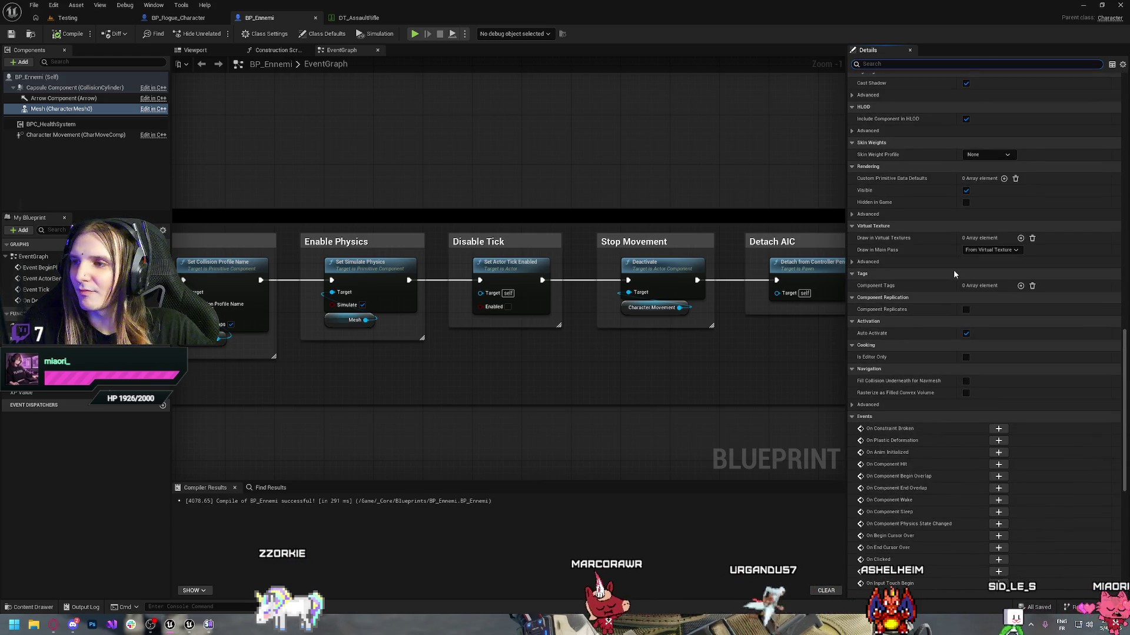
scroll(943, 284, "up", 2)
scroll(943, 286, "up", 4)
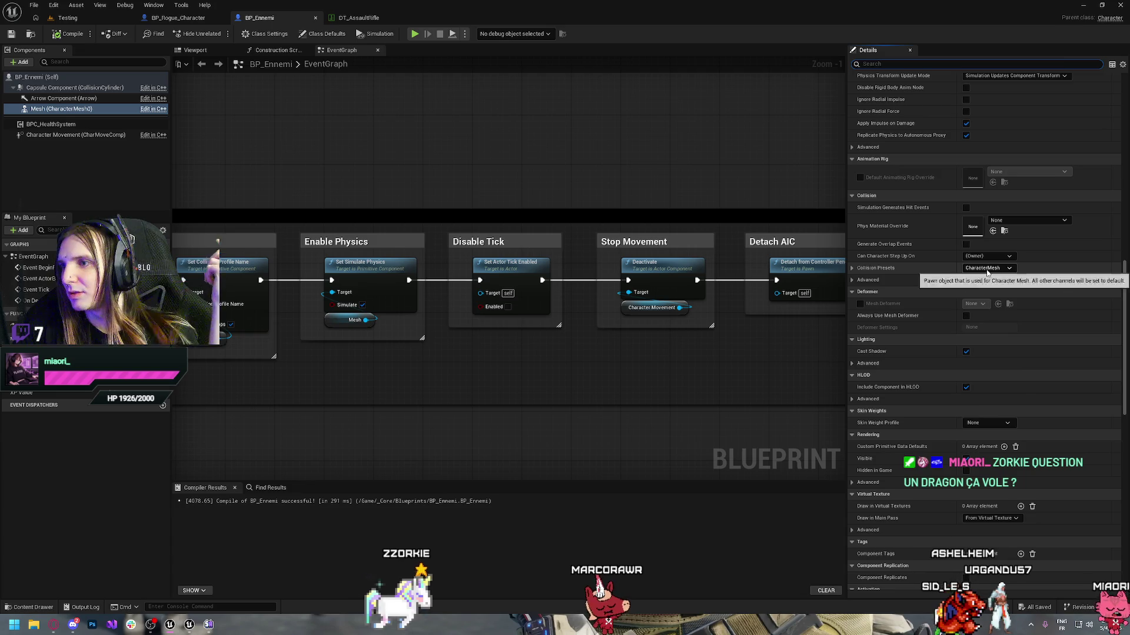
- Keep the CharacterMesh collision preset and set the mesh's Player channel response to Block
left_click(968, 269)
left_click(852, 280)
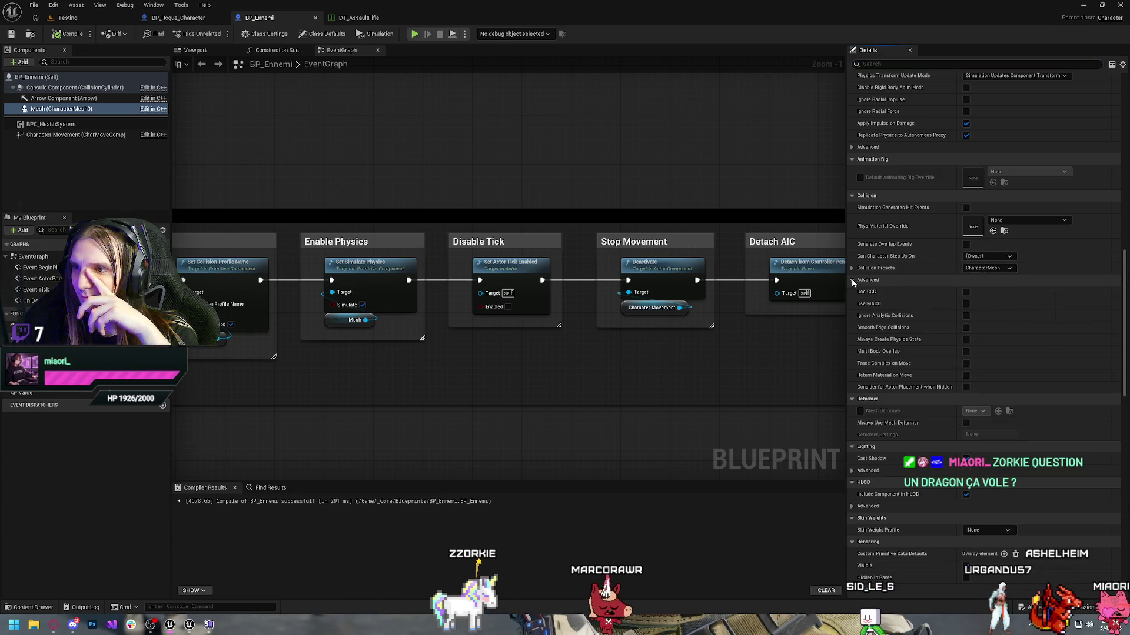
left_click(851, 268)
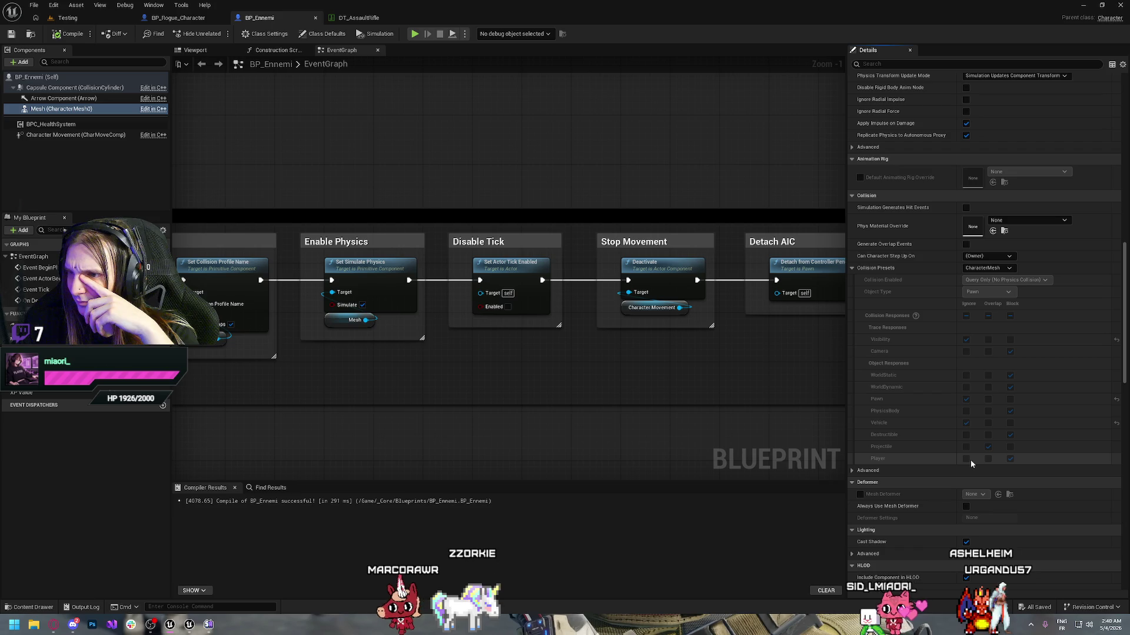
left_click(1009, 459)
key("ctrl+space")
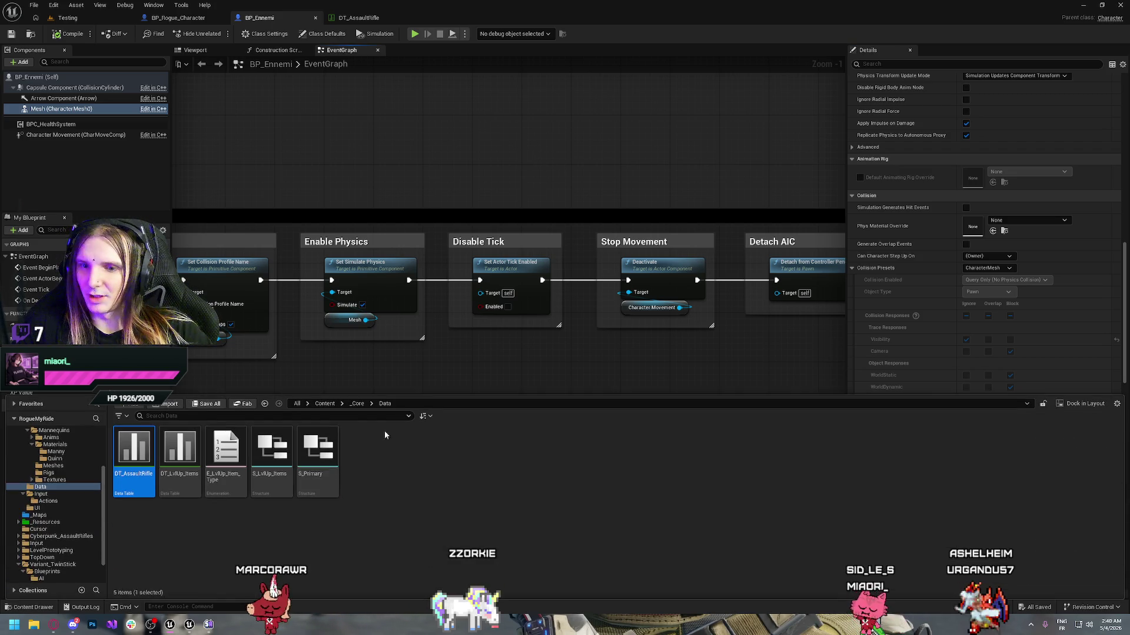
key("ctrl+space")
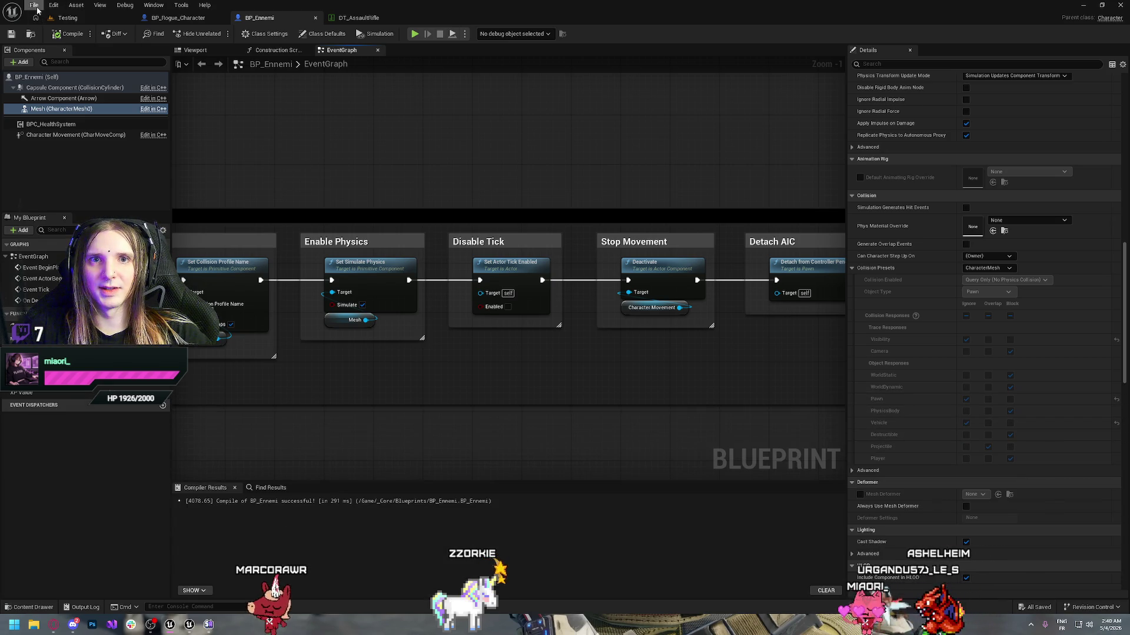
left_click(35, 7)
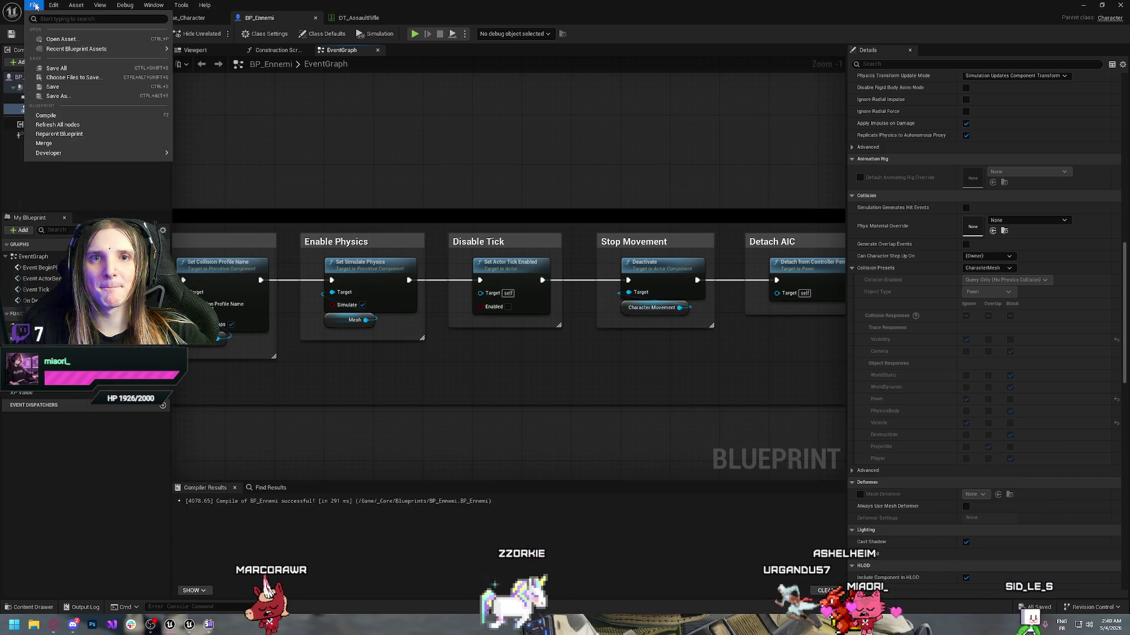
left_click(86, 115)
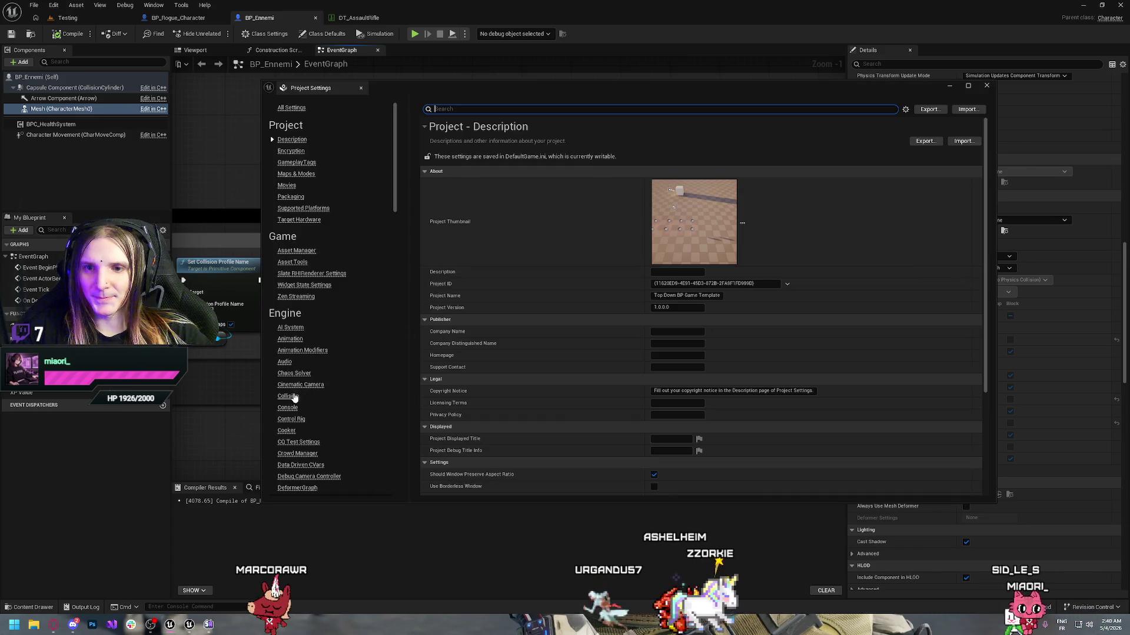
left_click(288, 397)
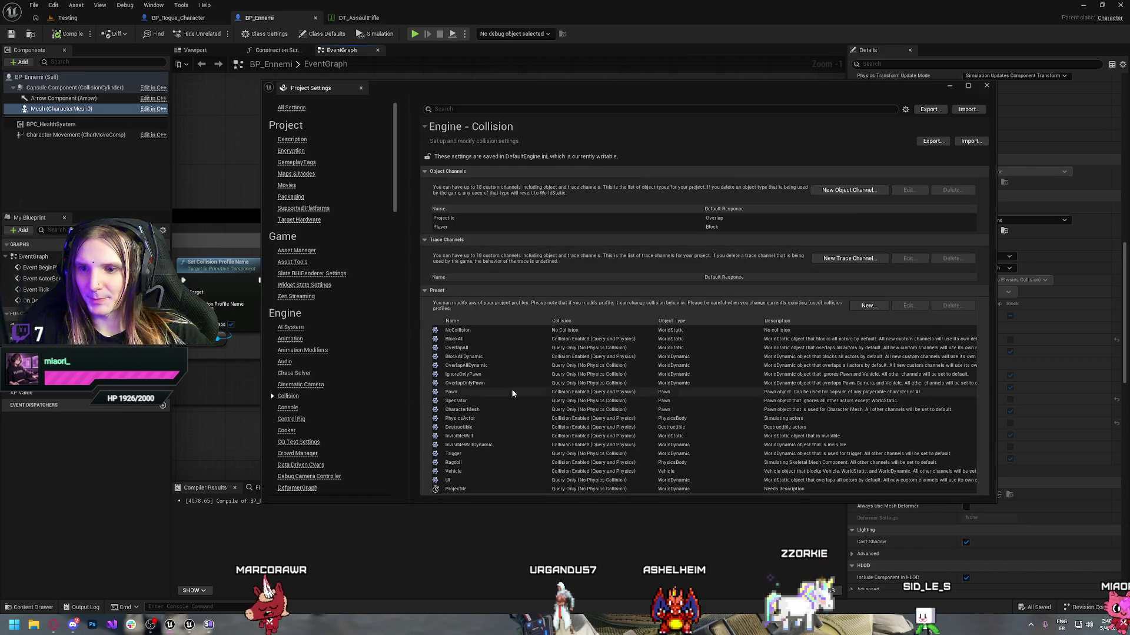
double_click(458, 463)
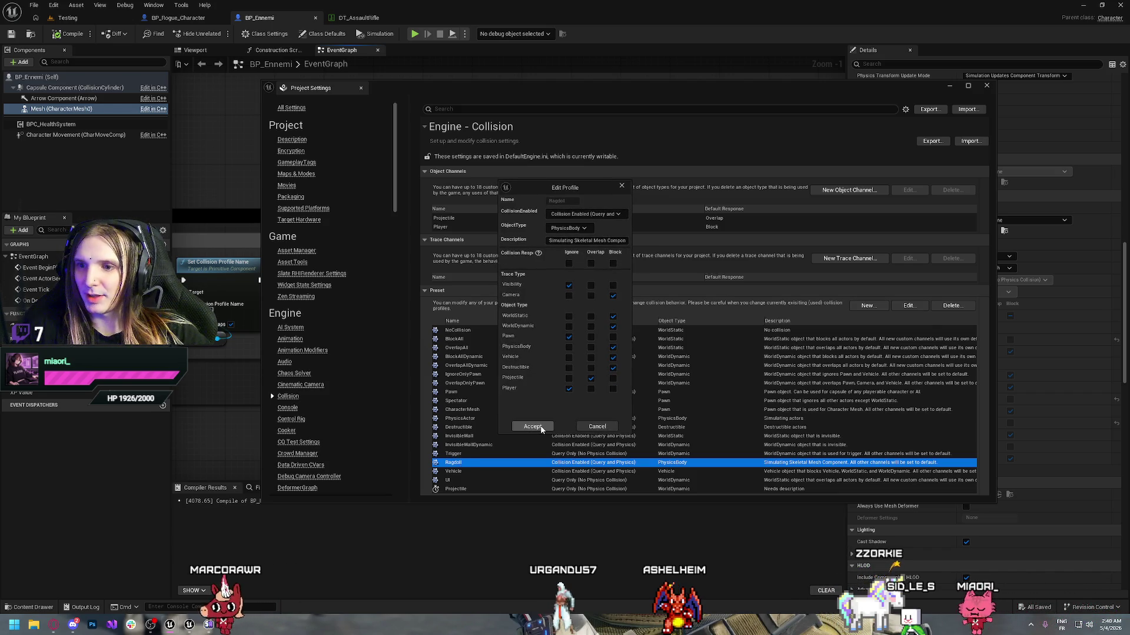
left_click(533, 427)
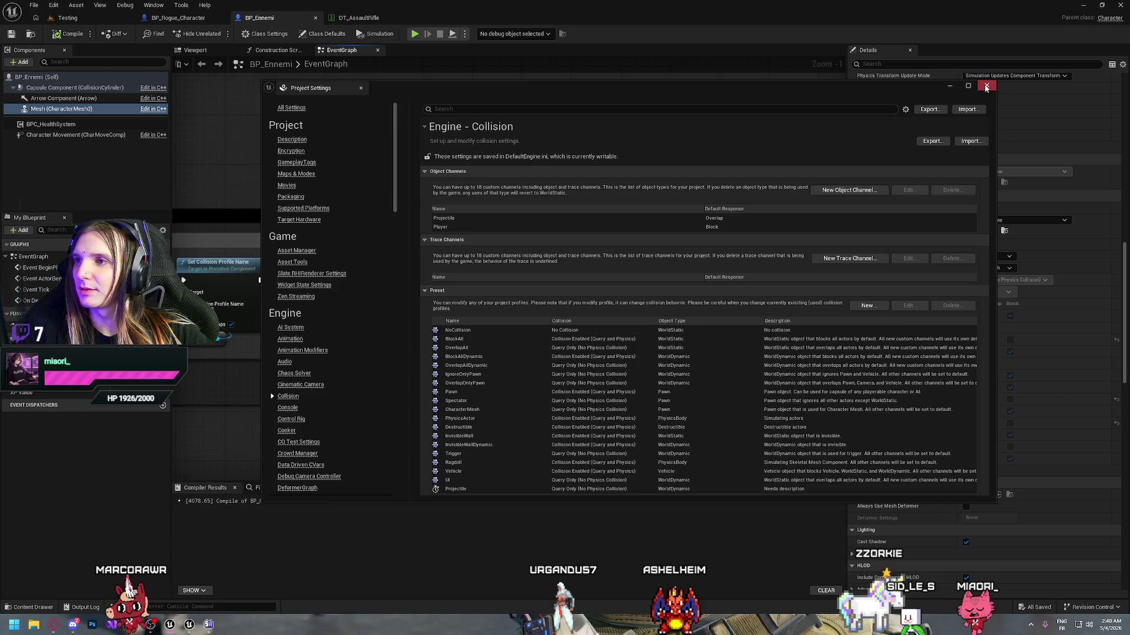
left_click(361, 88)
left_click(415, 34)
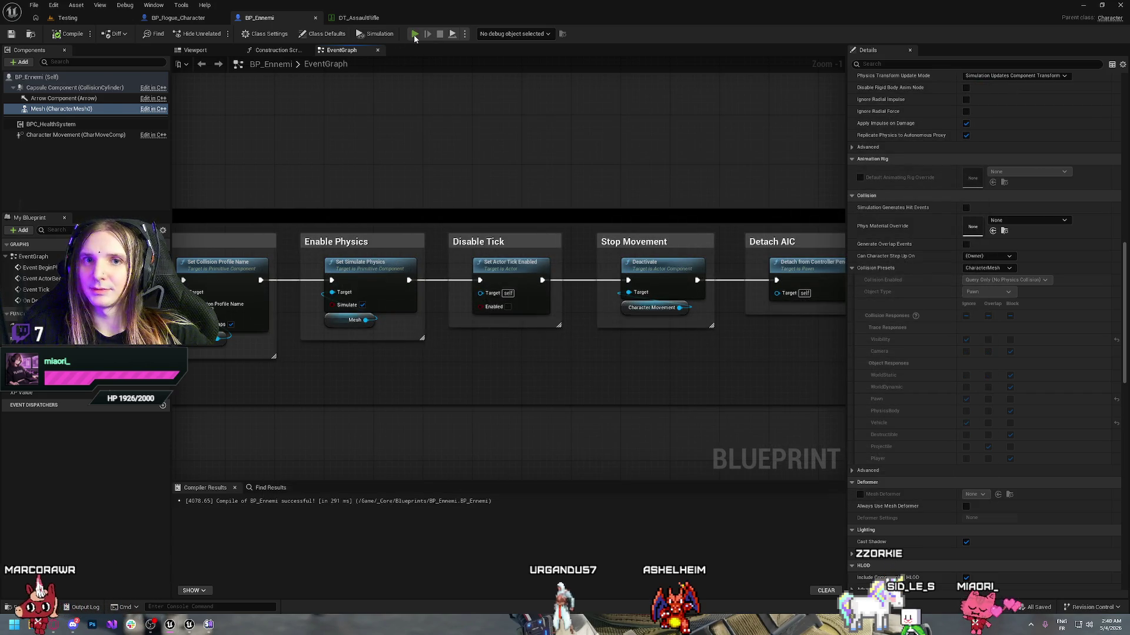
- Move into the enemy group, shoot the nearby enemy and pick the Max HP upgrade
key("w")
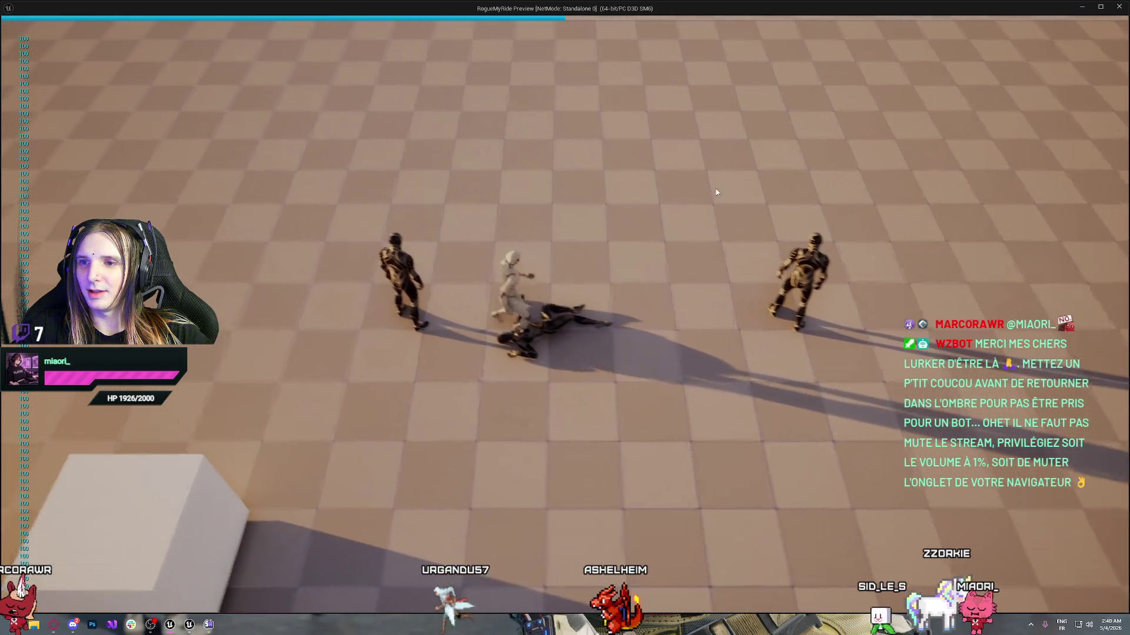
left_click(830, 303)
key("a")
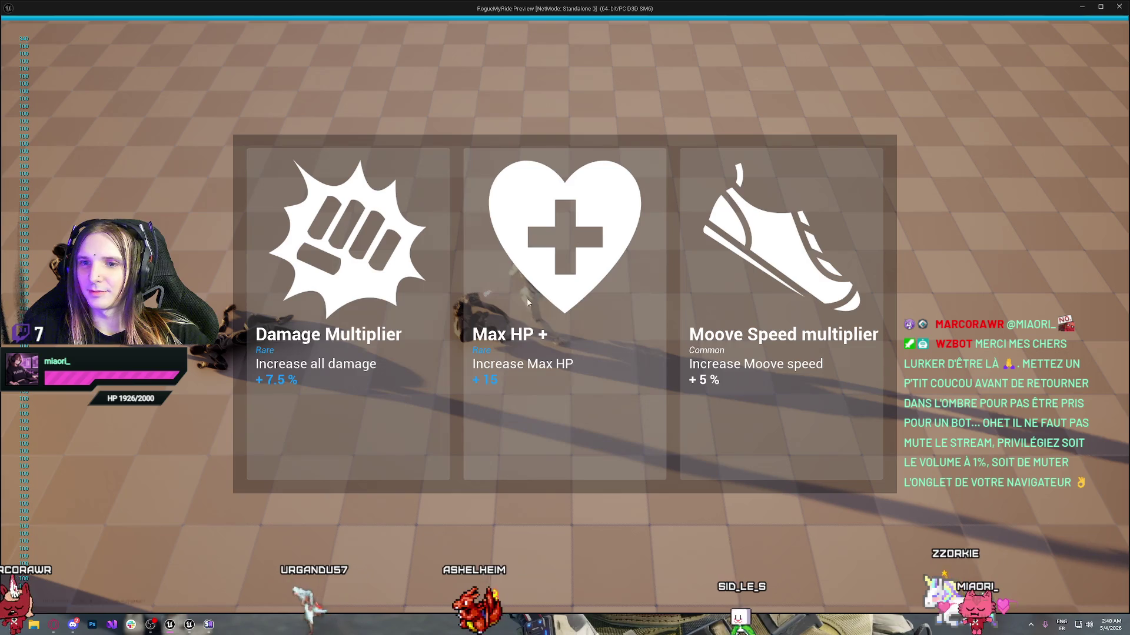
left_click(528, 303)
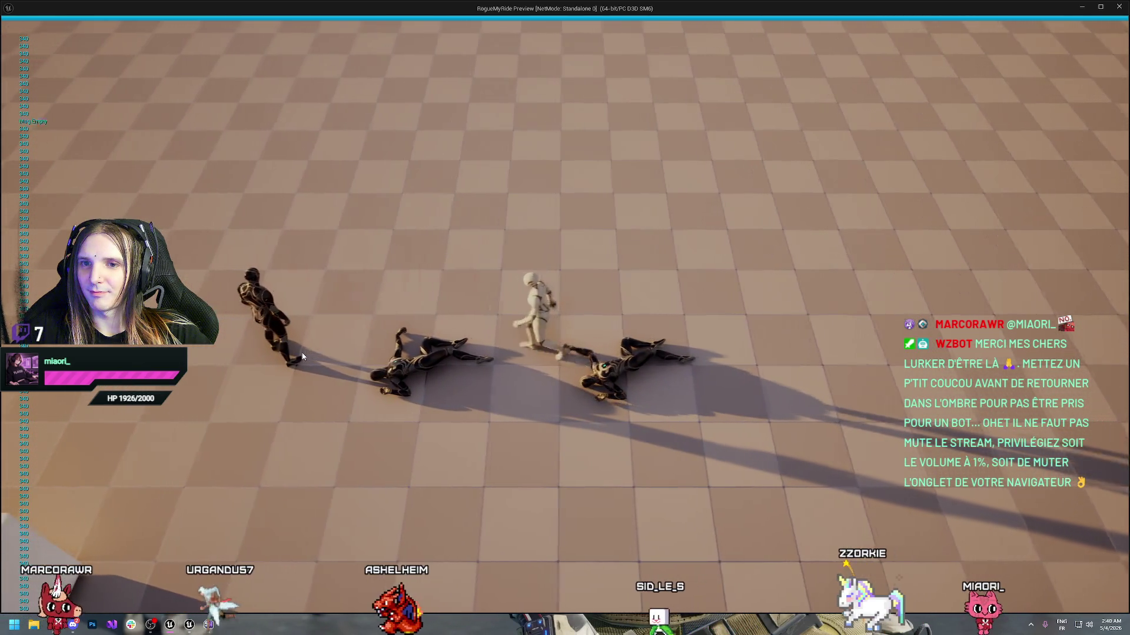
- Walk across the arena past the ragdolled enemies, then stop the play test
key("s")
key("a")
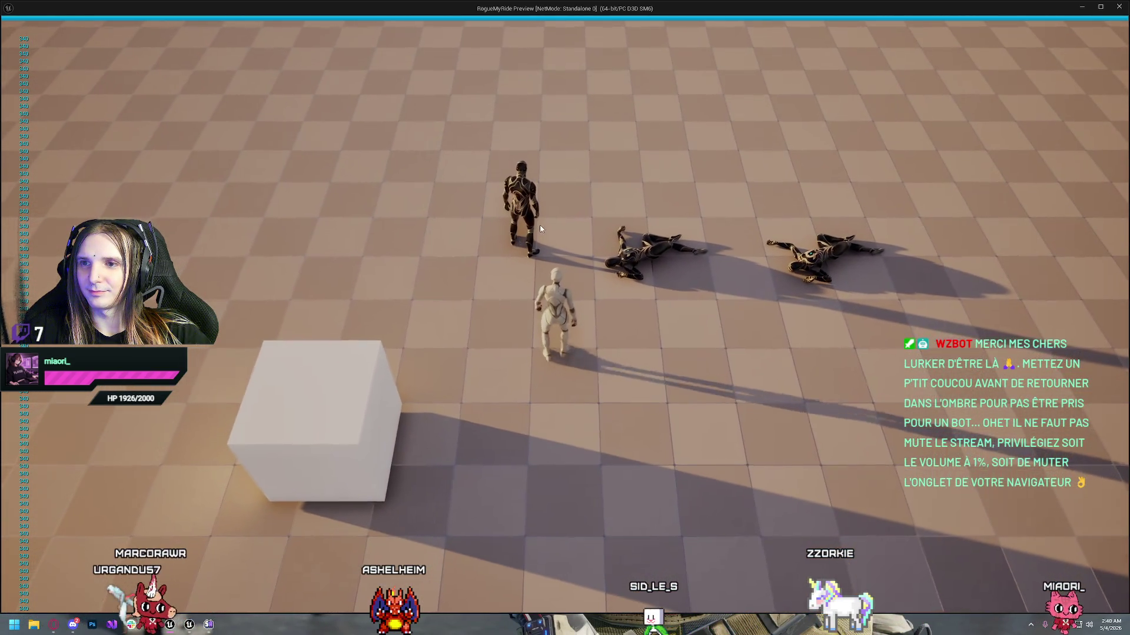
key("a")
key("w")
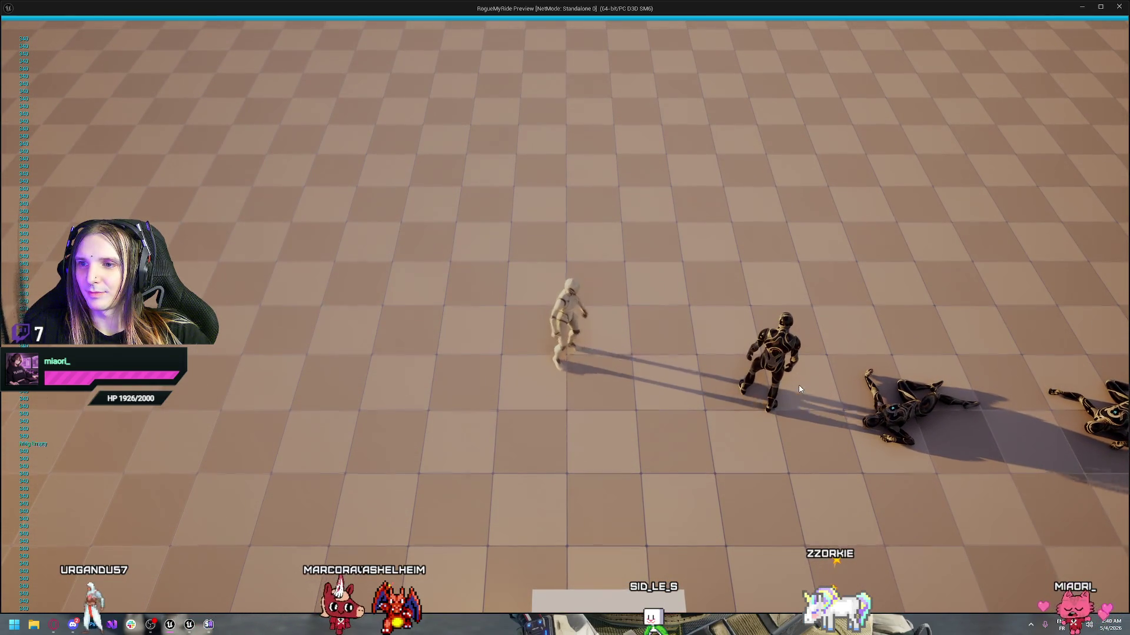
key("s")
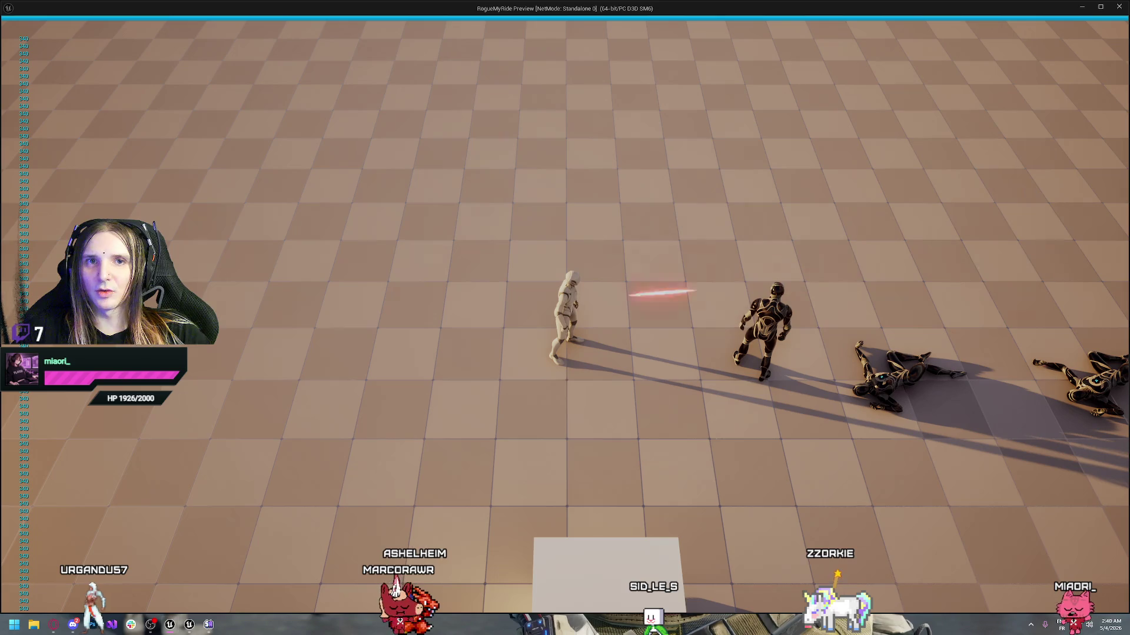
key("d")
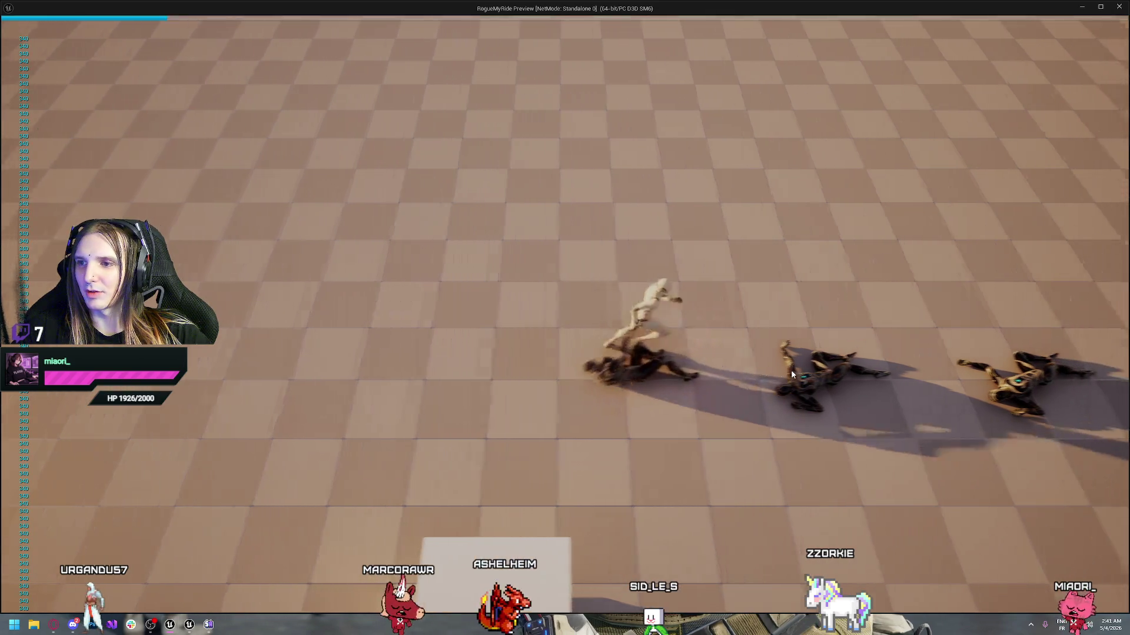
key("Escape")
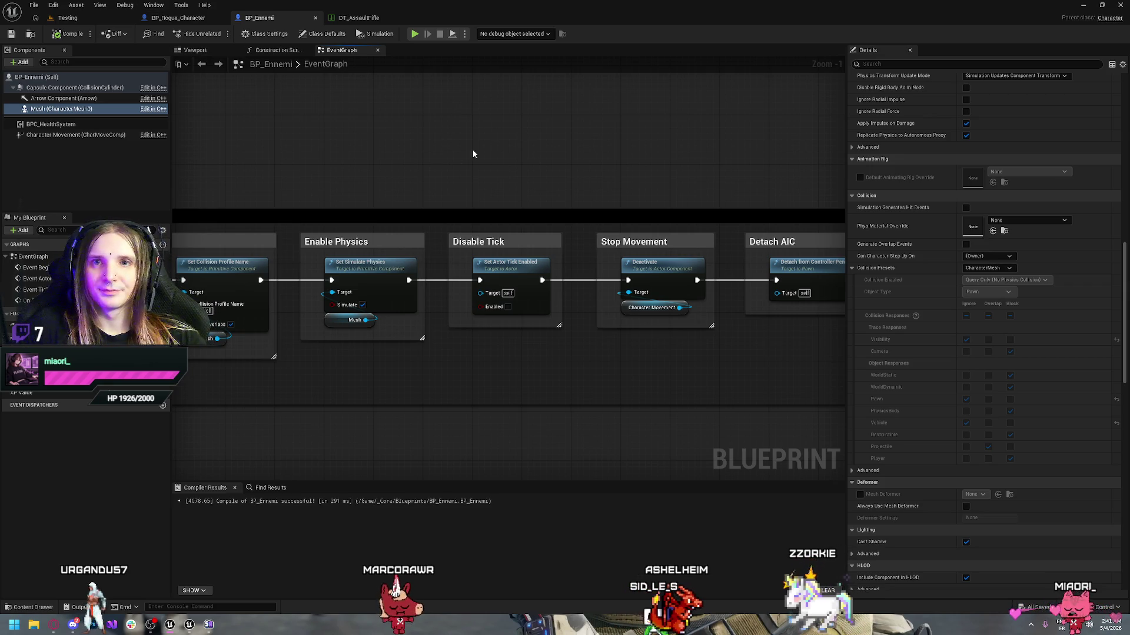
- Switch to BP_Rogue_Character and jump from the reload check's Reload call to the Reload Logic event
scroll(451, 192, "down", 6)
key("Home")
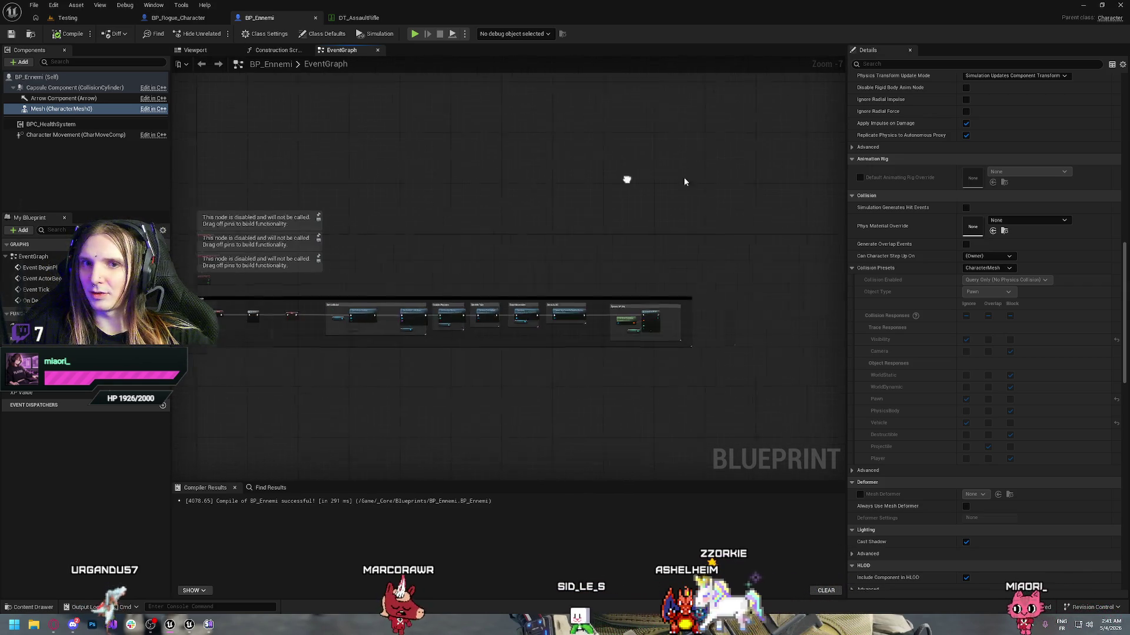
left_click(171, 18)
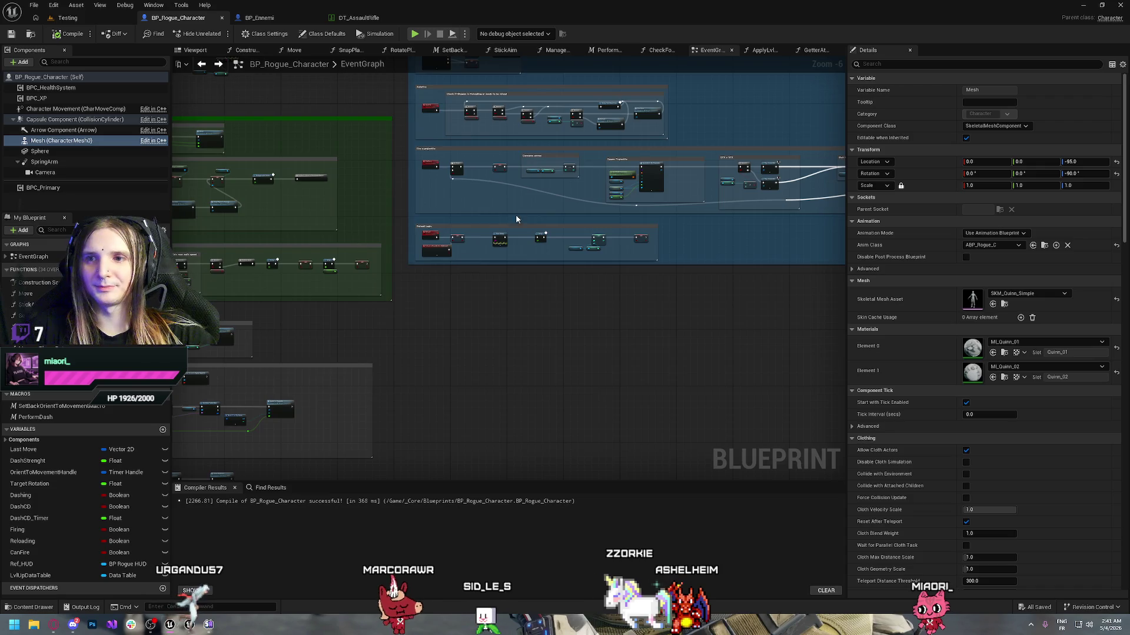
scroll(478, 286, "up", 4)
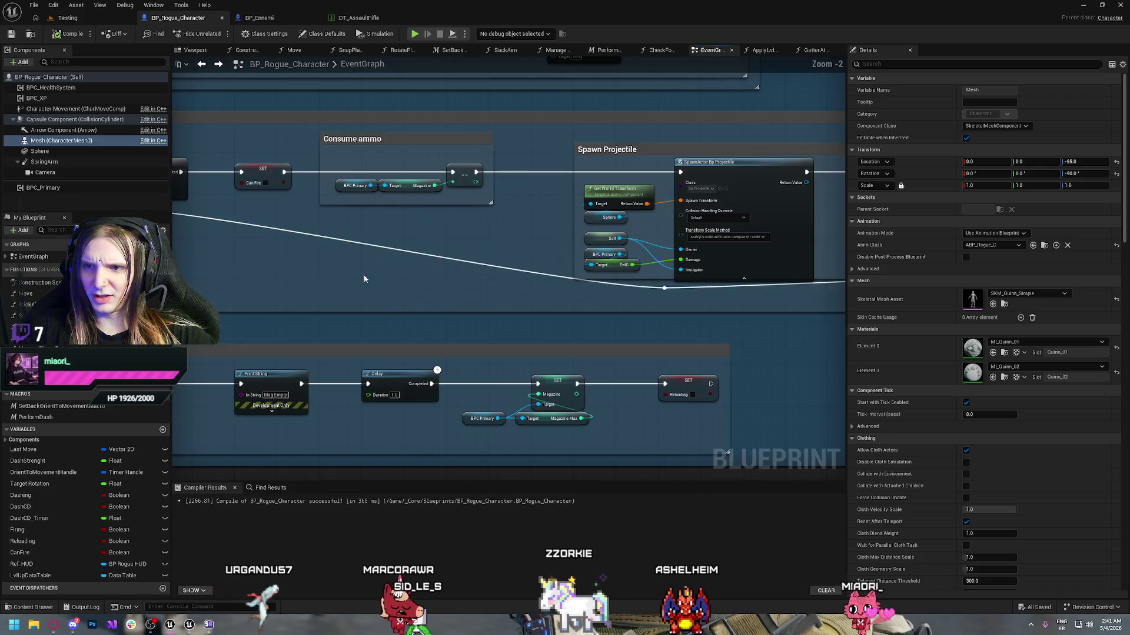
left_click_drag(365, 279, 622, 355)
mouse_move(683, 168)
left_mouse_down()
mouse_move(582, 339)
mouse_move(580, 271)
mouse_move(602, 269)
left_mouse_up()
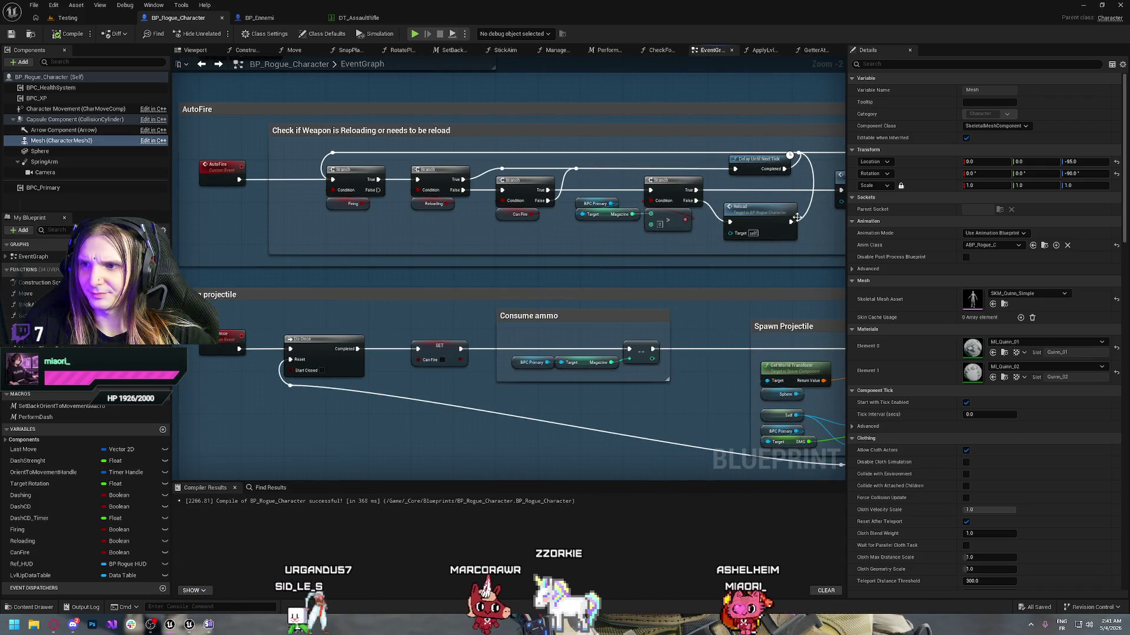
left_click(758, 210)
double_click(758, 210)
- Shift the Reload Logic nodes right and select the magazine check nodes in the reload check
left_click_drag(419, 317, 428, 248)
scroll(483, 318, "down", 2)
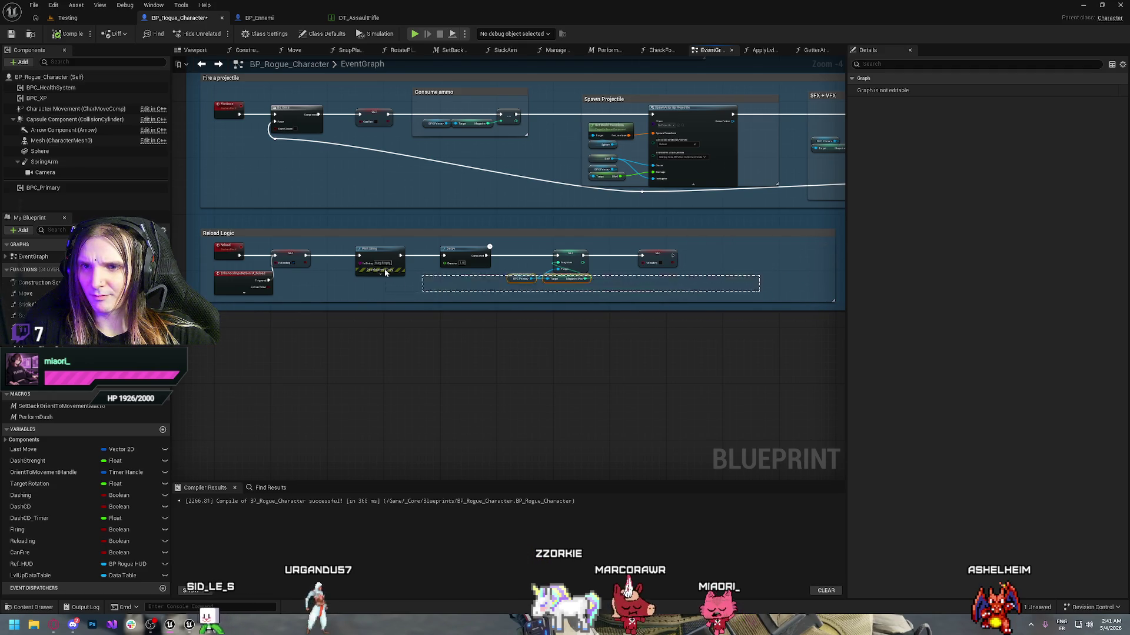
mouse_move(289, 253)
left_mouse_down()
mouse_move(403, 259)
mouse_move(291, 472)
left_mouse_up()
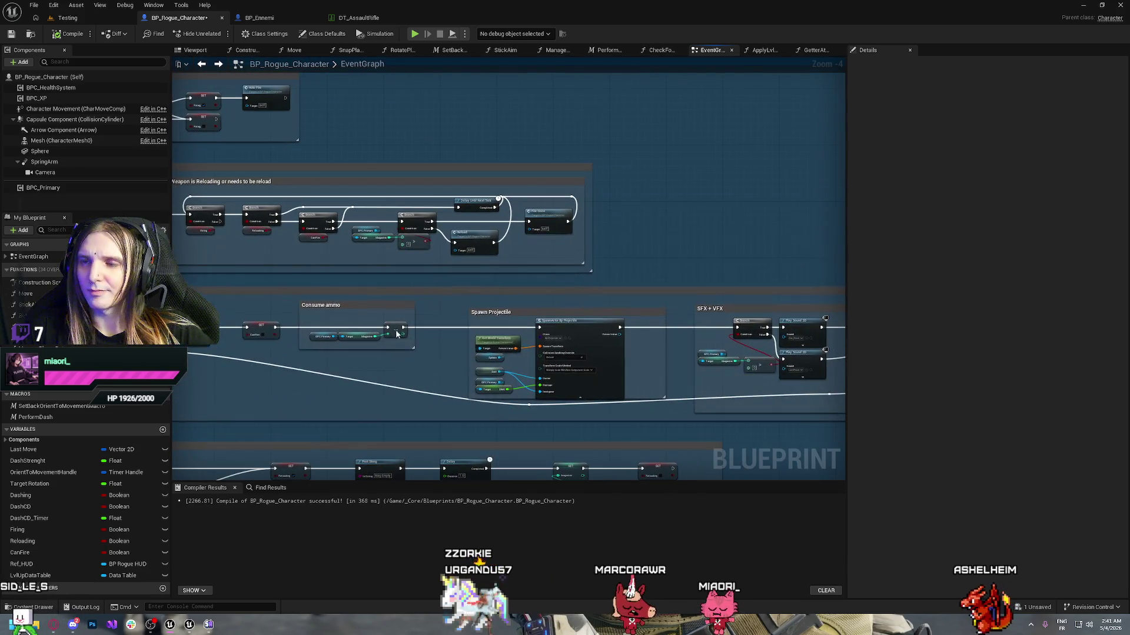
scroll(471, 276, "up", 2)
left_click_drag(467, 235, 486, 196)
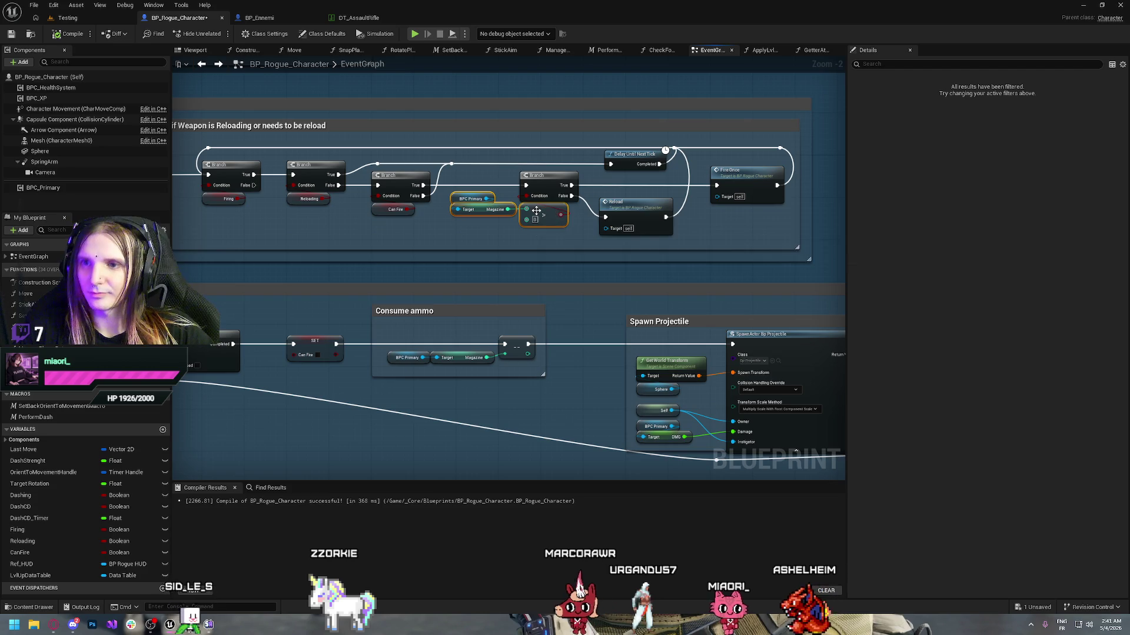
double_click(632, 209)
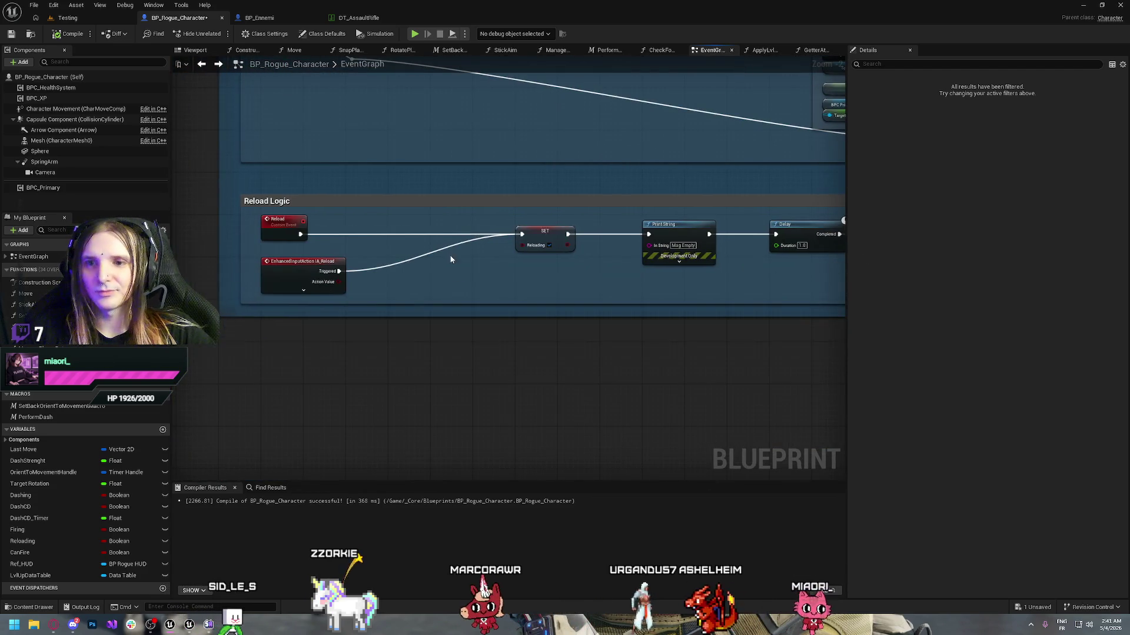
- Paste the magazine check into Reload Logic, driving a Branch from IA_Reload with False to SET Reloading
key("ctrl+v")
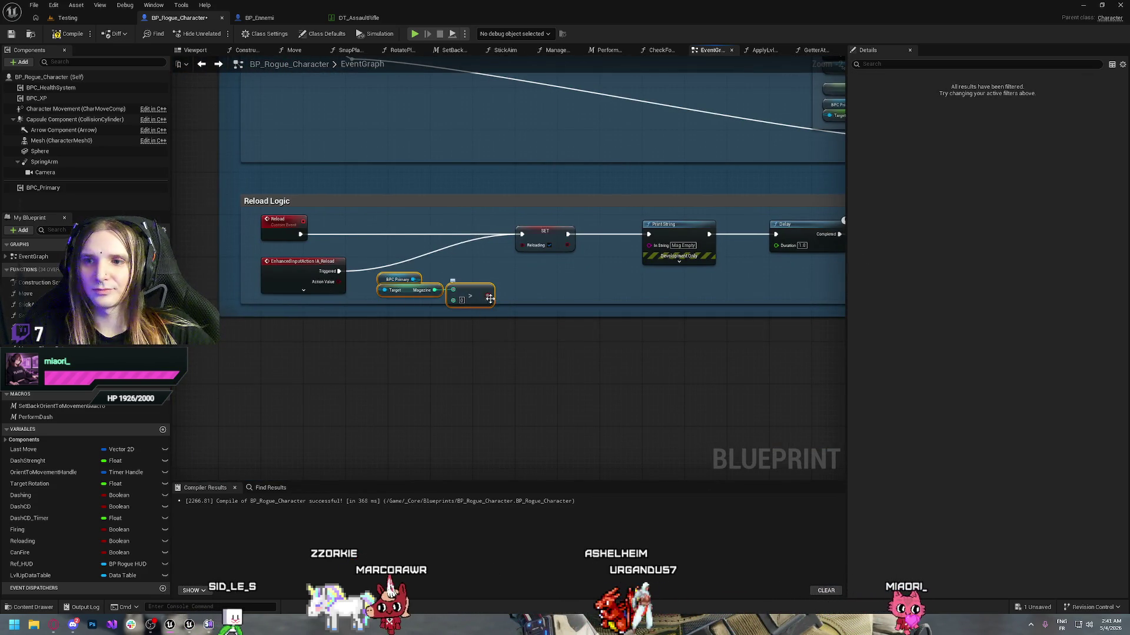
mouse_move(490, 297)
left_mouse_down()
mouse_move(455, 277)
mouse_move(469, 266)
left_mouse_up()
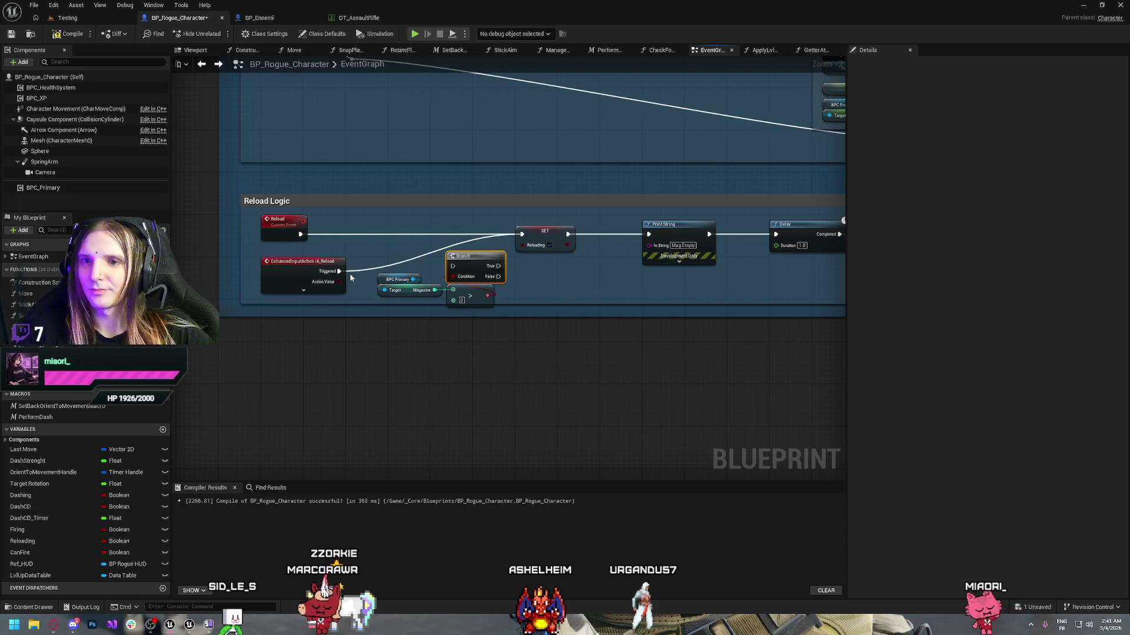
left_click_drag(453, 267, 453, 266)
mouse_move(520, 314)
left_mouse_down()
mouse_move(514, 300)
mouse_move(516, 324)
mouse_move(398, 257)
left_mouse_up()
left_click_drag(469, 268, 456, 273)
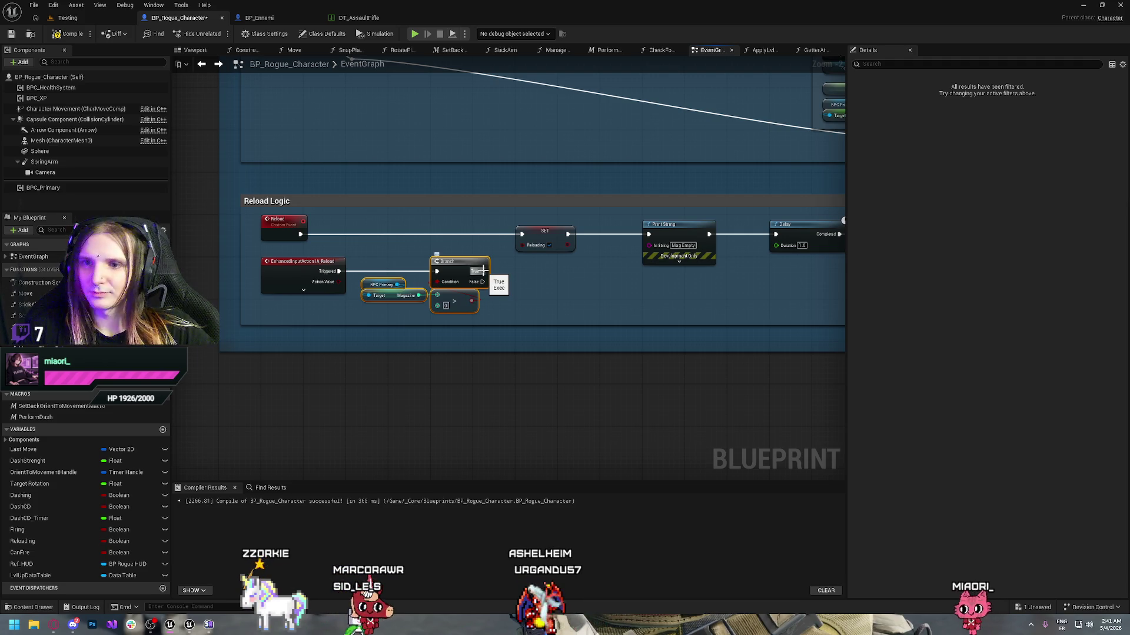
left_click_drag(483, 282, 522, 235)
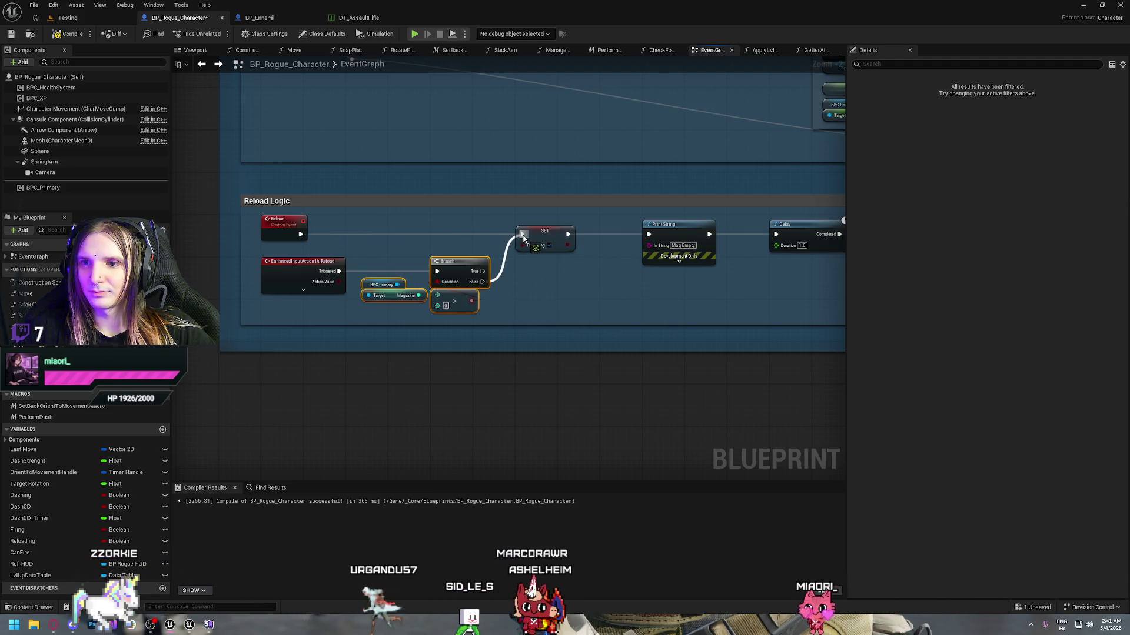
left_click(550, 277)
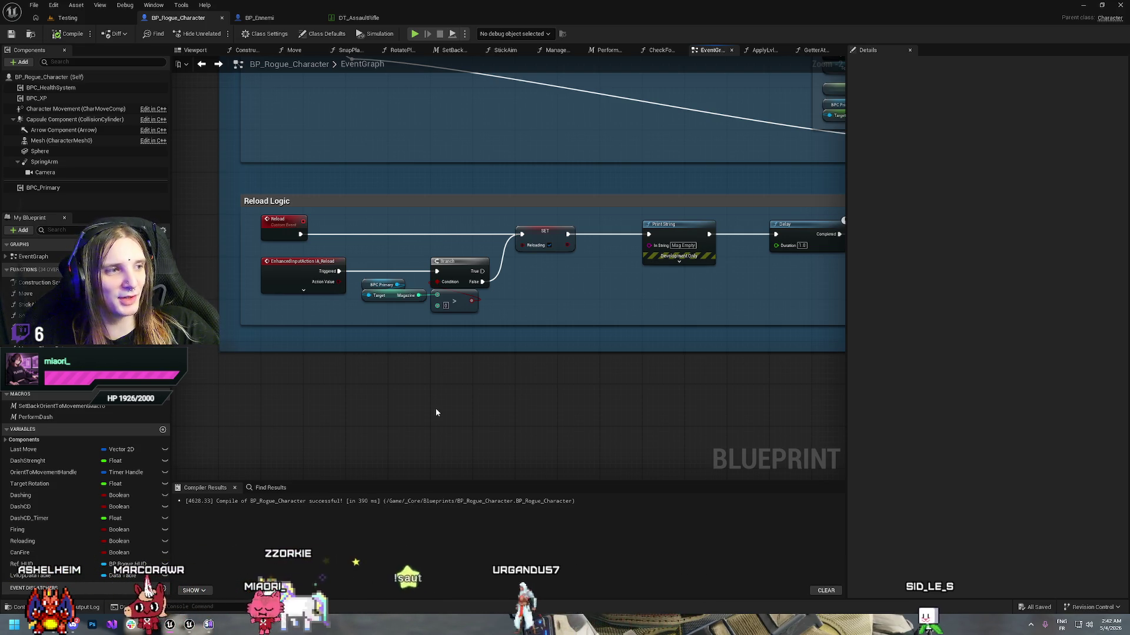
left_click_drag(446, 394, 511, 440)
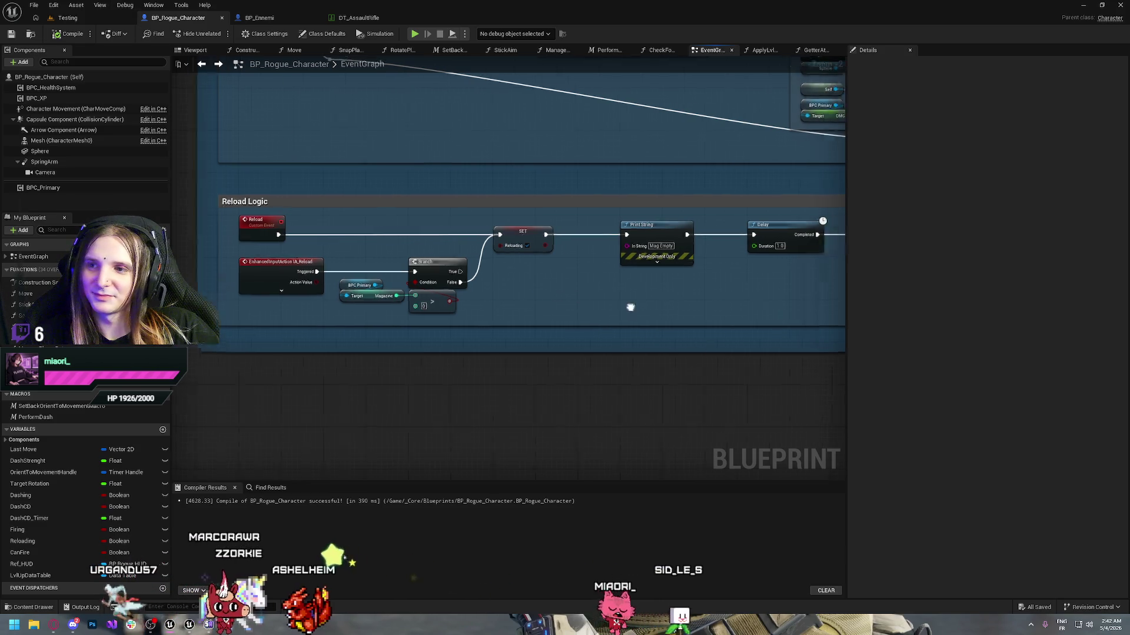
- Wire the Branch True output to a second Print String reading 'Mag Full', then compile and save
left_click_drag(643, 308, 423, 304)
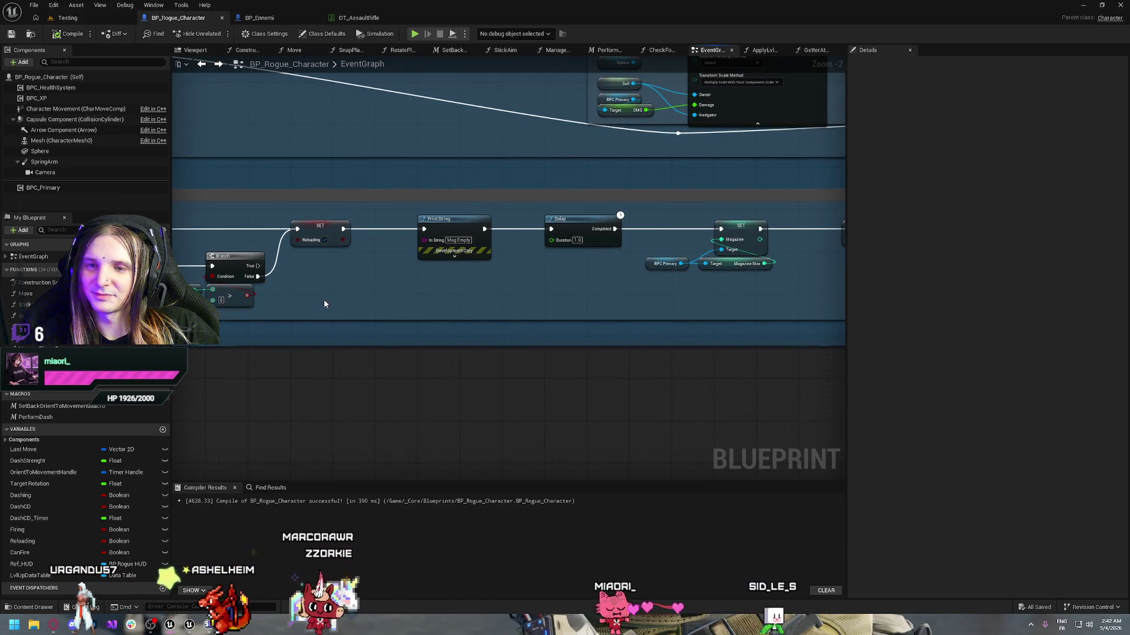
left_click_drag(323, 304, 386, 241)
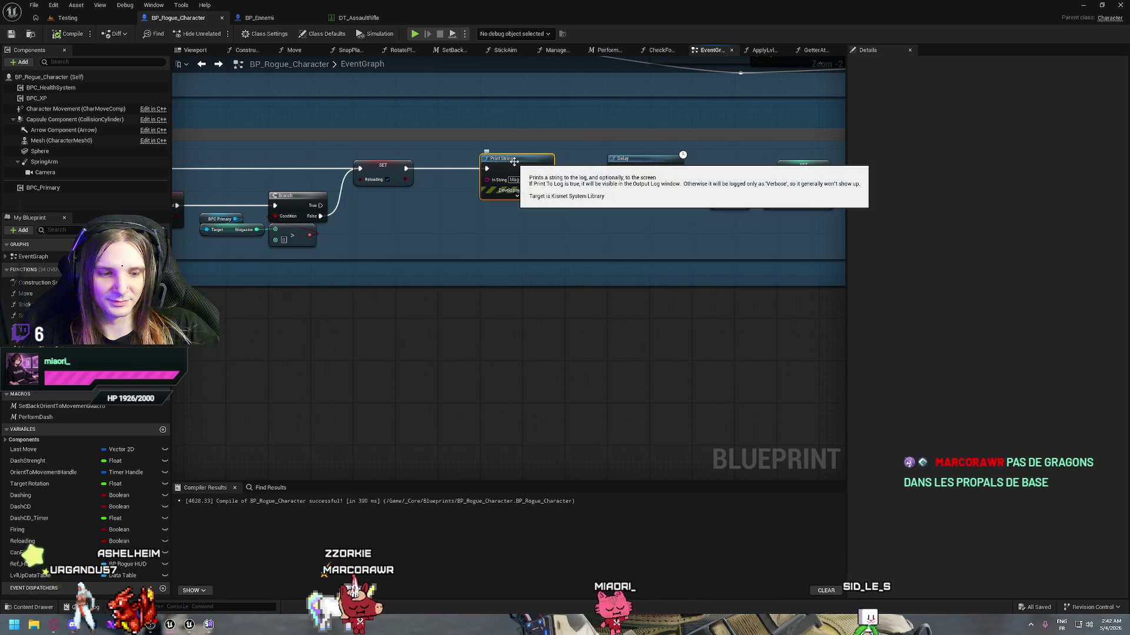
left_click_drag(506, 224, 510, 214)
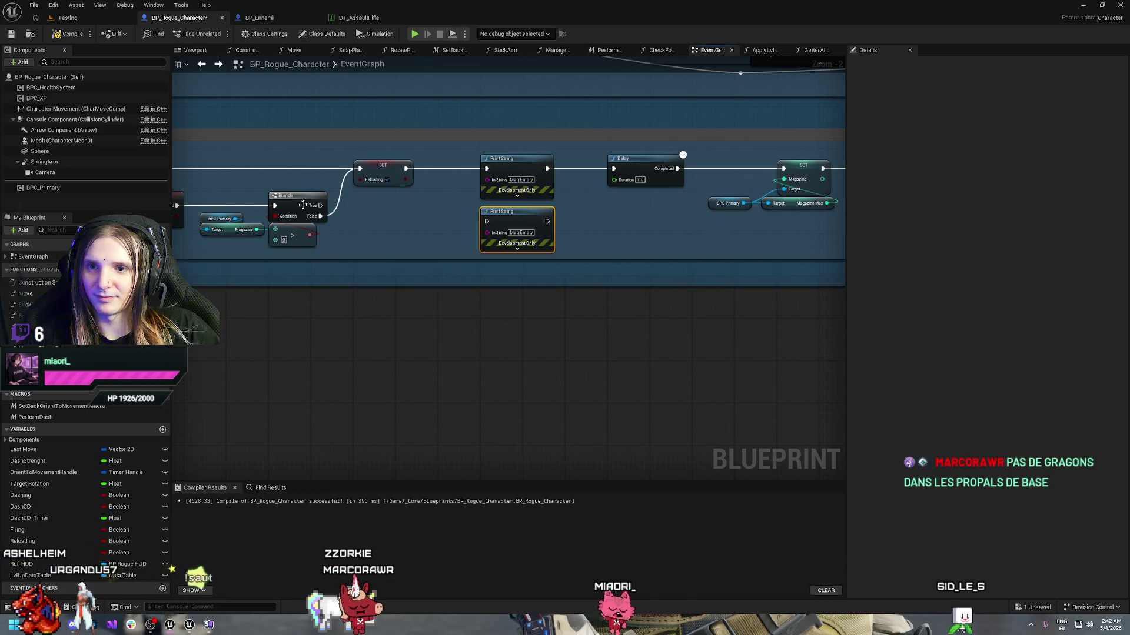
mouse_move(328, 210)
left_mouse_down()
mouse_move(487, 221)
mouse_move(503, 210)
left_mouse_up()
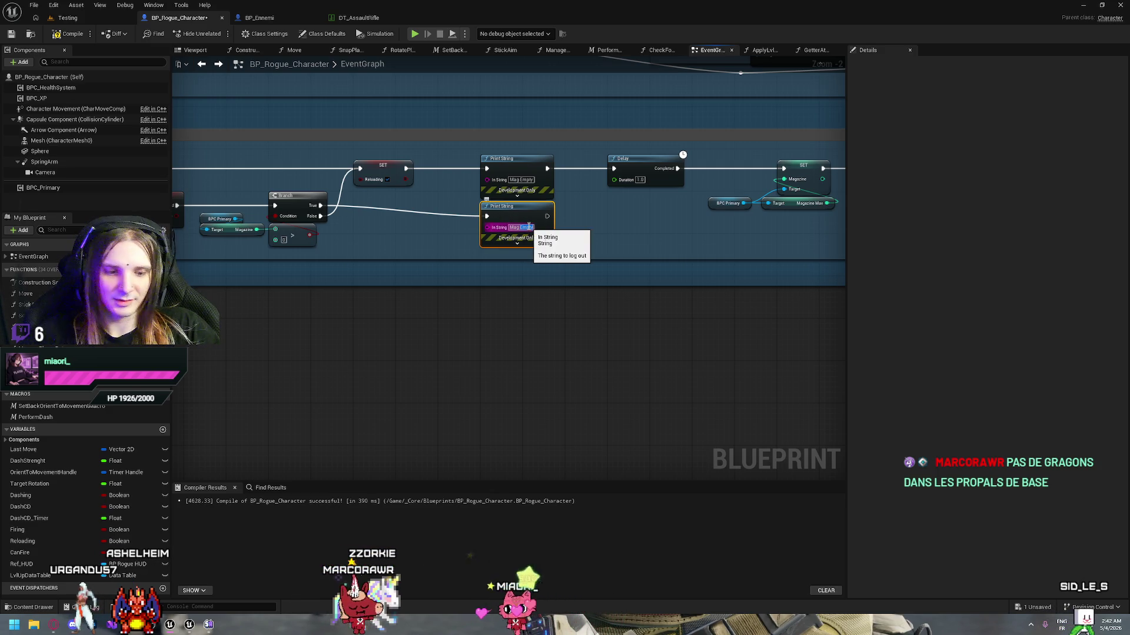
type("Mag Full")
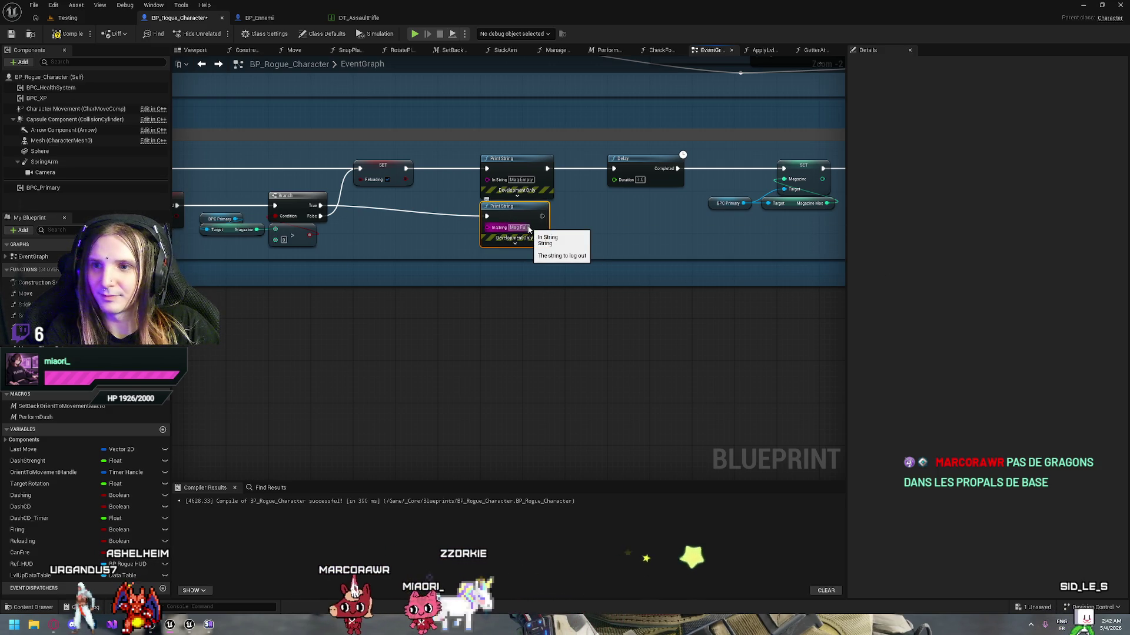
left_click(464, 185)
left_click(75, 36)
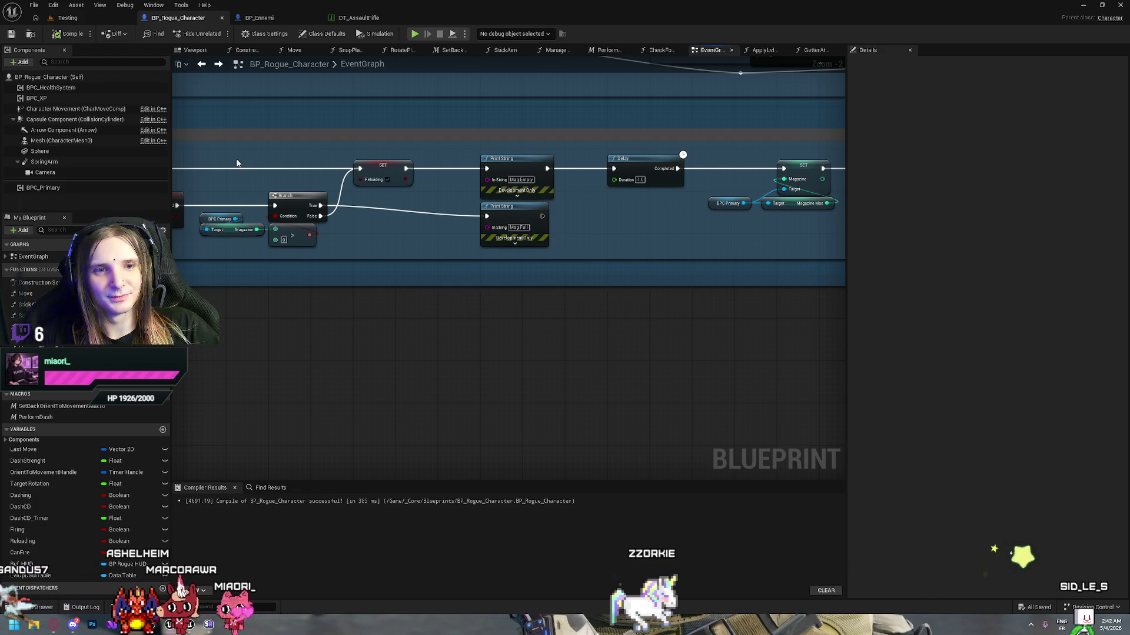